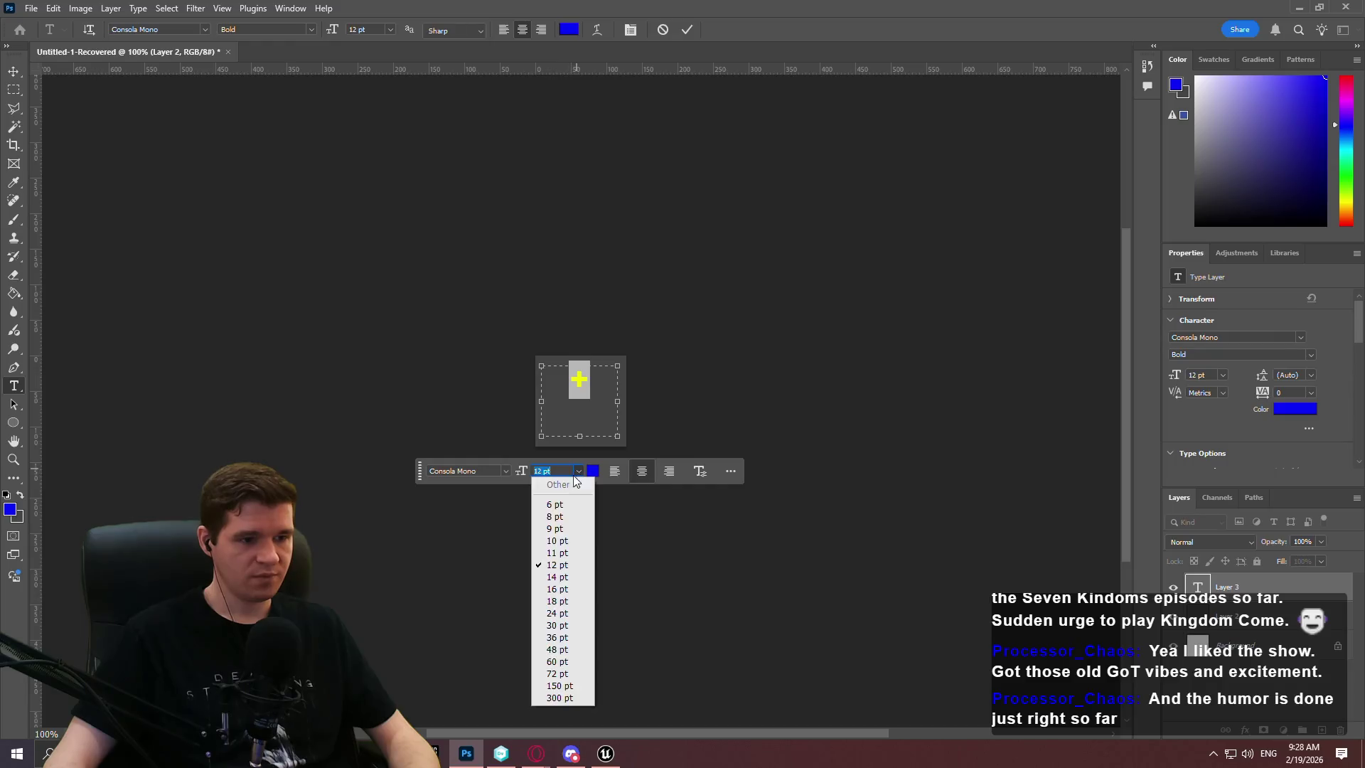
Try the plus text at 60, 48, 36 and 24 pt
click(561, 668)
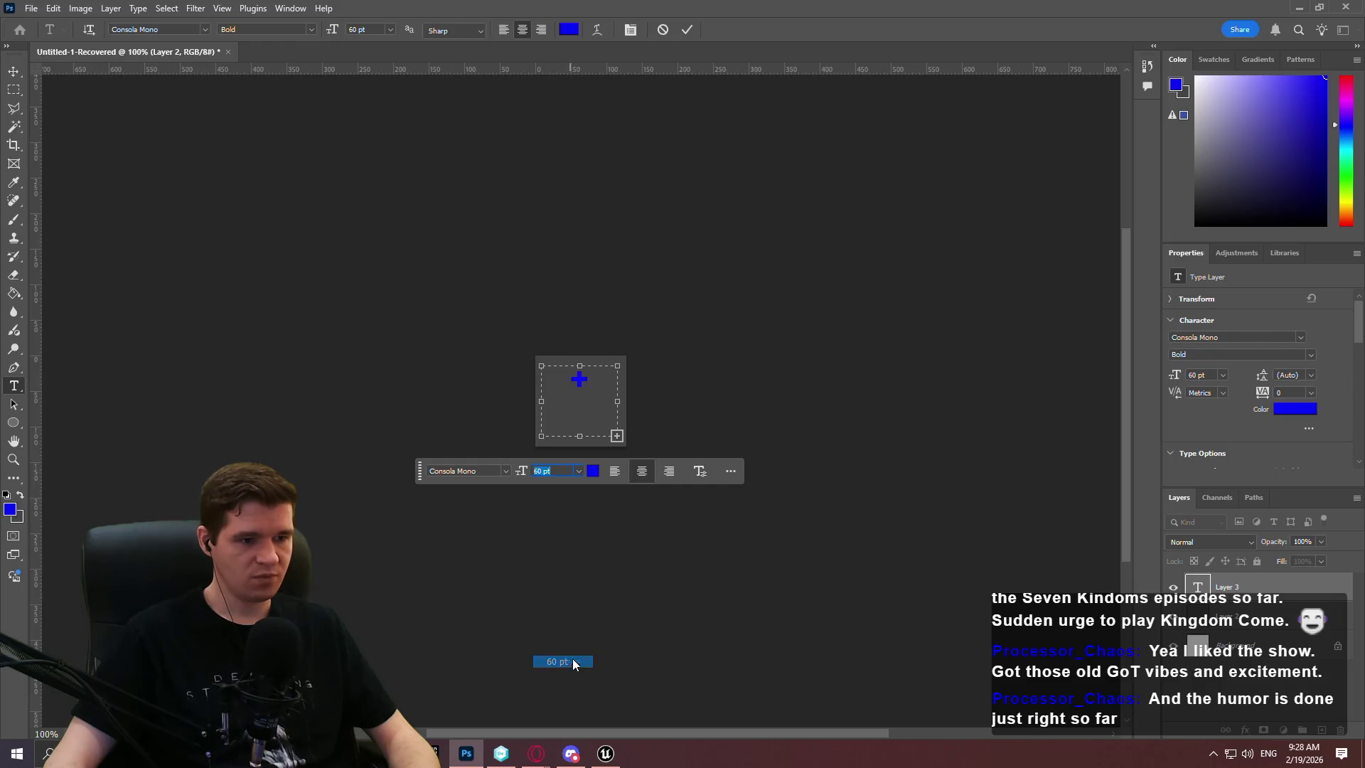
click(578, 471)
click(562, 651)
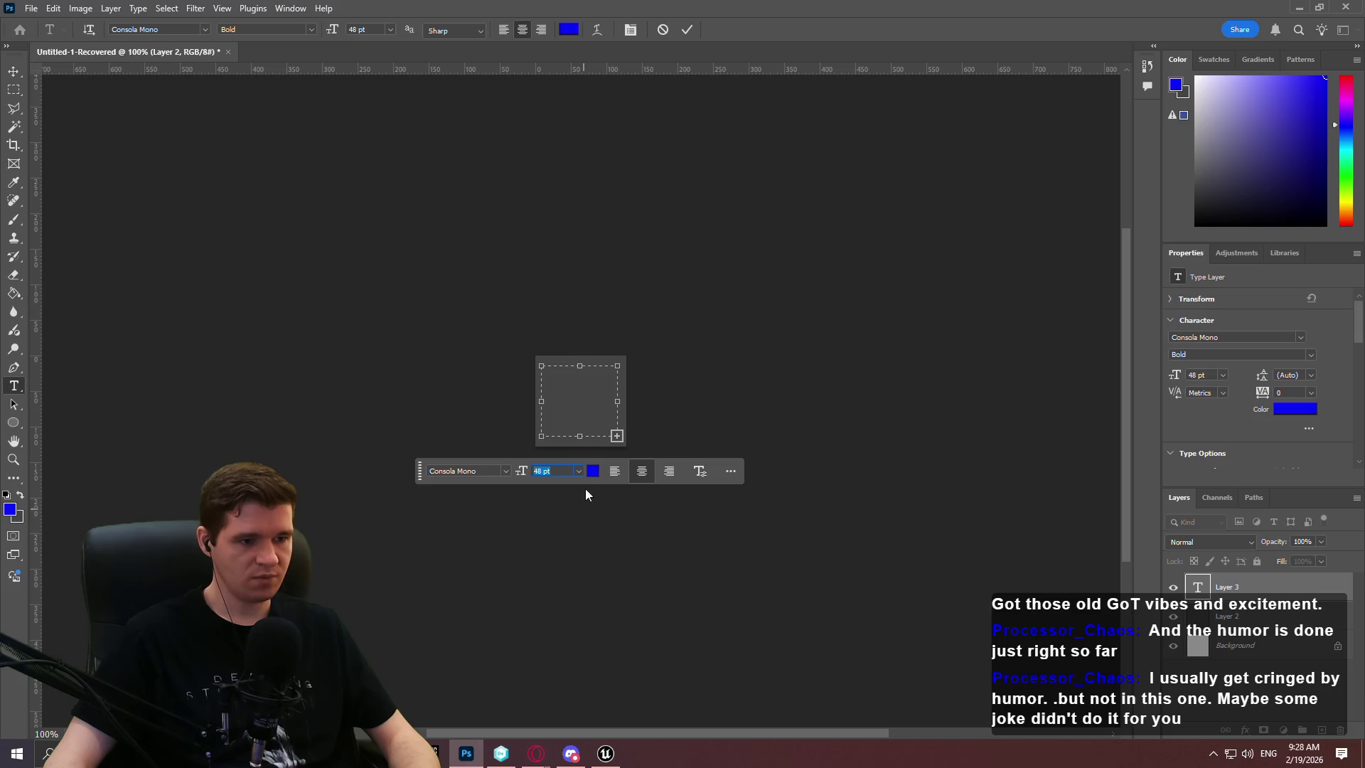
click(579, 471)
click(561, 637)
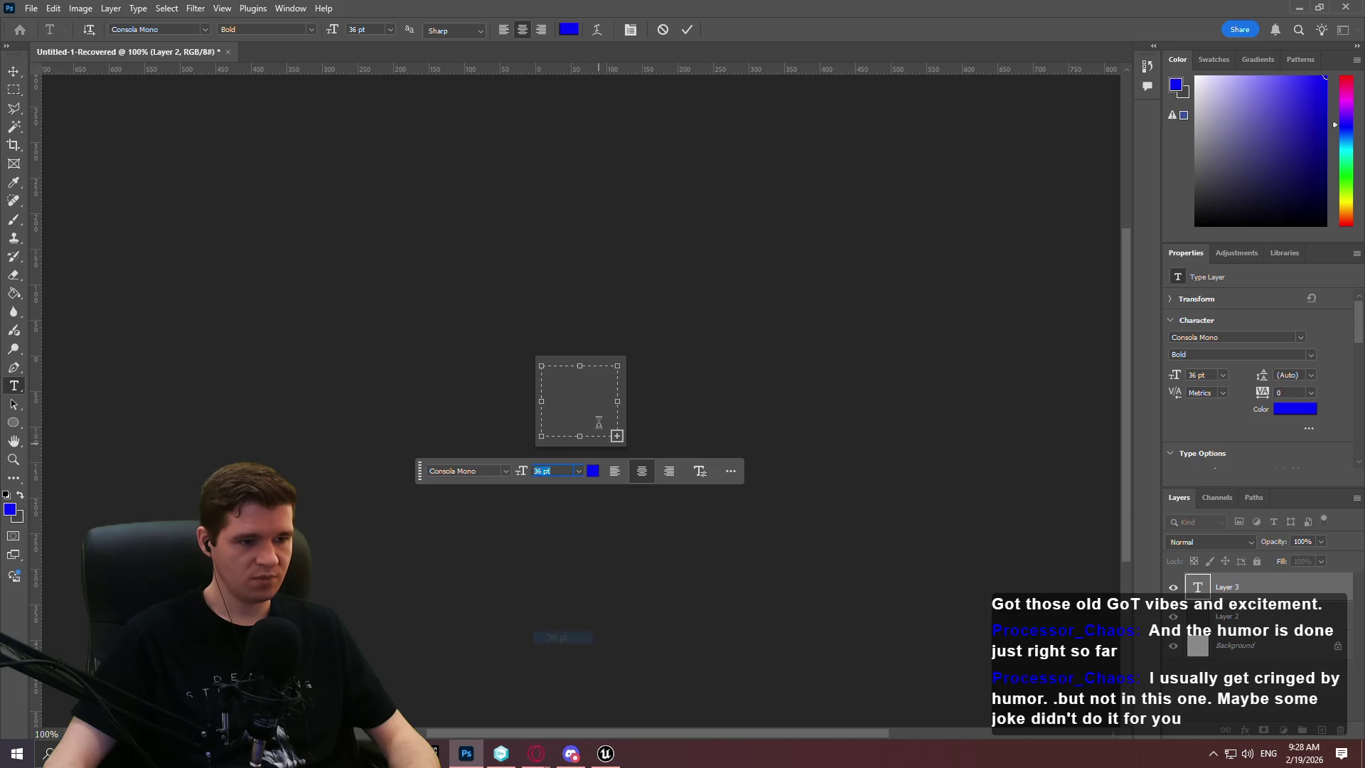
click(578, 470)
click(561, 606)
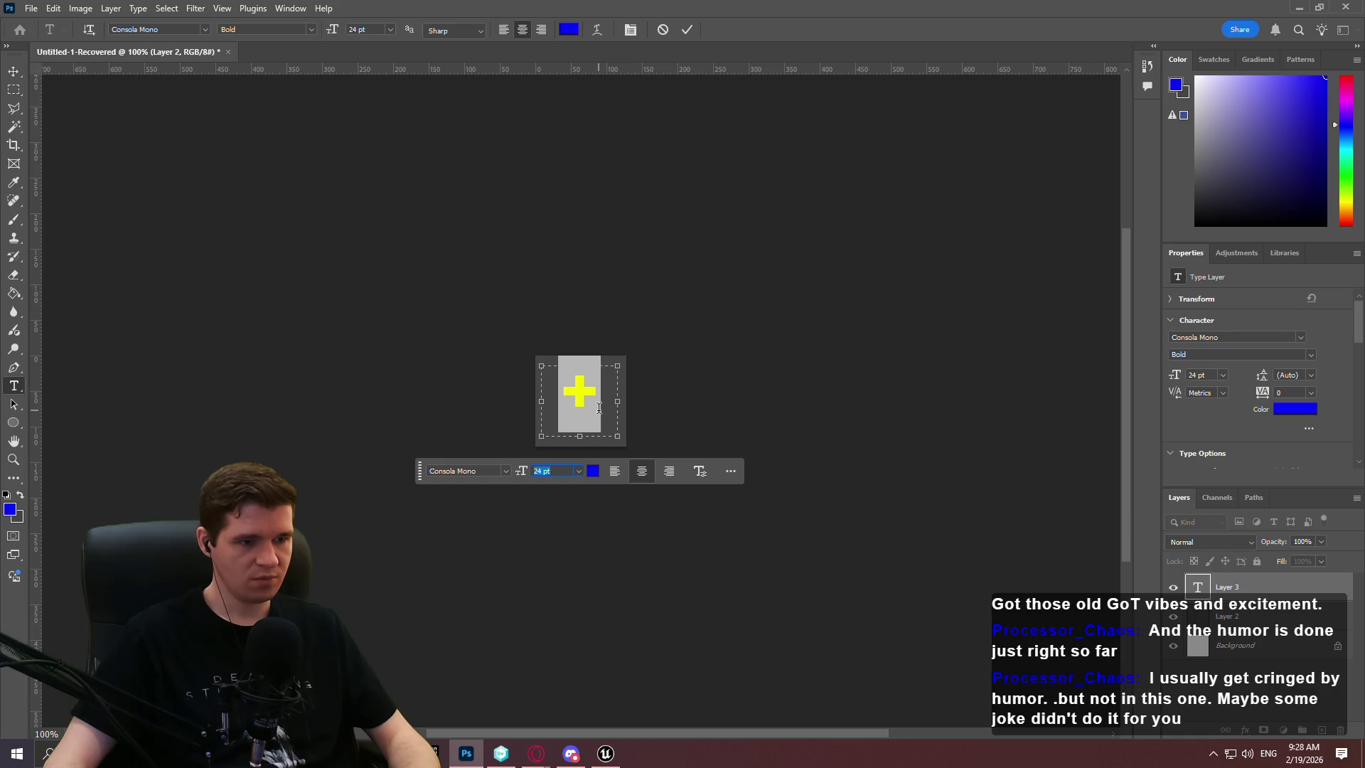
Enlarge the text box, settle the plus at 48 pt, refit the box and commit
mouse_move(616, 437)
mouse_down()
mouse_move(644, 491)
mouse_move(698, 498)
mouse_up()
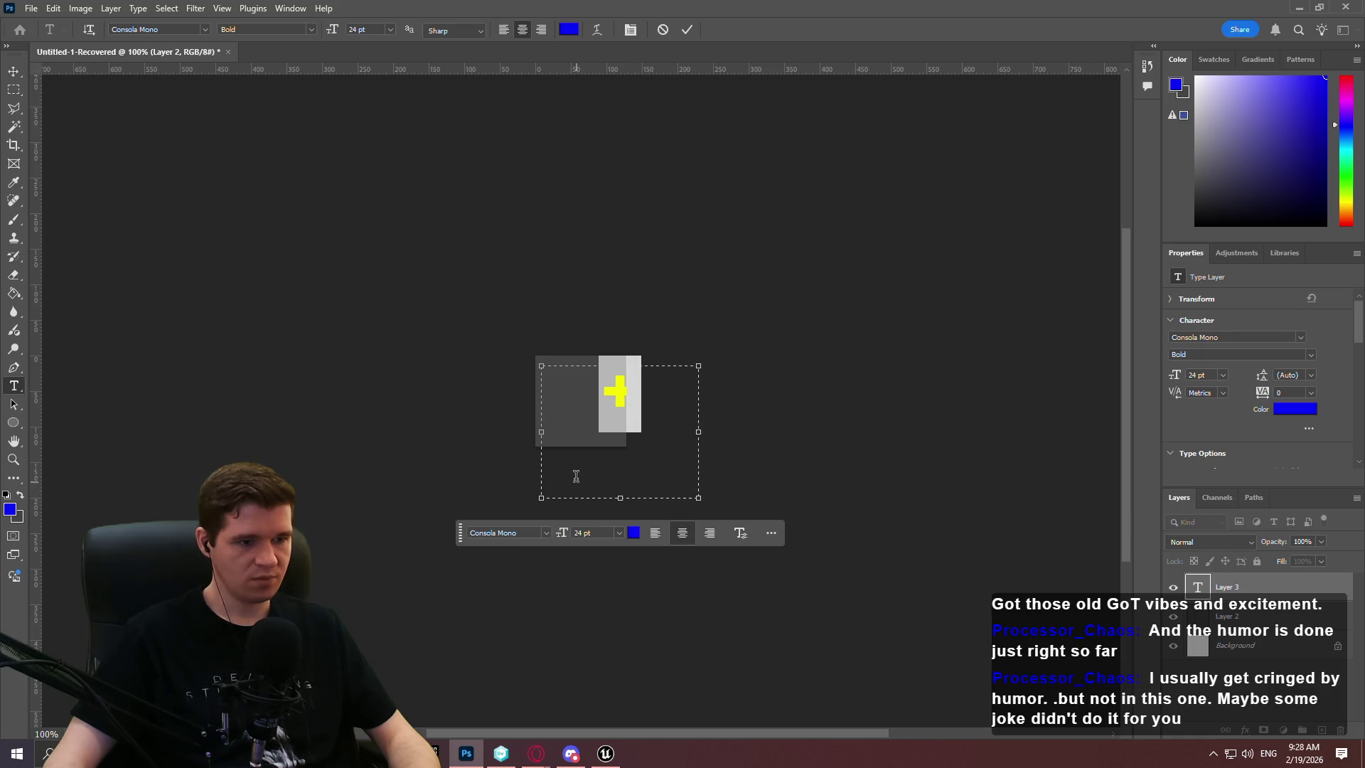
click(588, 533)
click(603, 482)
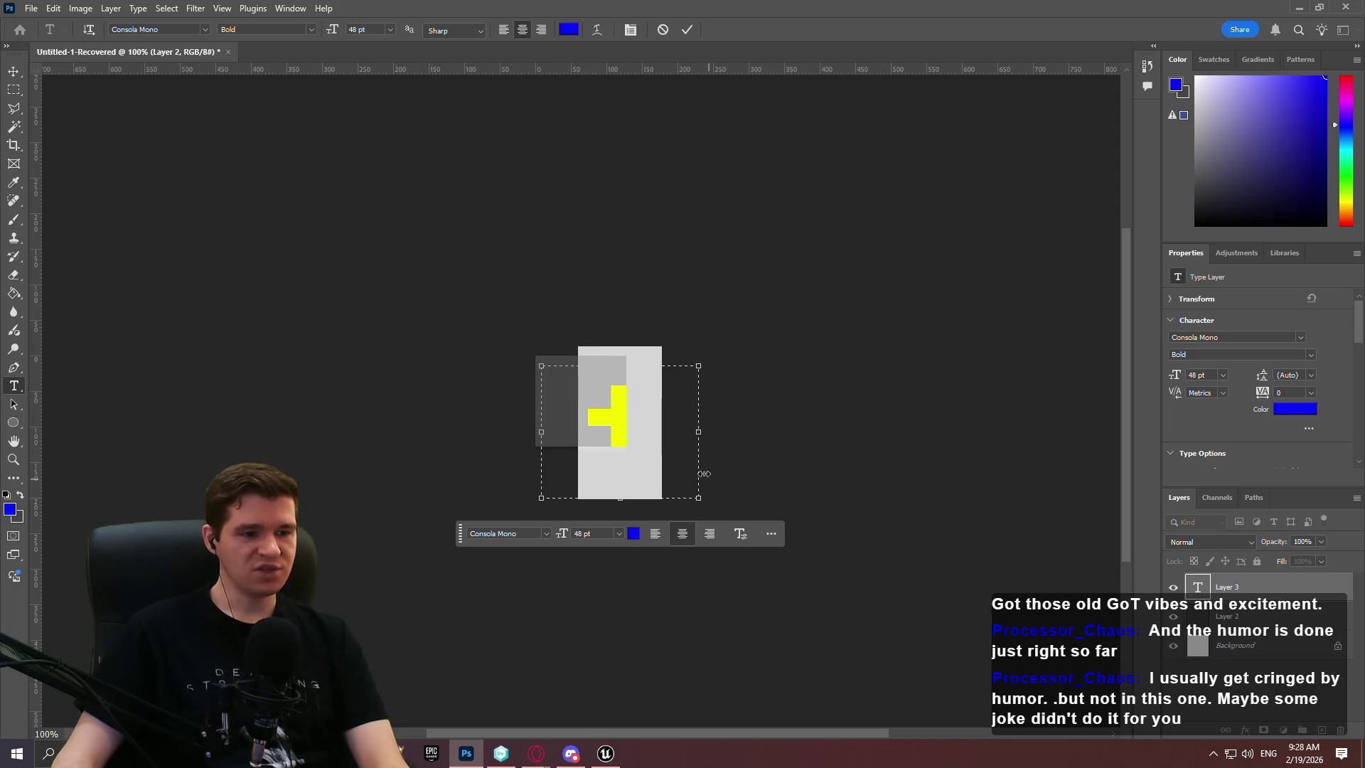
mouse_move(700, 499)
mouse_down()
mouse_move(612, 460)
mouse_move(662, 479)
mouse_move(641, 468)
mouse_move(647, 446)
mouse_move(656, 473)
mouse_up()
click(13, 71)
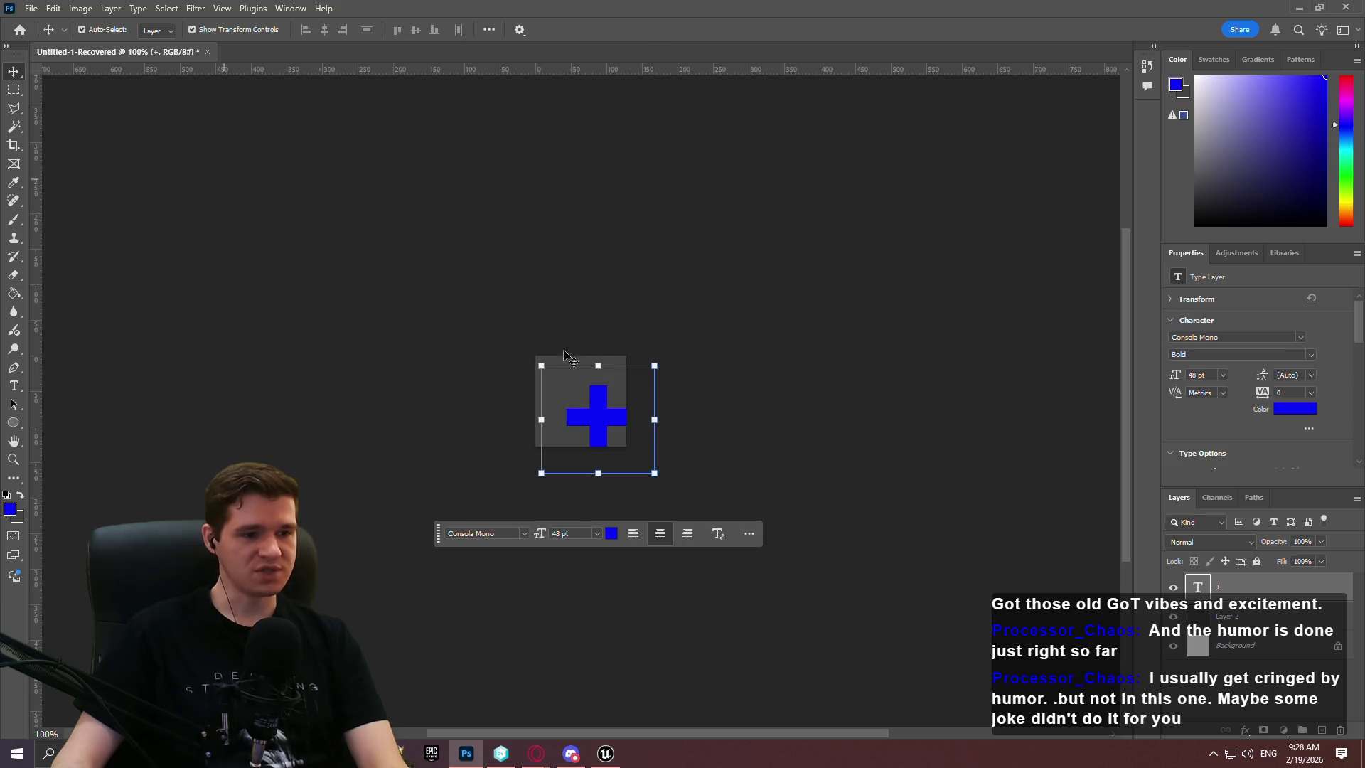
Drag the blue plus up and left, nudging it with arrow keys to centre it
drag(600, 422, 586, 408)
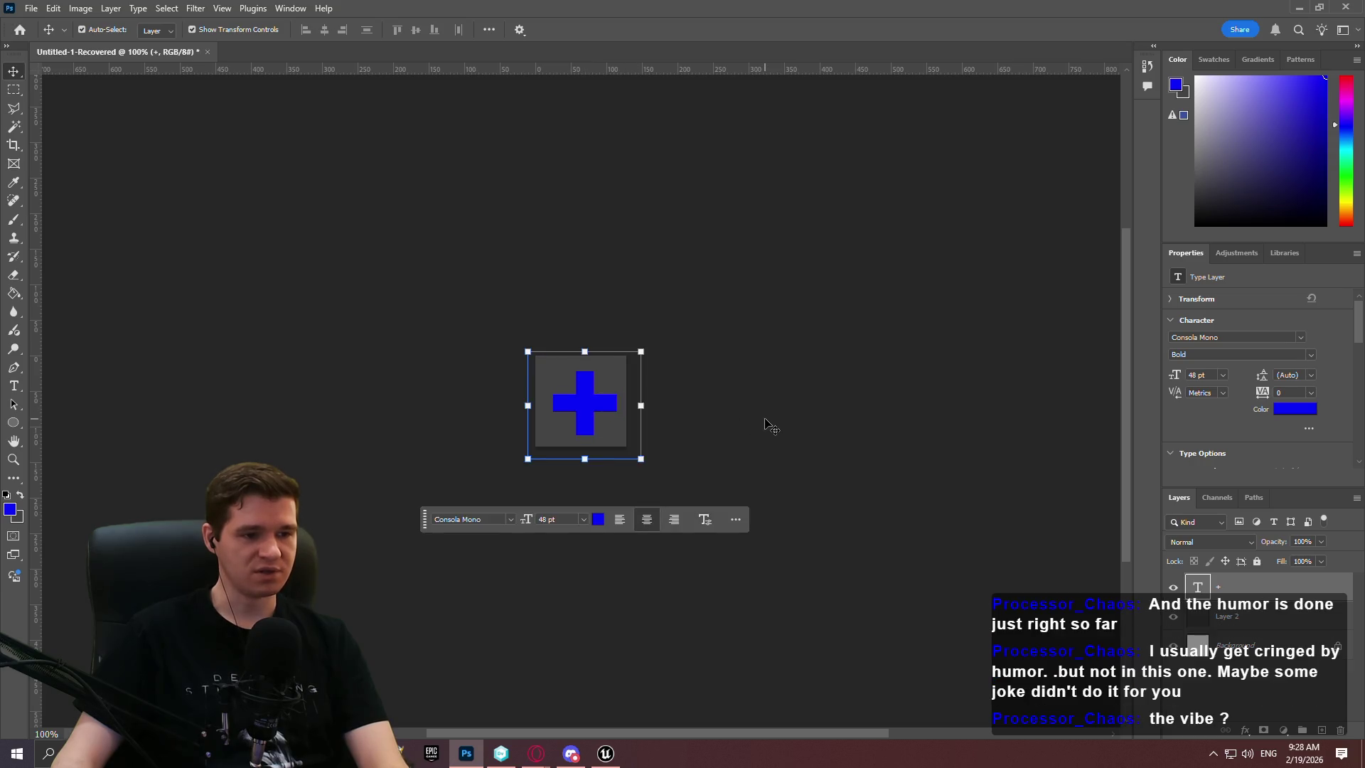
key(Left)
key(Left)
key(Left)
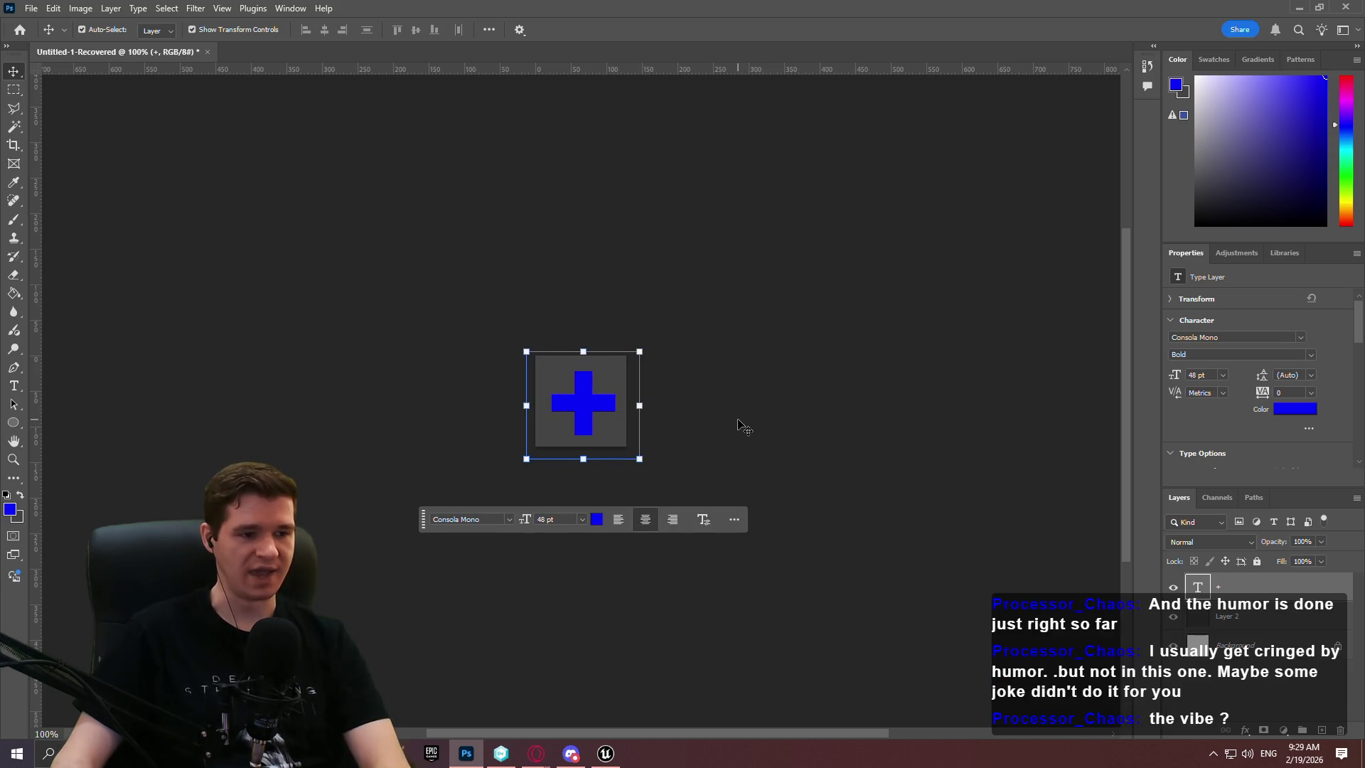
key(Up)
key(Up)
key(Up)
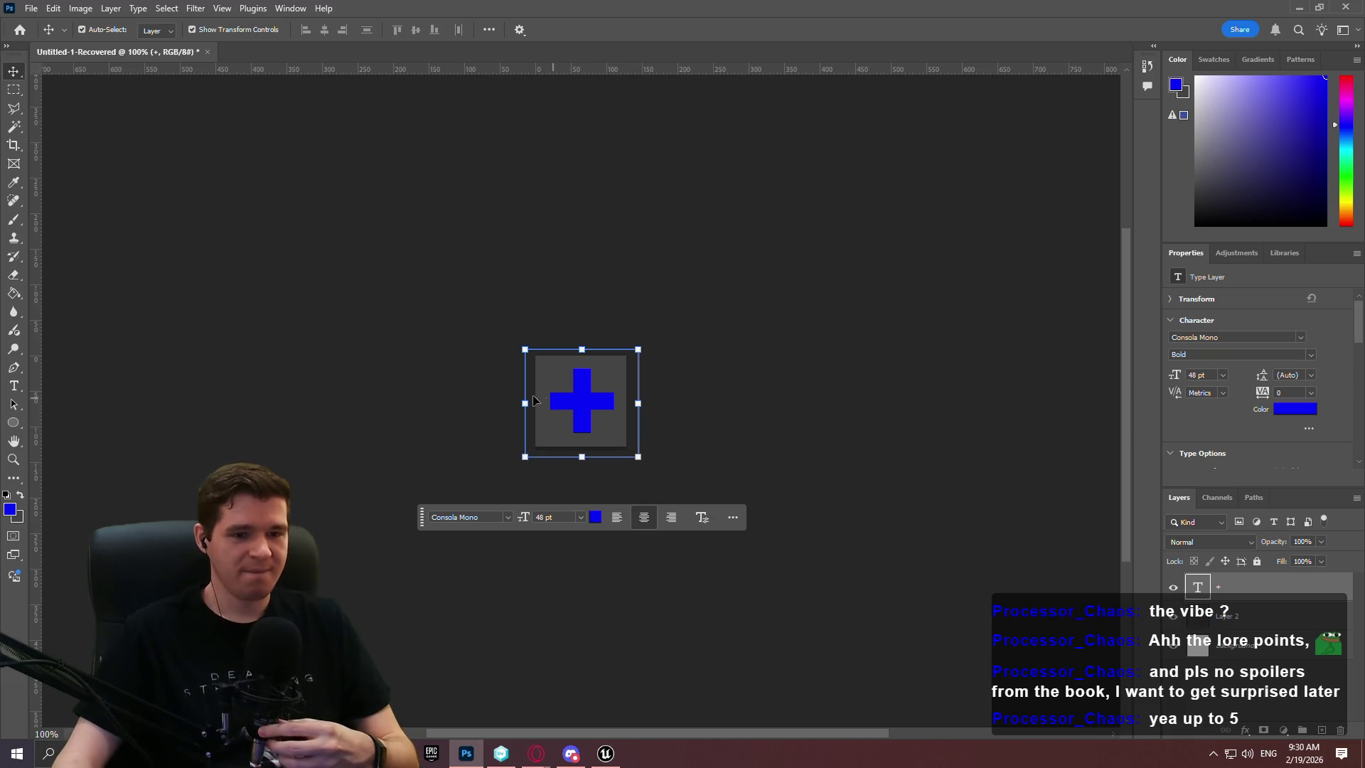
click(15, 385)
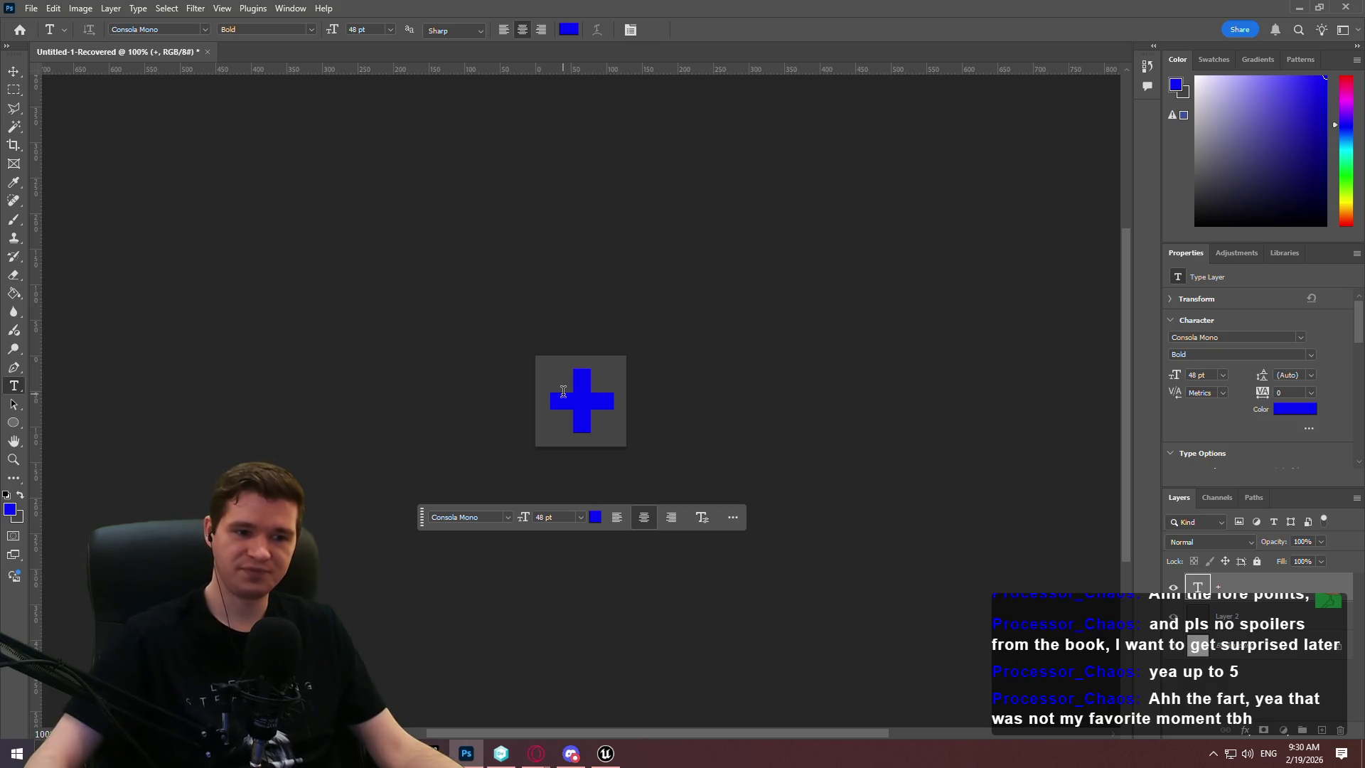
Select all of the plus text and recolour it light grey, committing the edit
click(565, 407)
key(ctrl+a)
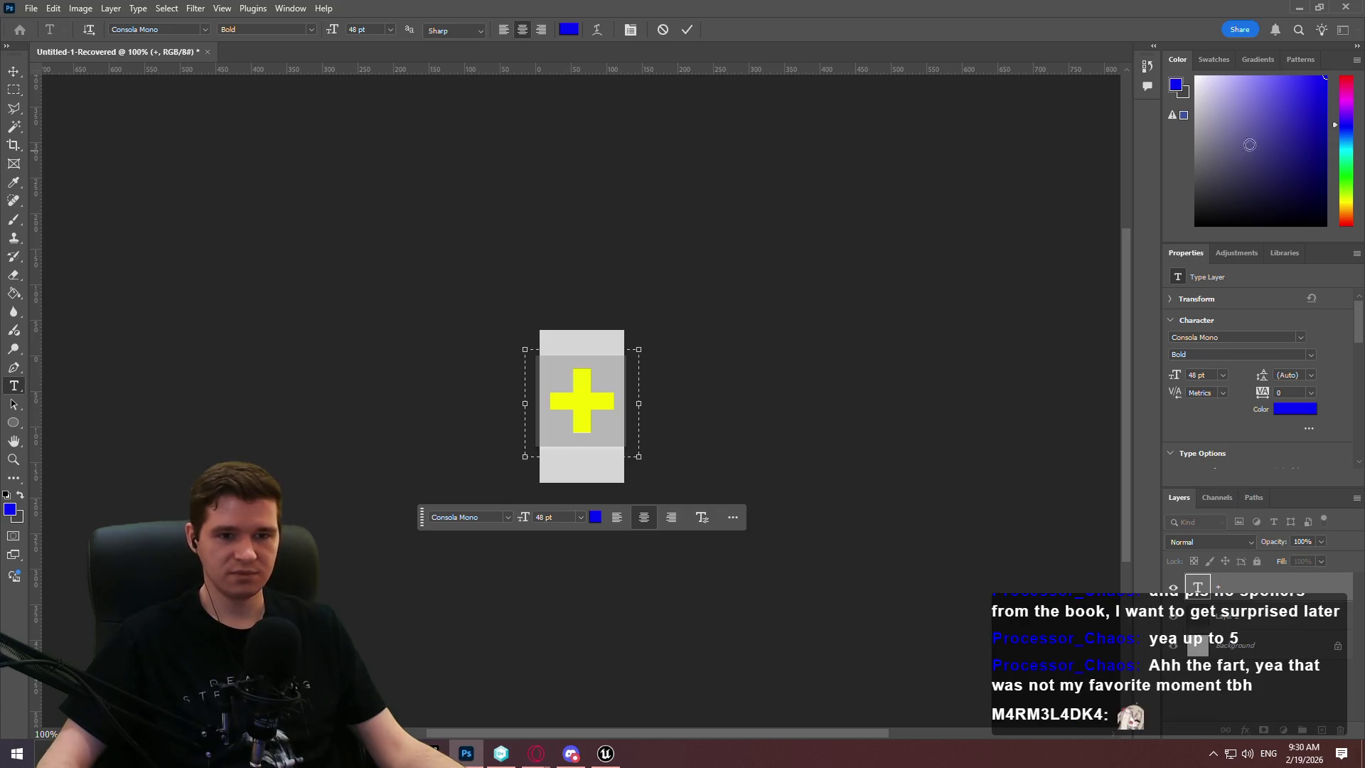
drag(1236, 125, 1180, 122)
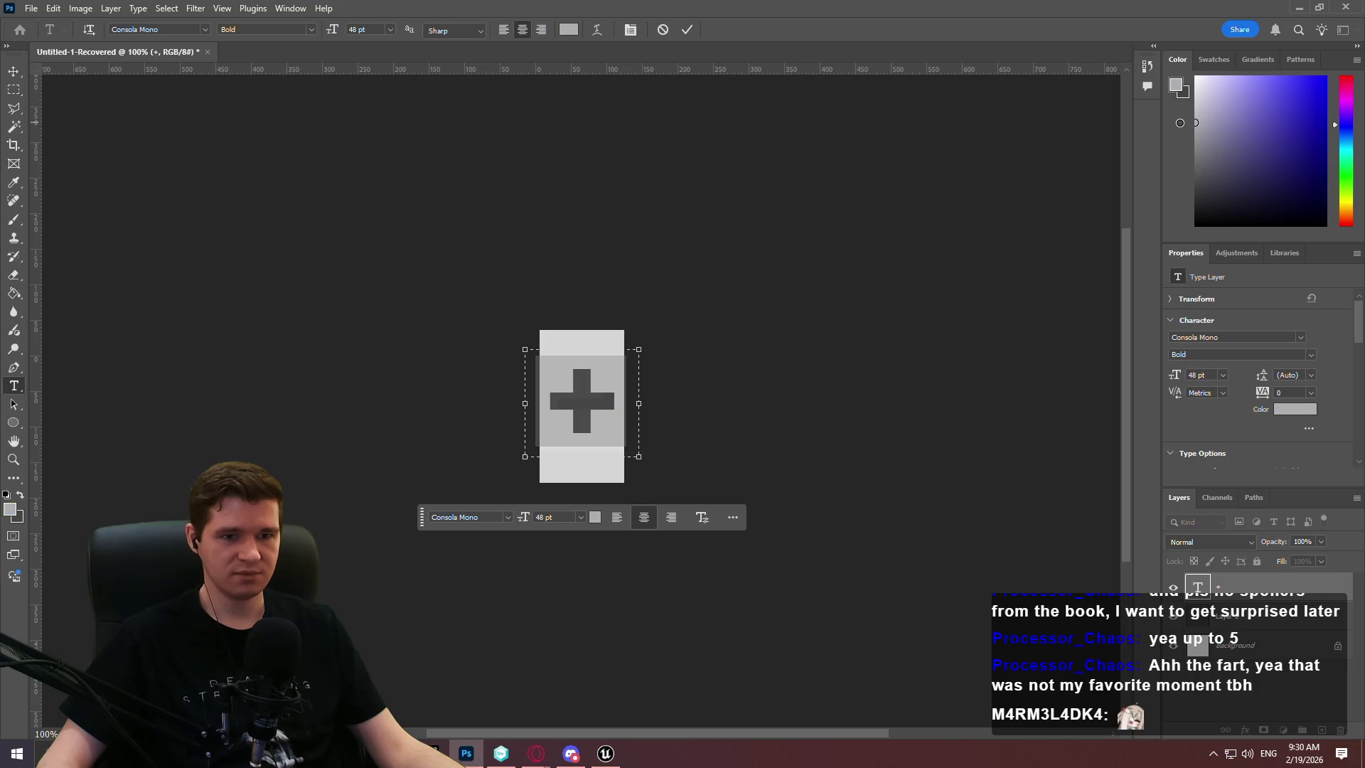
click(672, 311)
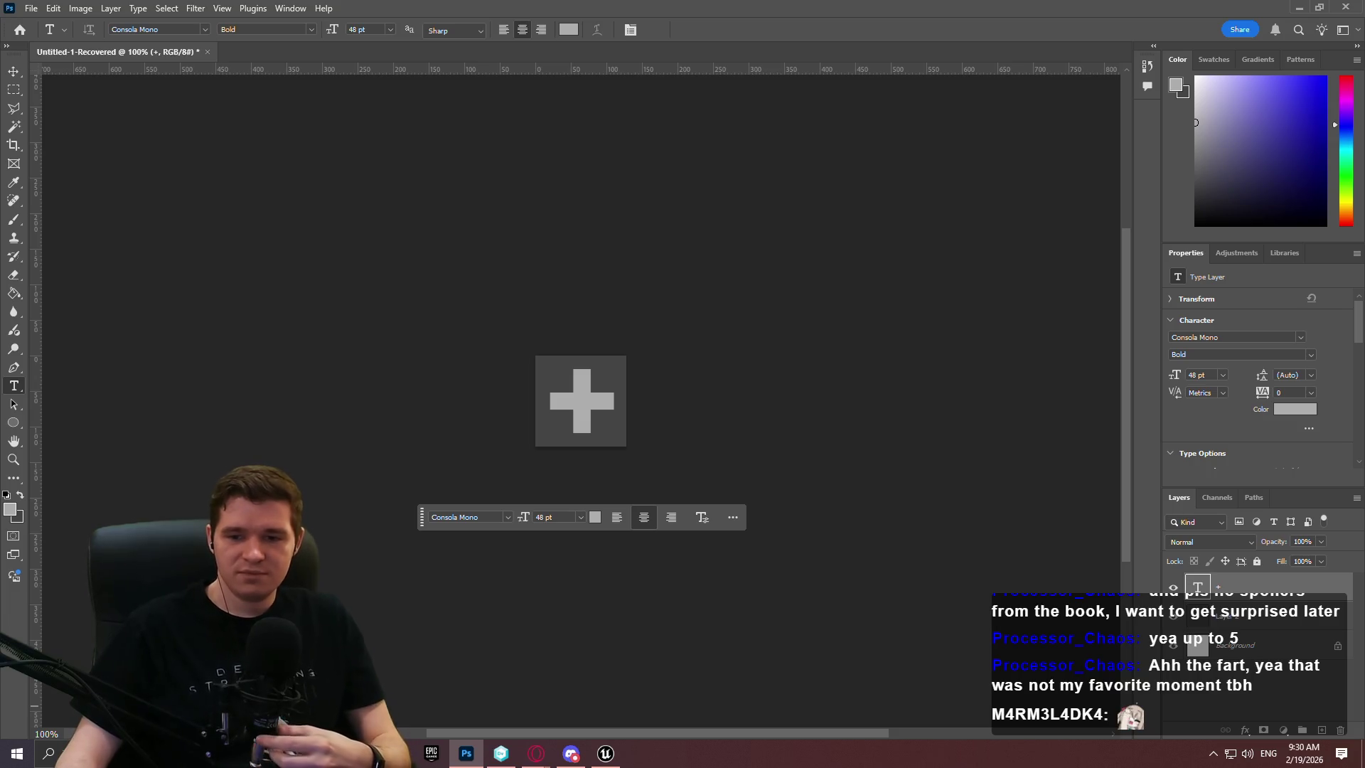
key(alt+Tab)
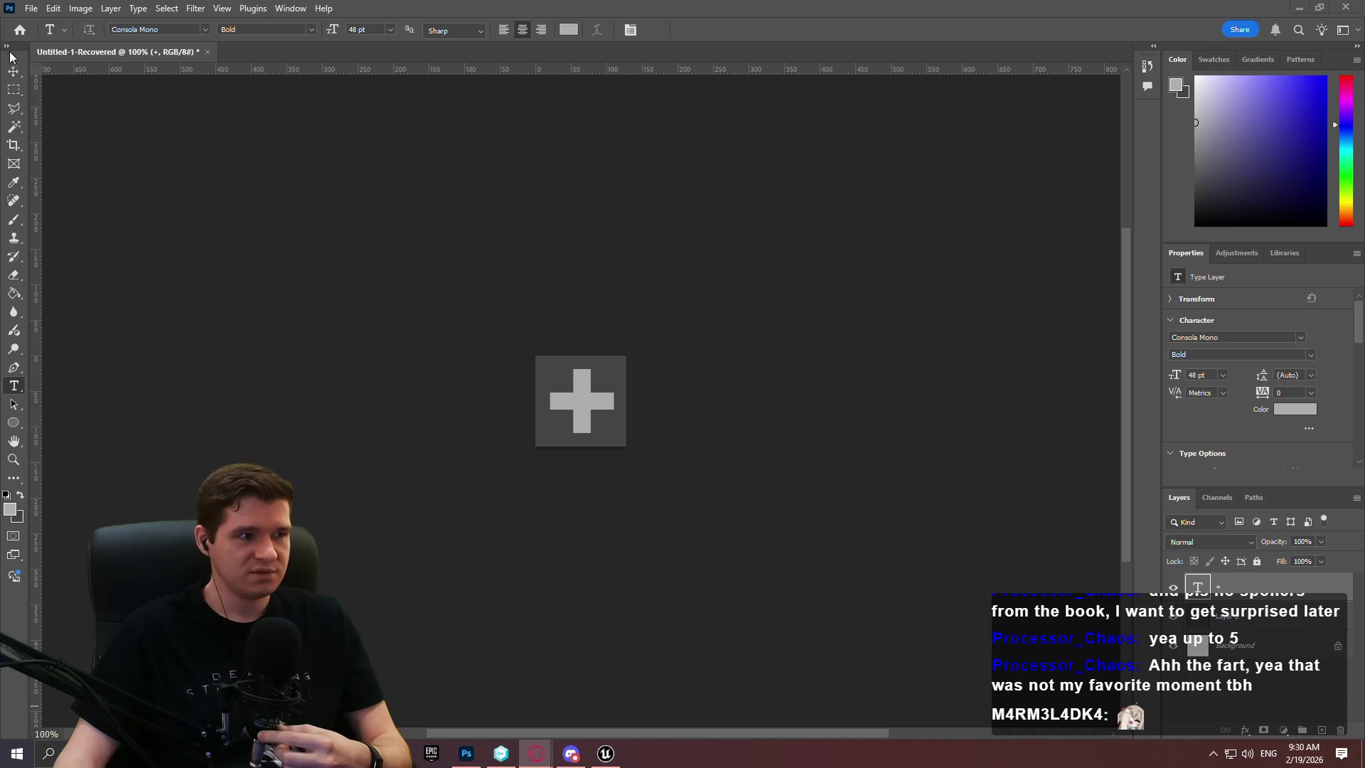
key(alt+Tab)
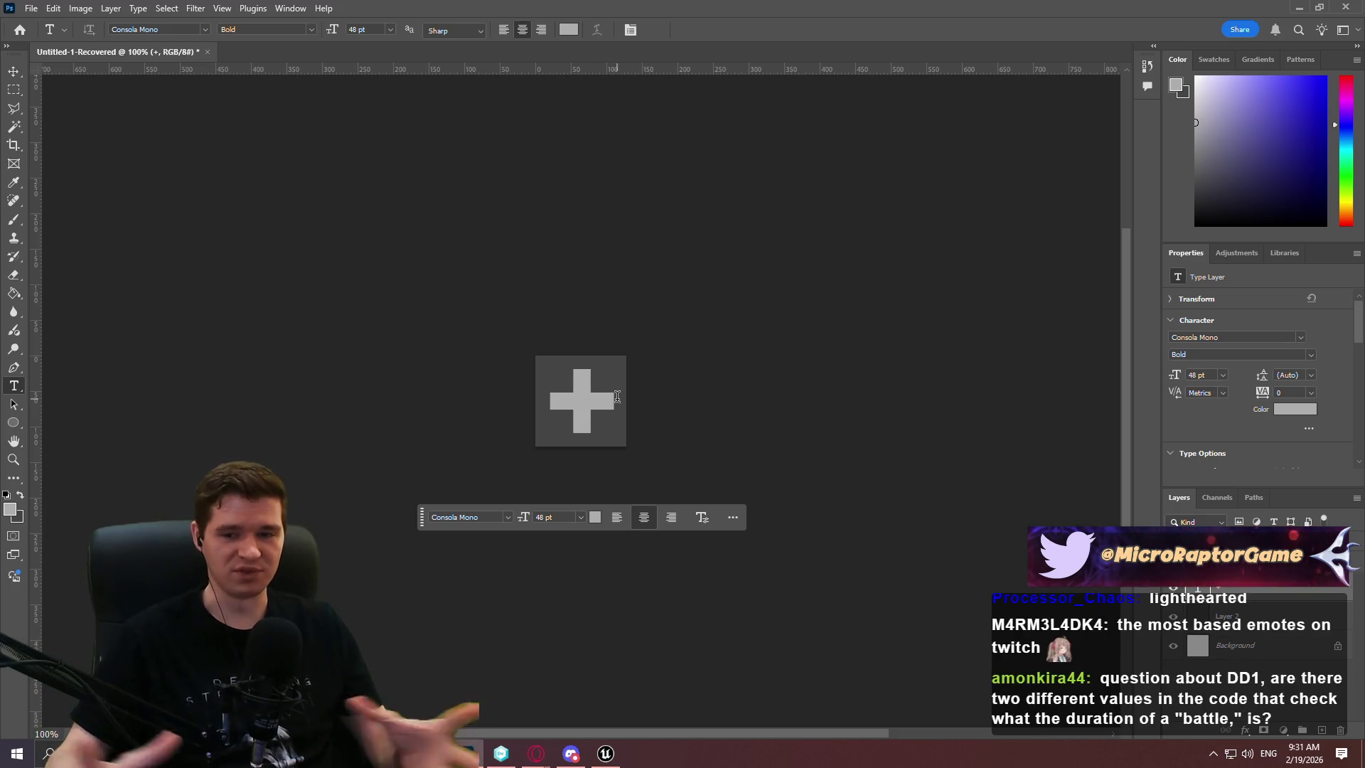
Quick-export the icon as a PNG named T_Effect_RestorationStation into the Icons folder
click(31, 9)
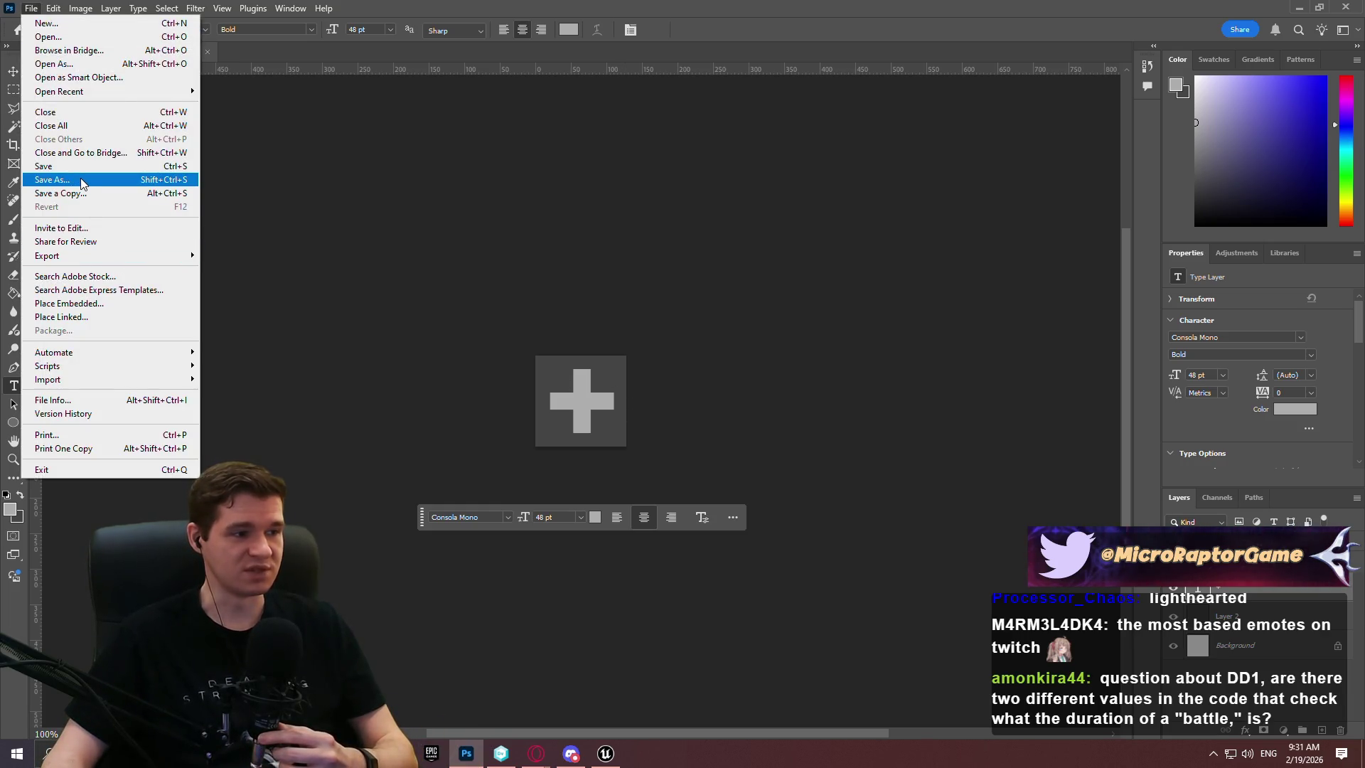
mouse_move(93, 255)
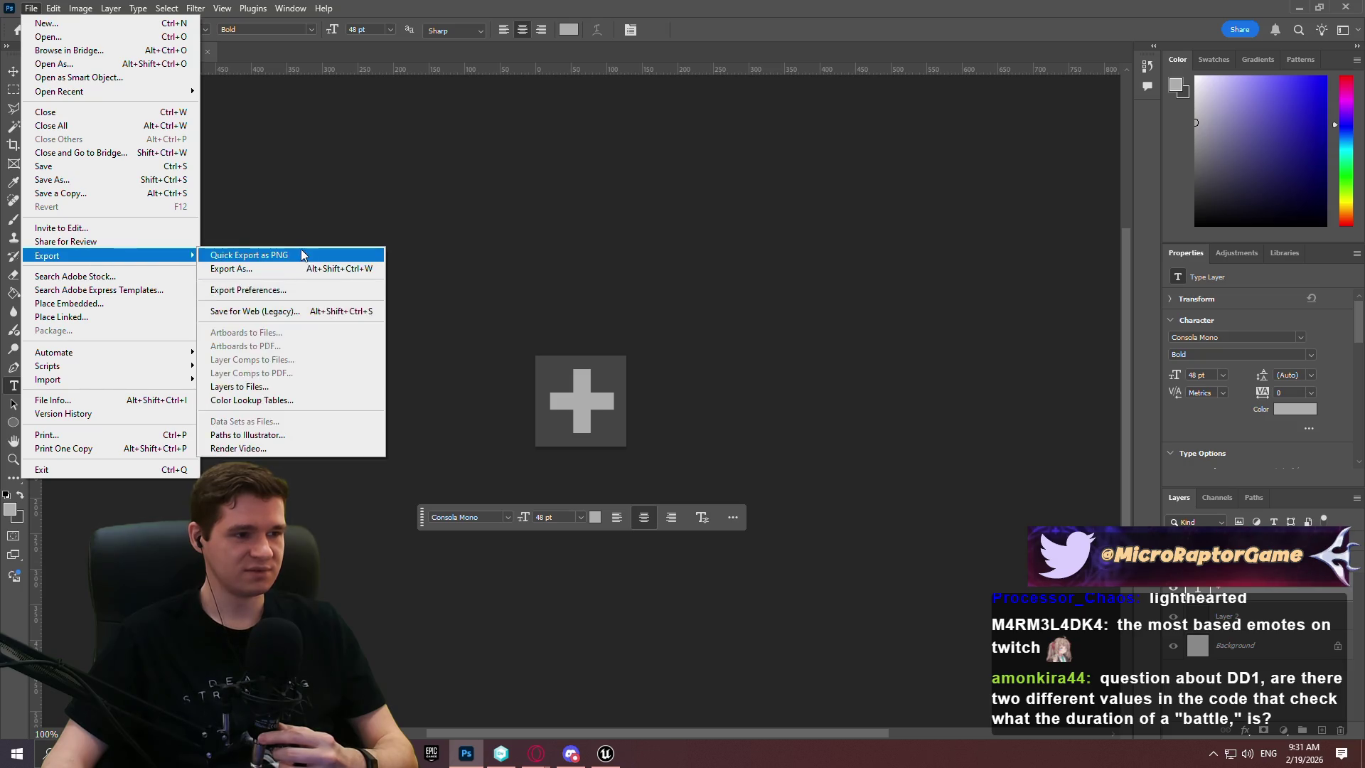
click(234, 254)
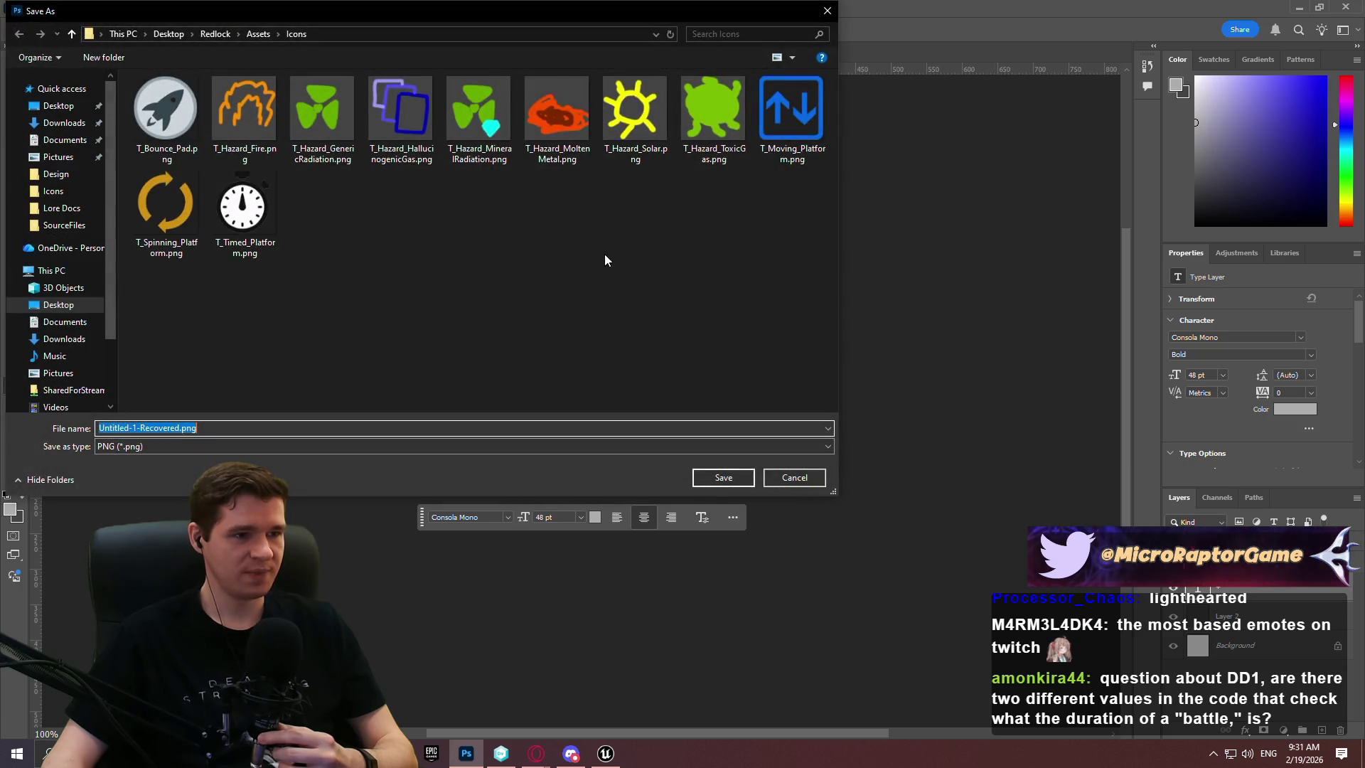
click(244, 114)
click(161, 428)
drag(150, 427, 106, 427)
text(Effect_Restorati)
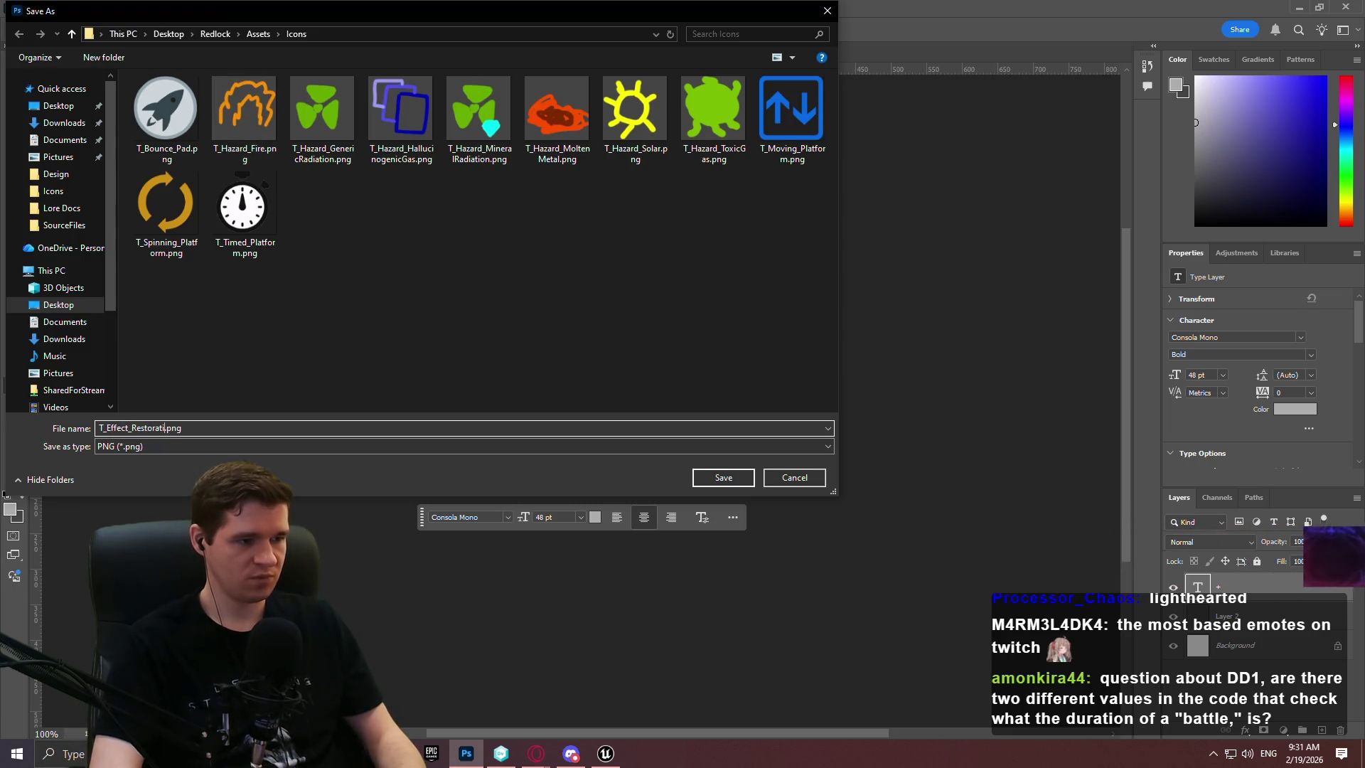
text(on)
key(Return)
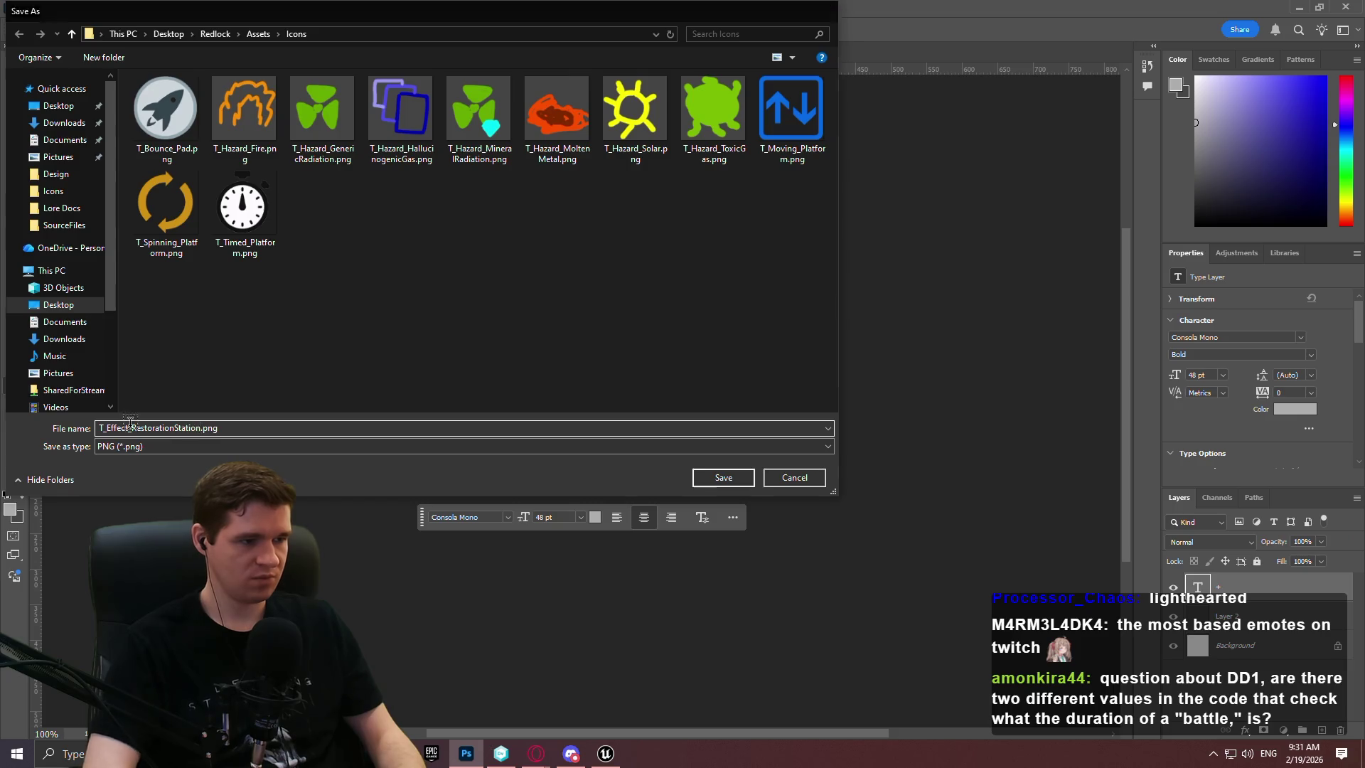
click(1298, 7)
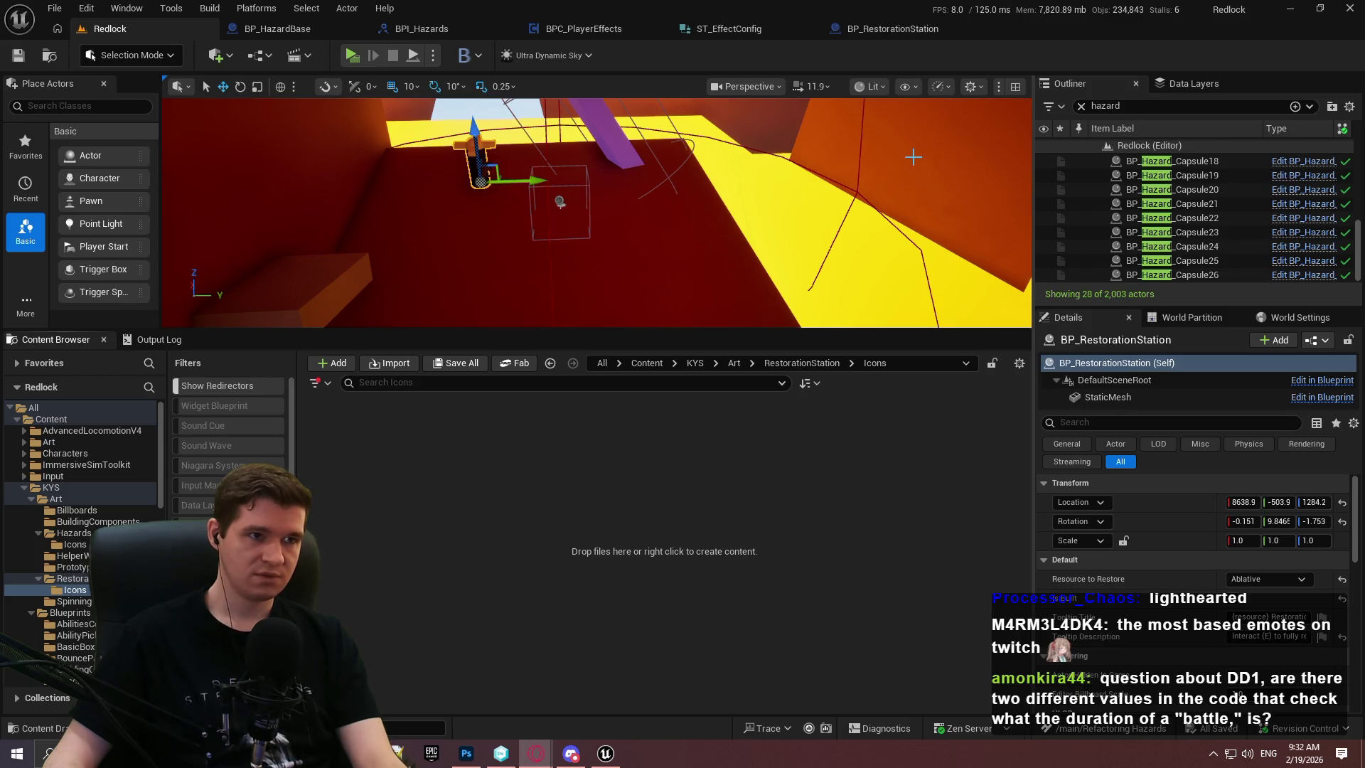
click(893, 551)
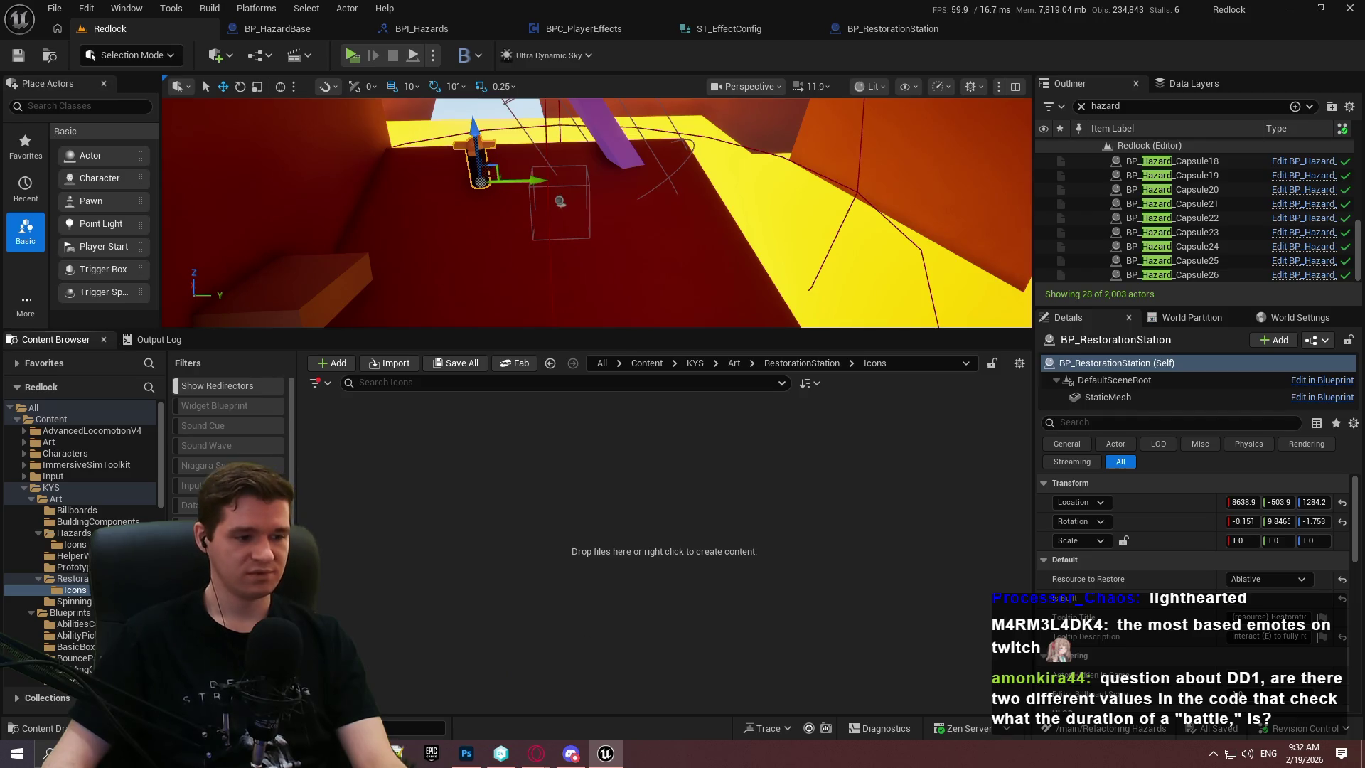
key(super+e)
Import the PNG into the Icons folder and inspect the 128x128 T_Effect_RestorationStation texture
drag(533, 329, 557, 672)
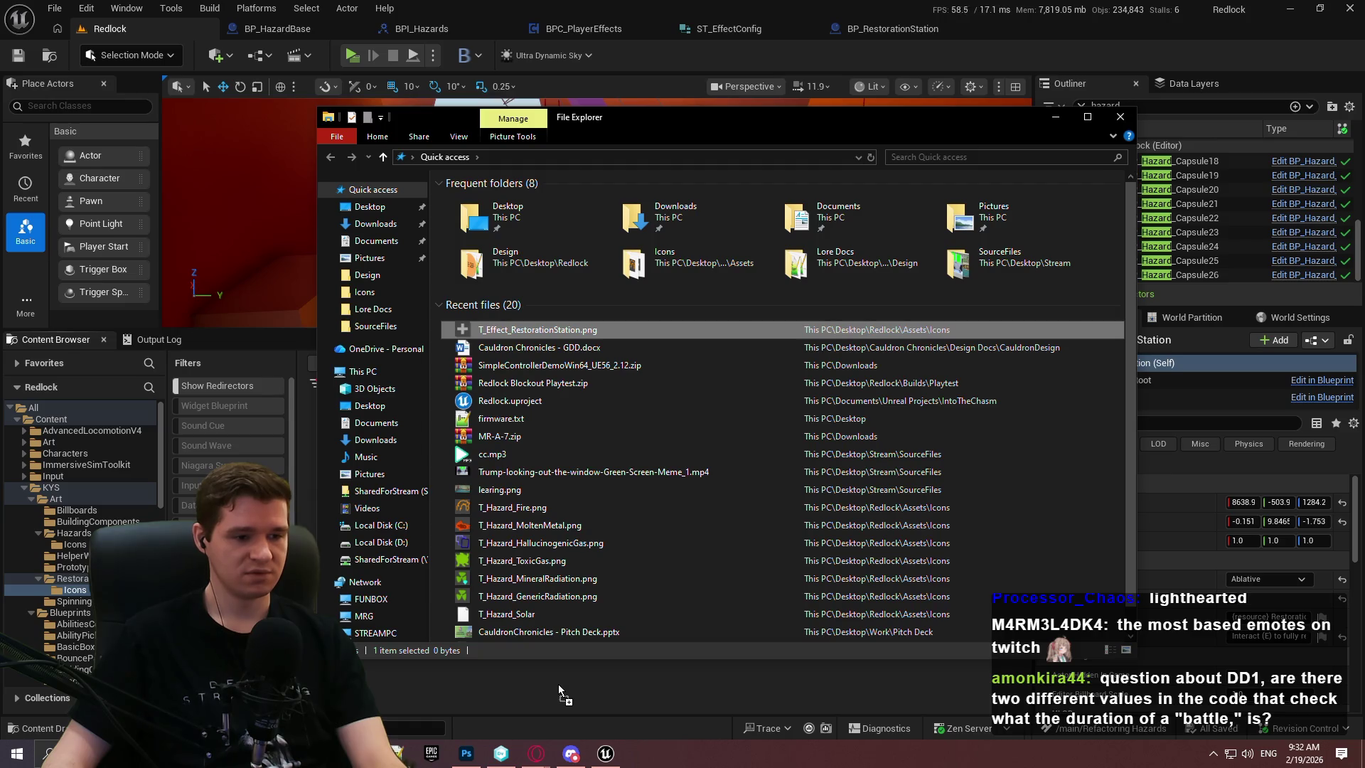
click(661, 691)
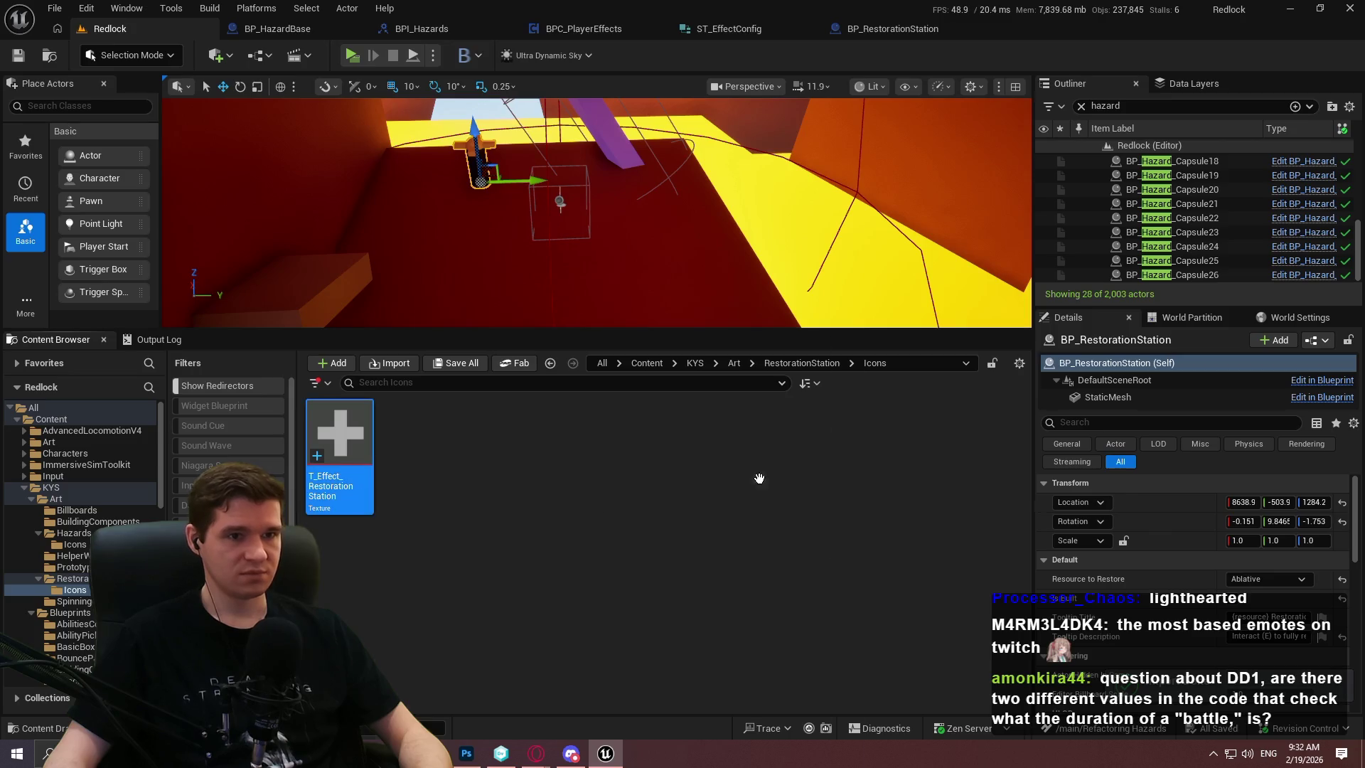
double_click(339, 455)
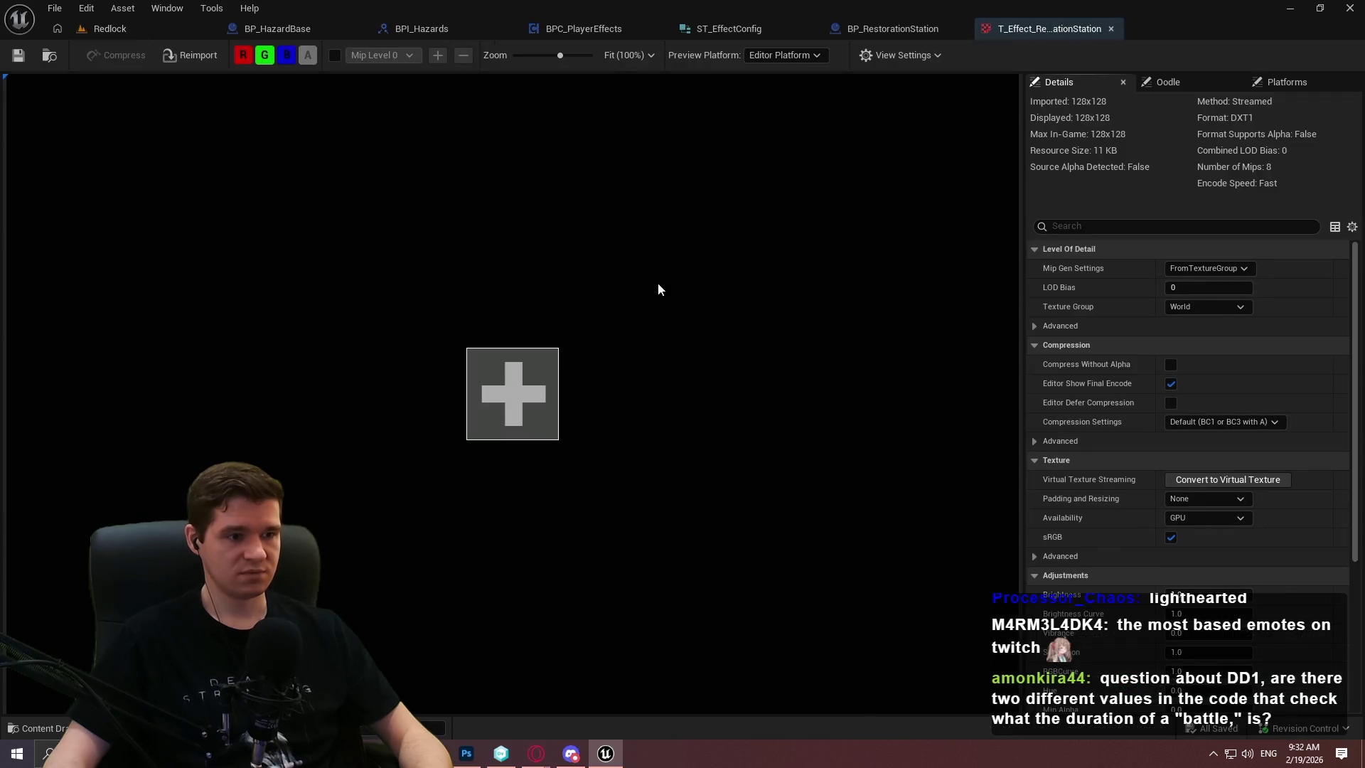
click(1110, 28)
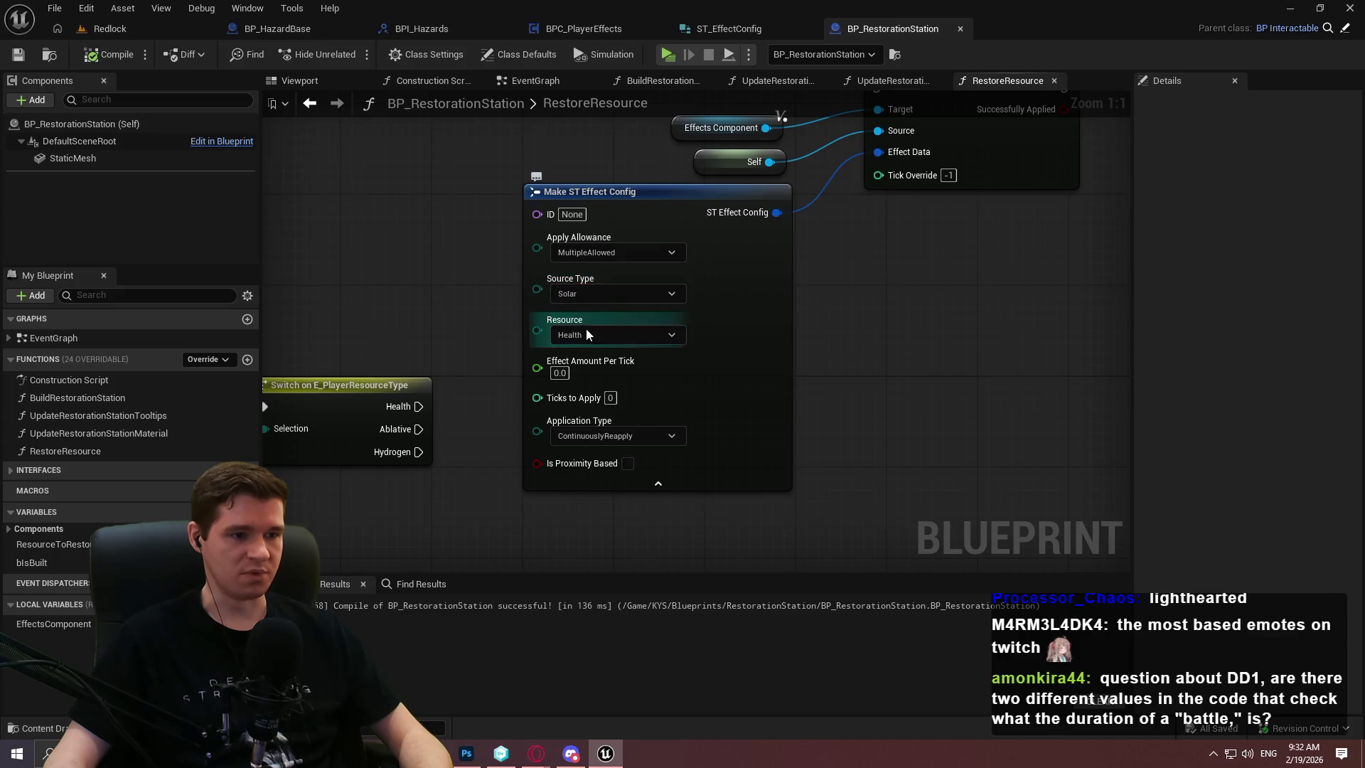
Keep Solar as the source type, survey the graph, and return to the Redlock level
click(587, 293)
click(853, 290)
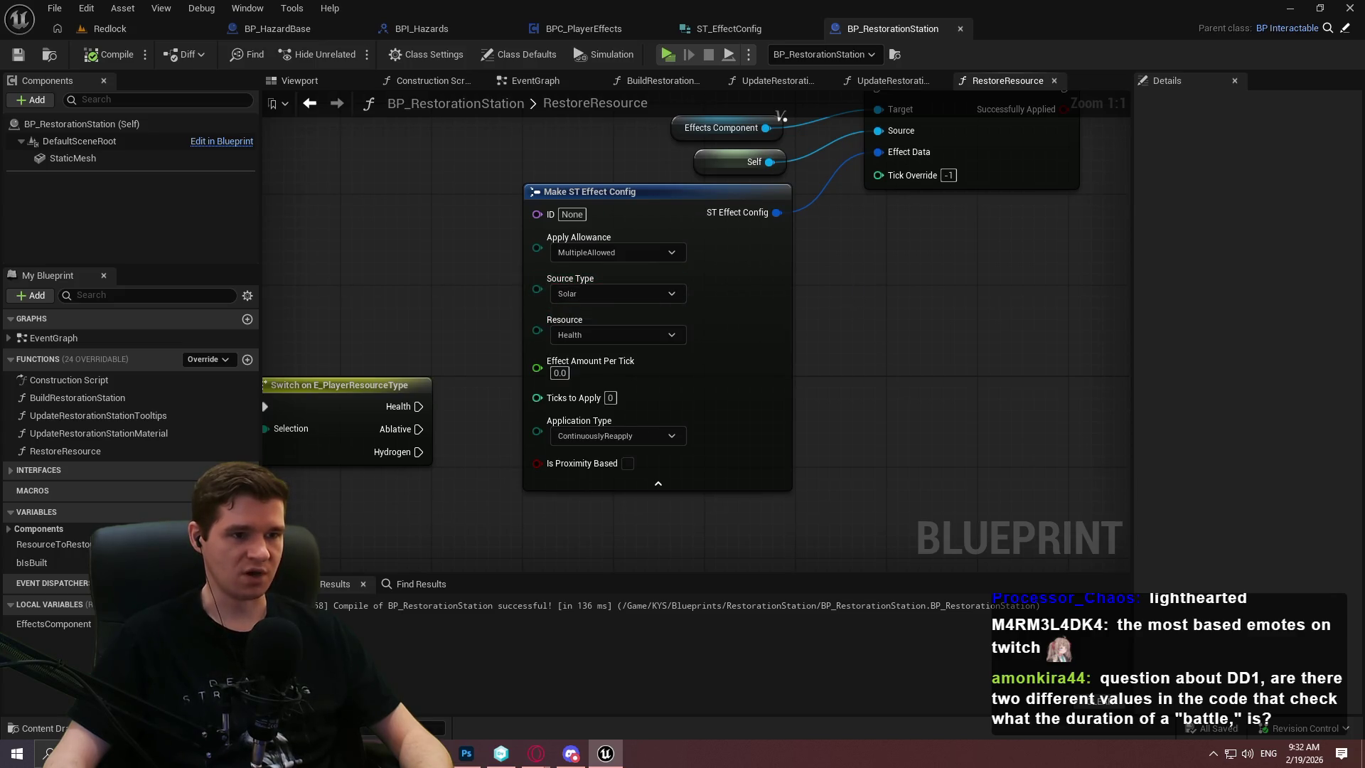
scroll(907, 394, down, 3)
drag(925, 413, 863, 360)
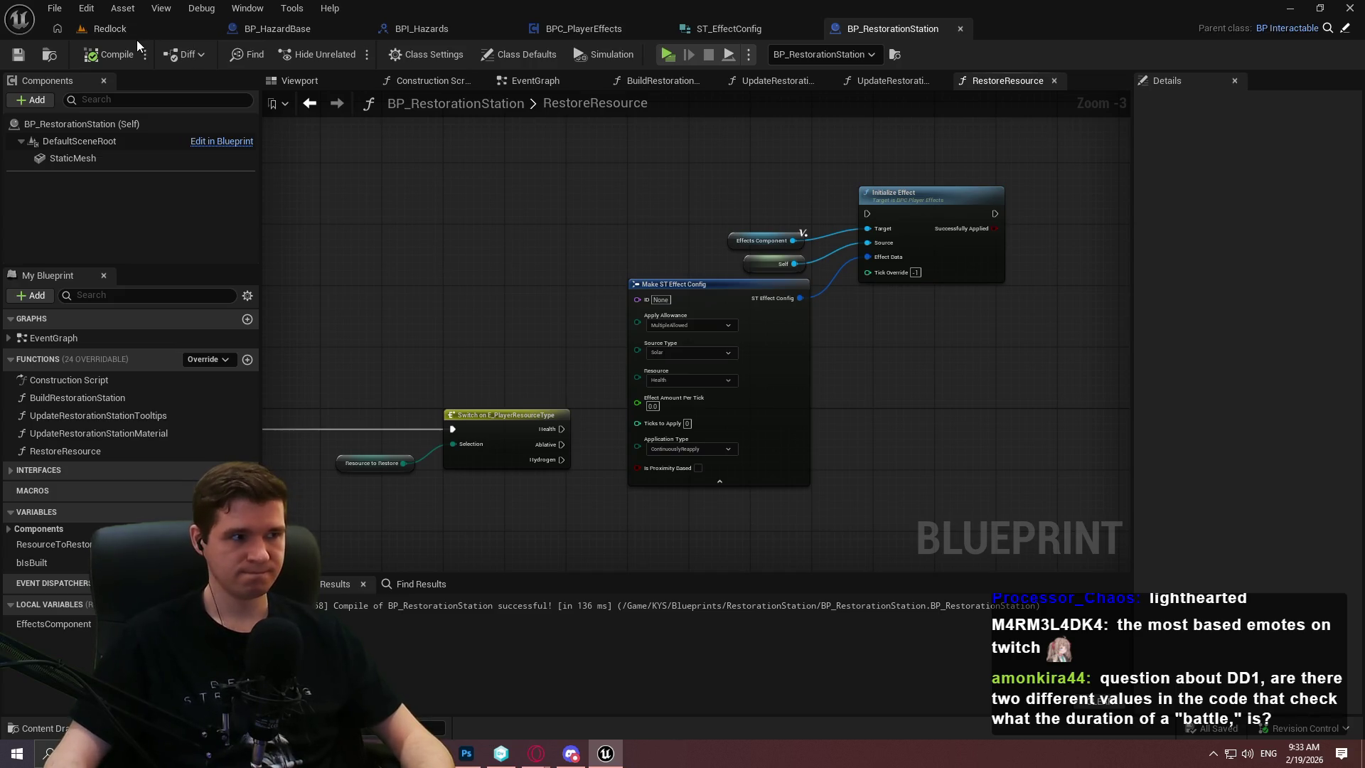
click(137, 29)
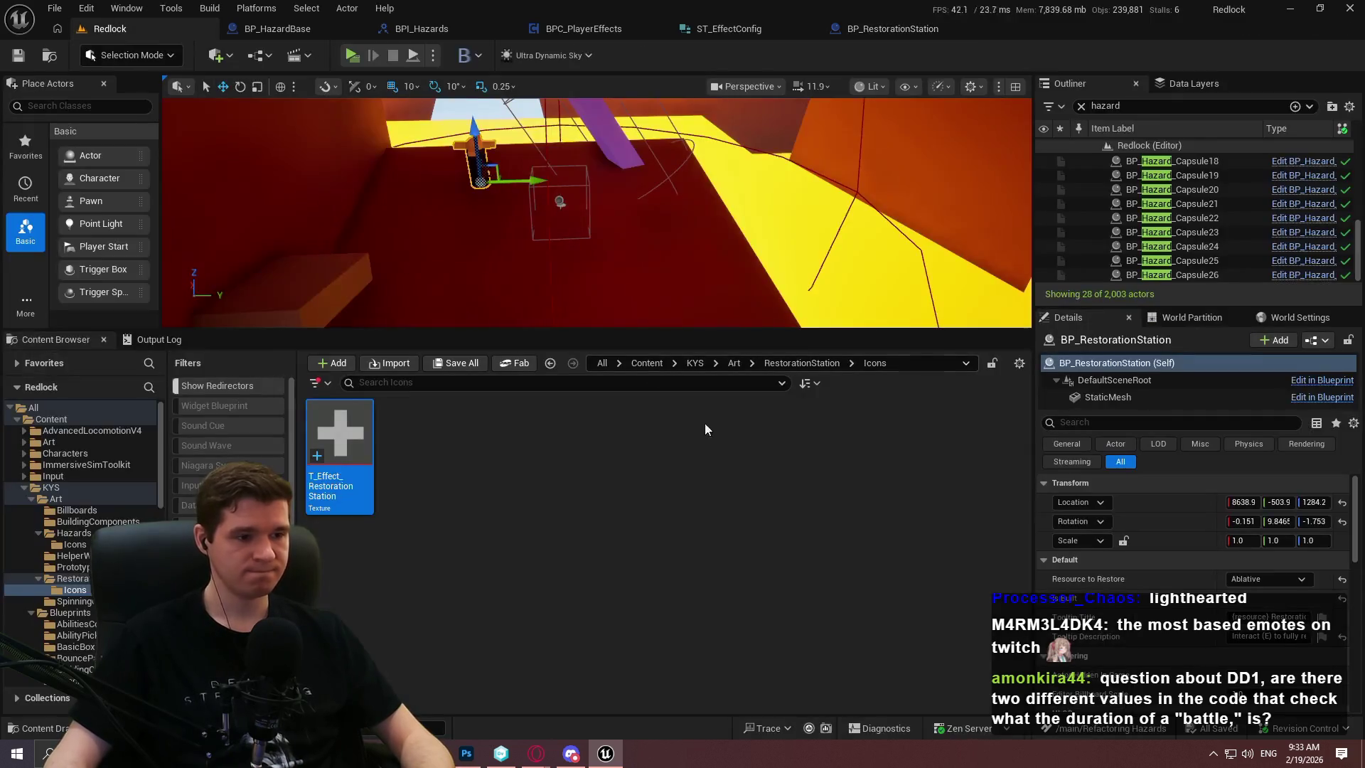
Navigate the Content Browser to the KYS > Data > Effects folder
click(735, 363)
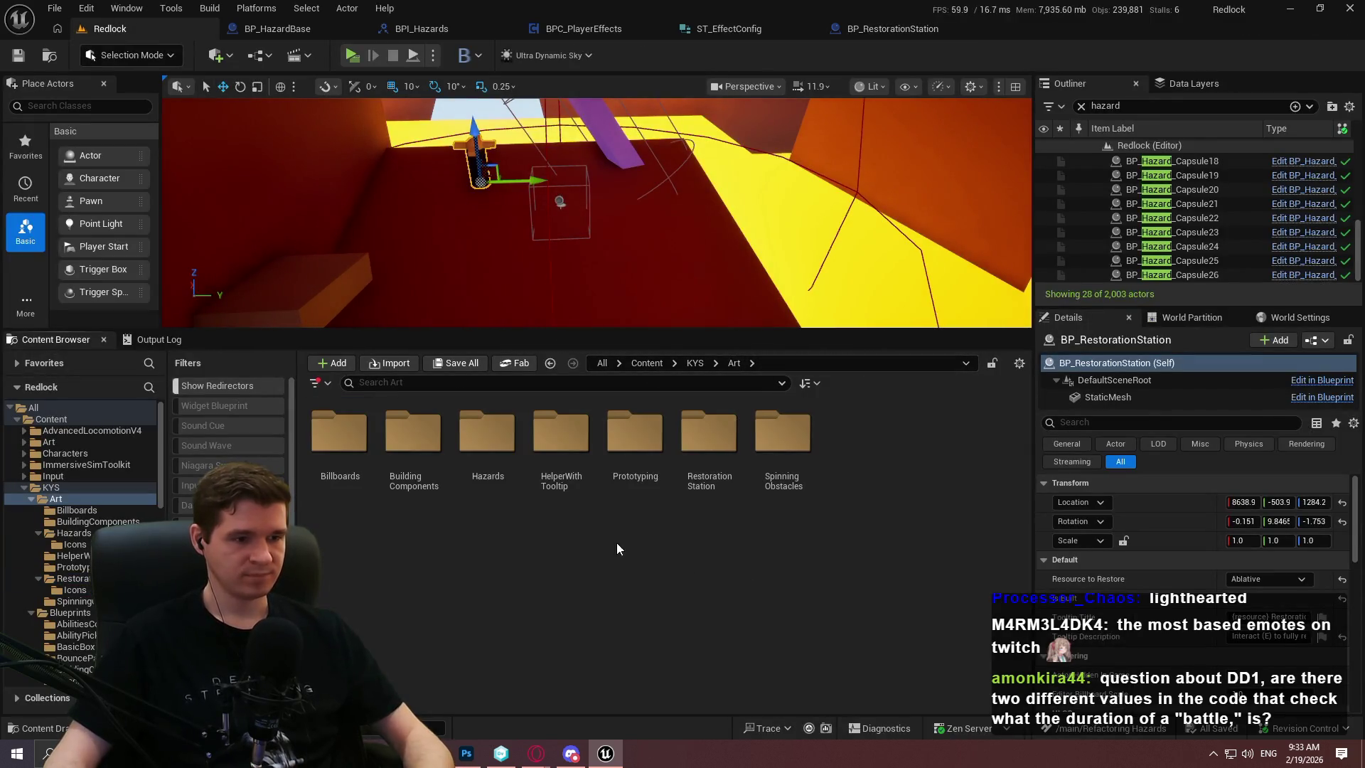
click(694, 363)
double_click(653, 447)
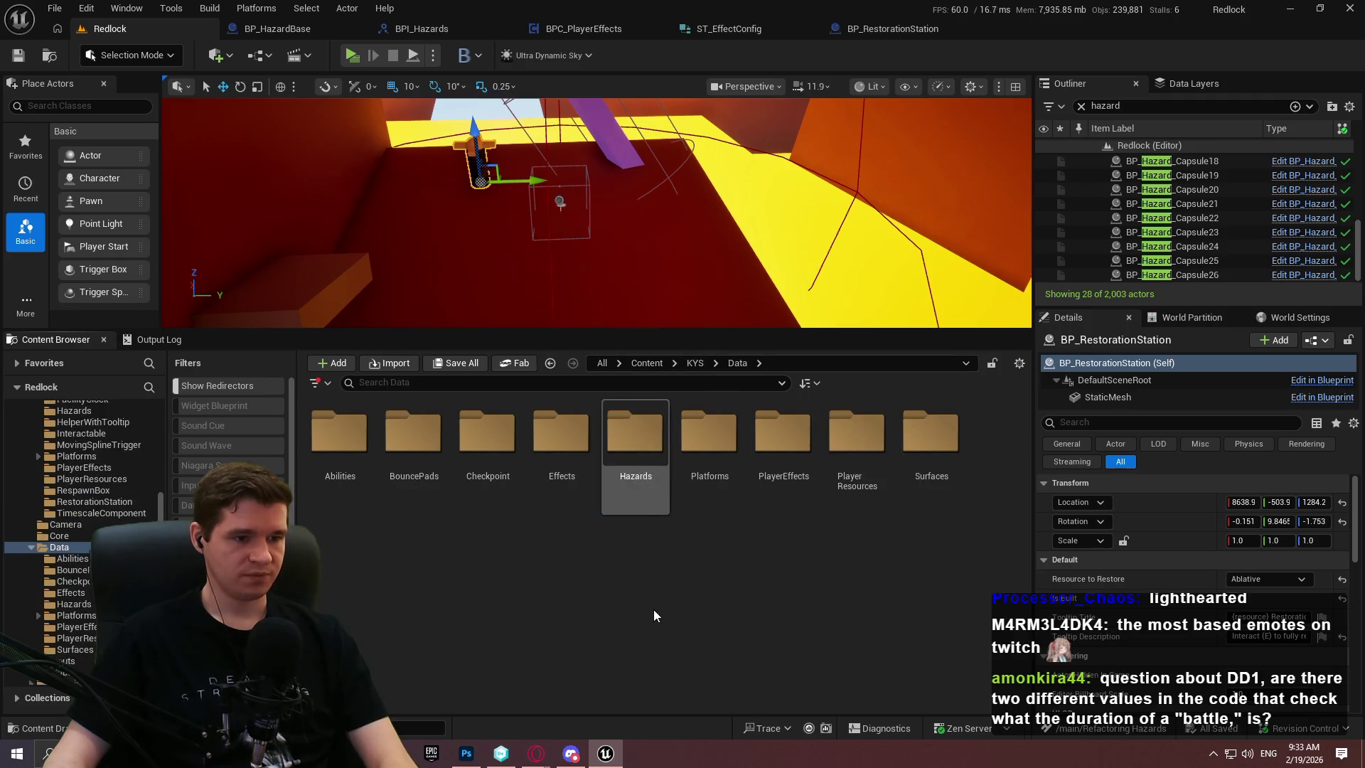
double_click(783, 444)
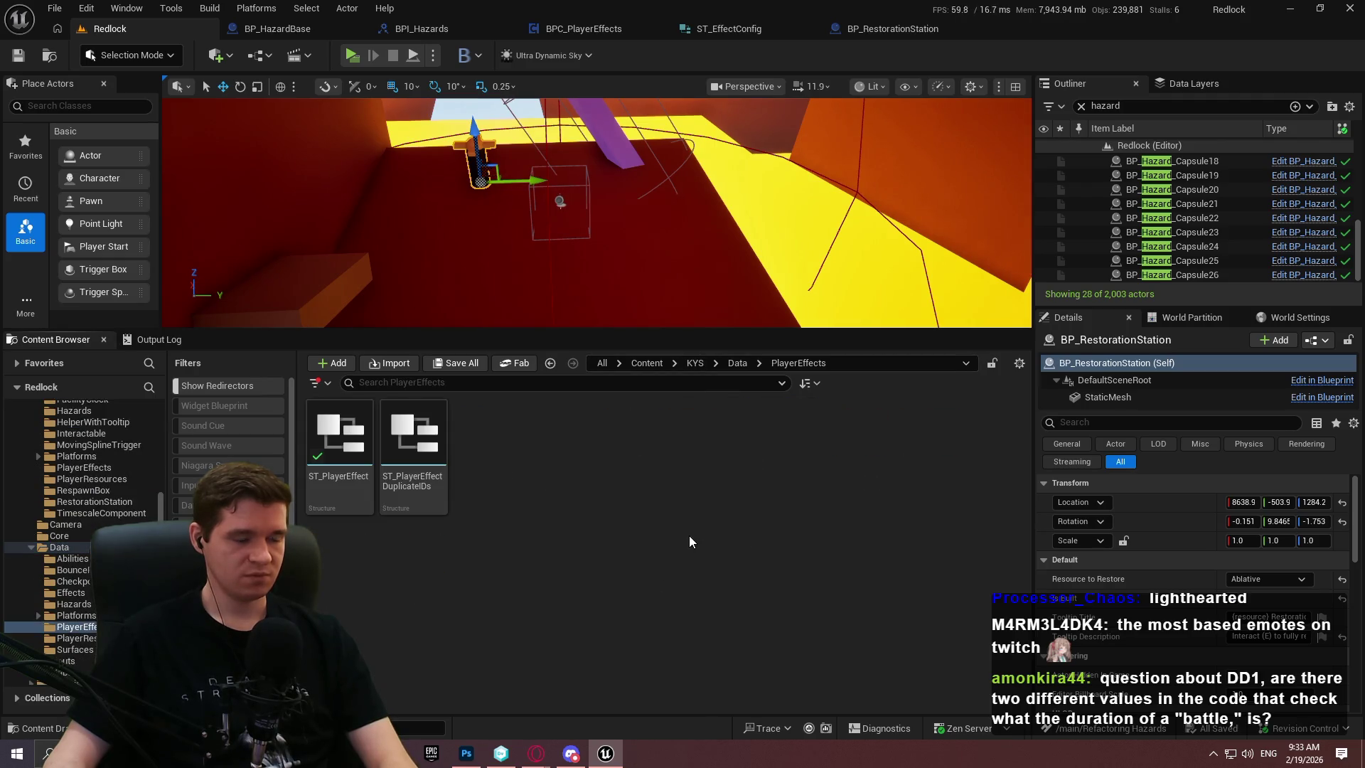
click(740, 362)
double_click(562, 434)
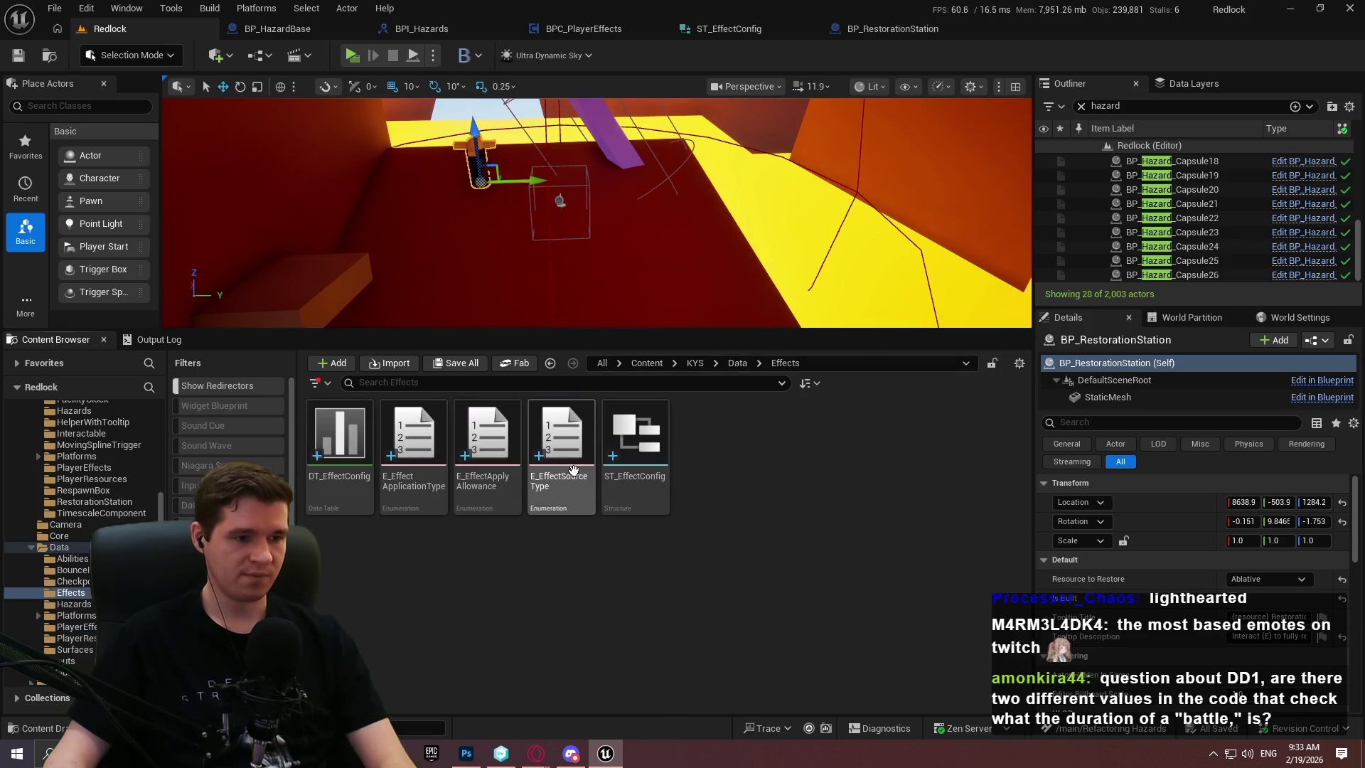
Create a structure named ST_EffectSourceTypeIcon in Effects and save it
right_click(715, 512)
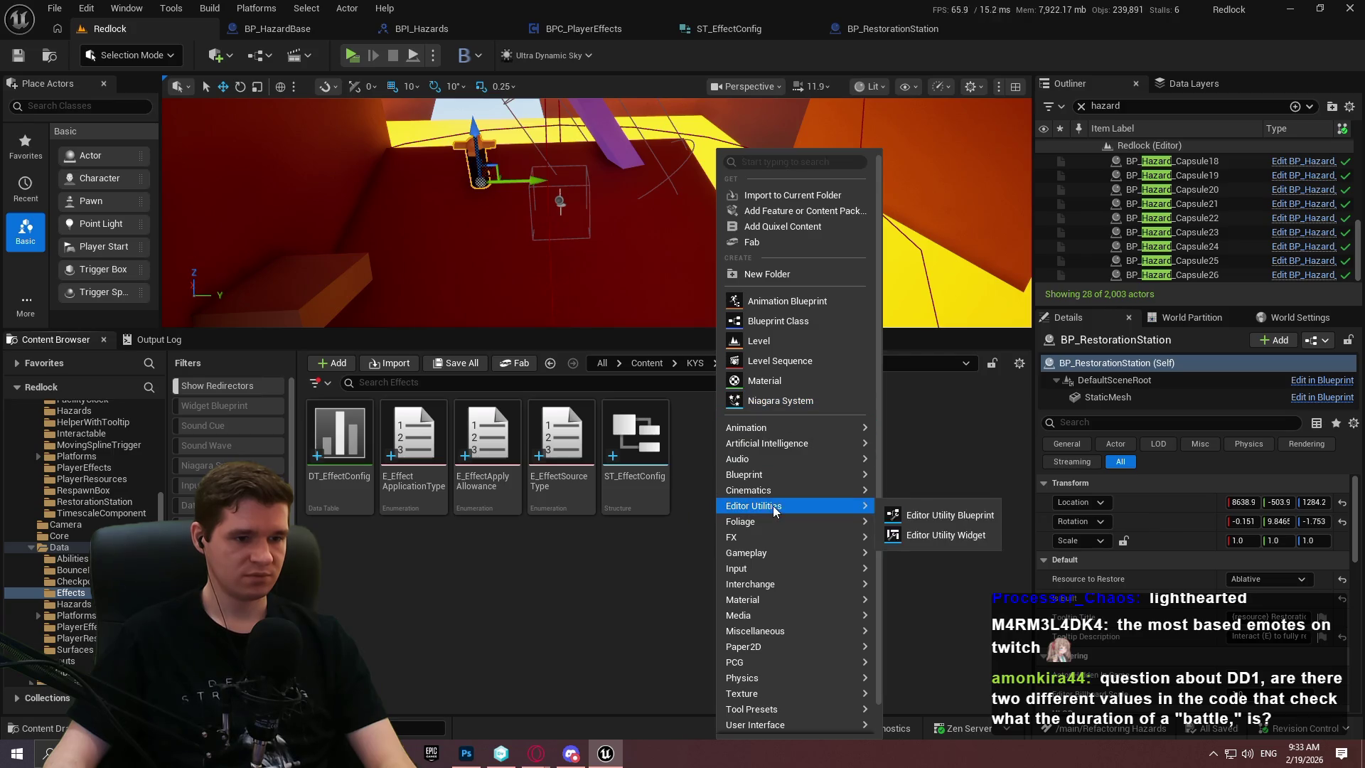
mouse_move(775, 479)
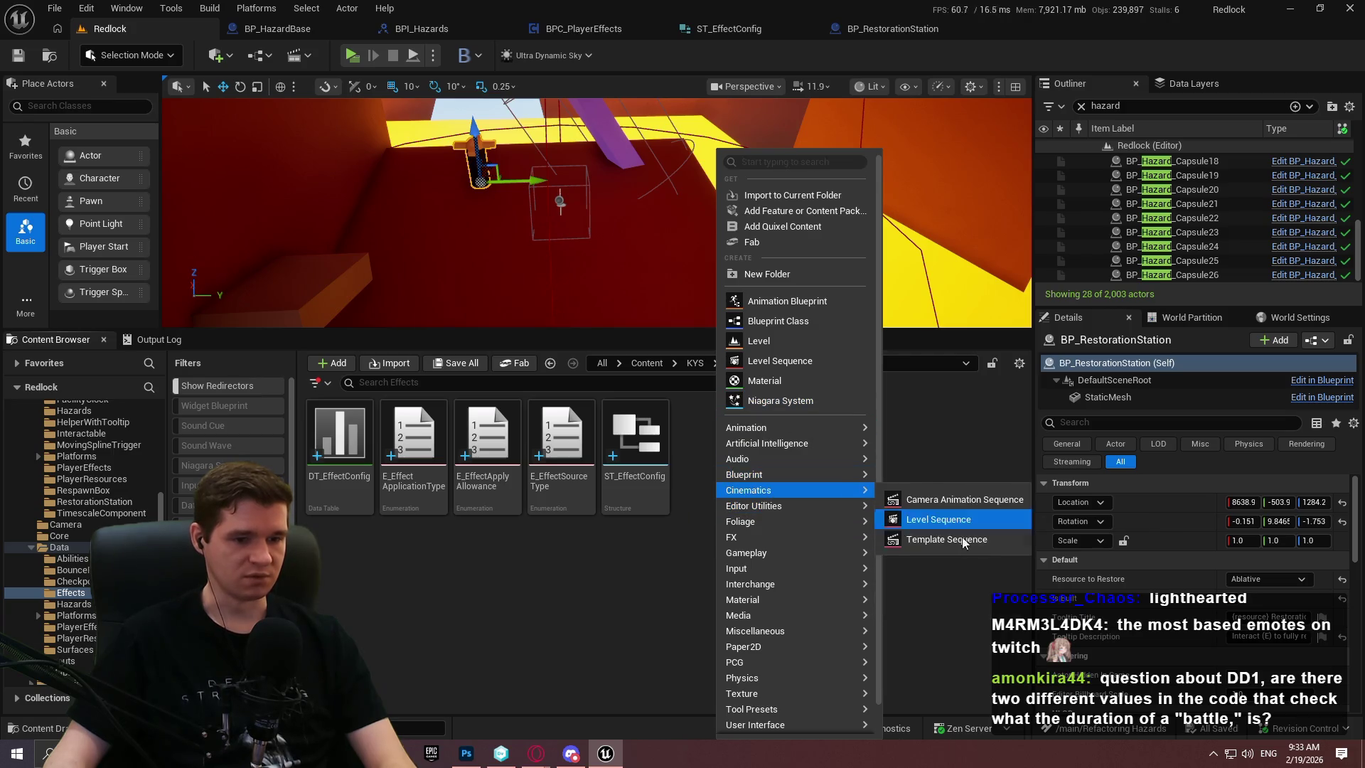
click(924, 602)
text(ST_Effect)
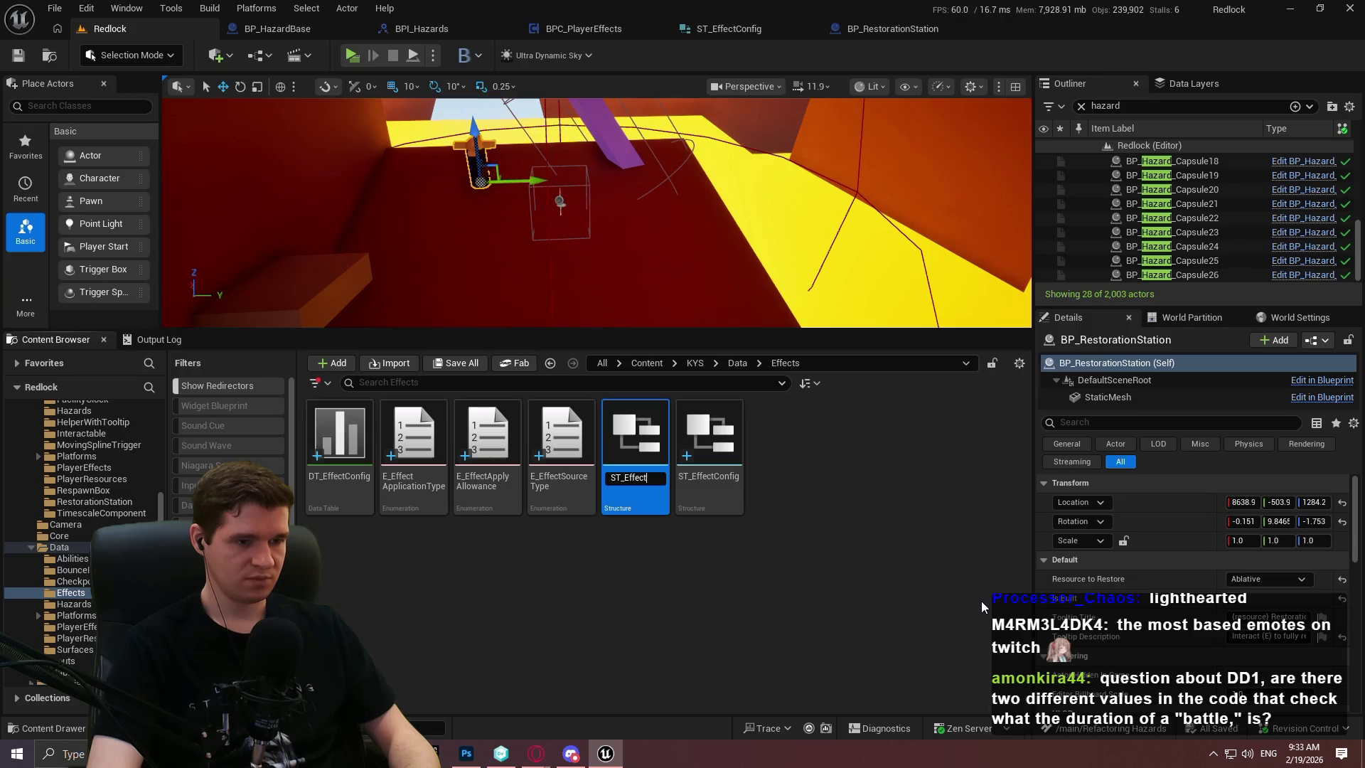
text(SourceTy)
text(peIcon)
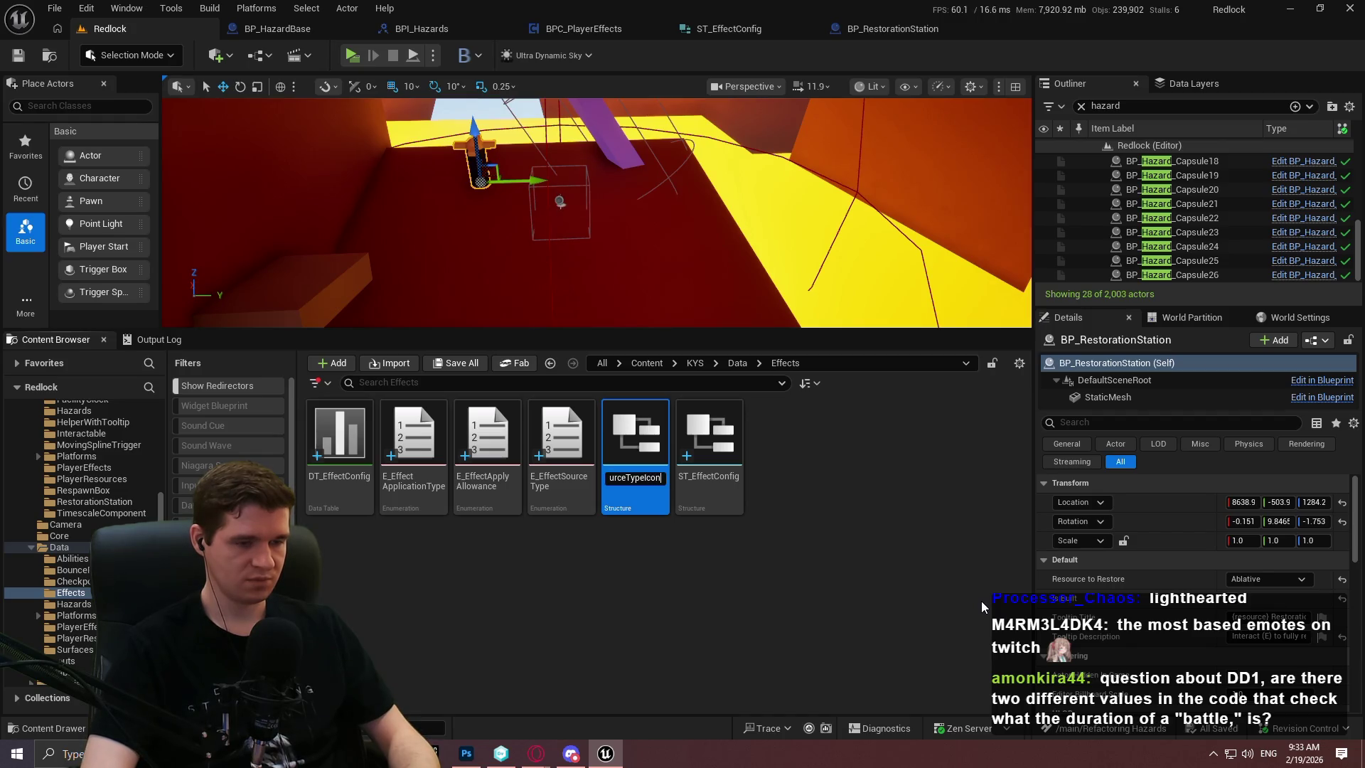
key(Return)
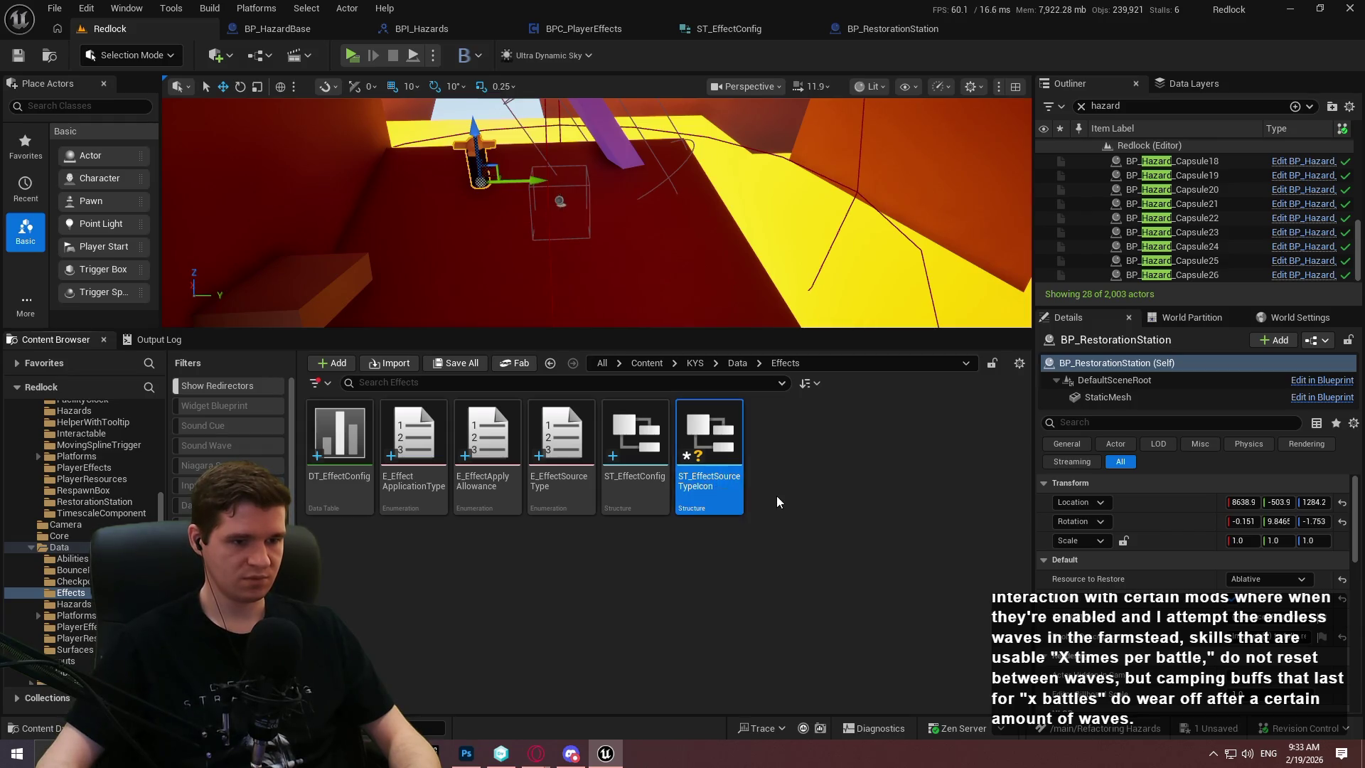
key(ctrl+s)
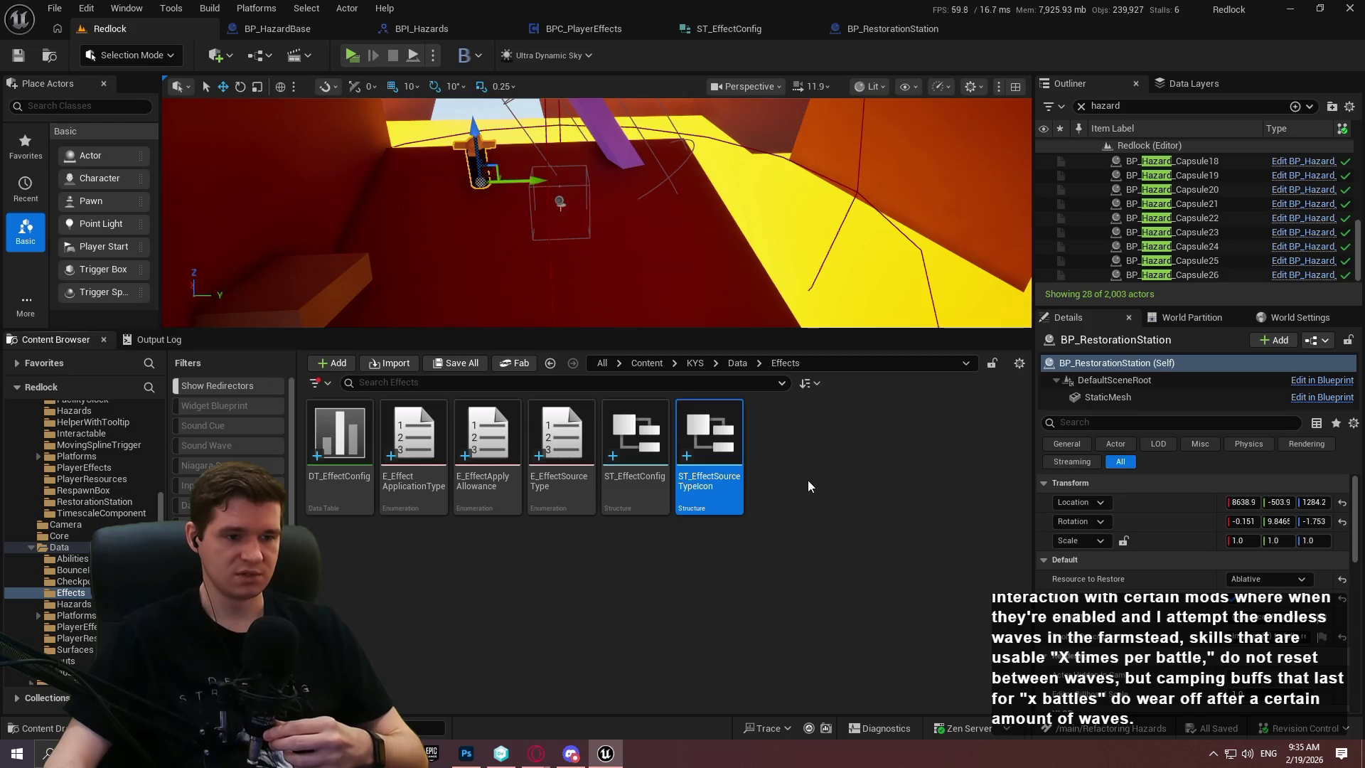
click(812, 479)
right_click(787, 488)
Open ST_EffectSourceTypeIcon and set its first member's type to E Effect Source Type
mouse_move(818, 474)
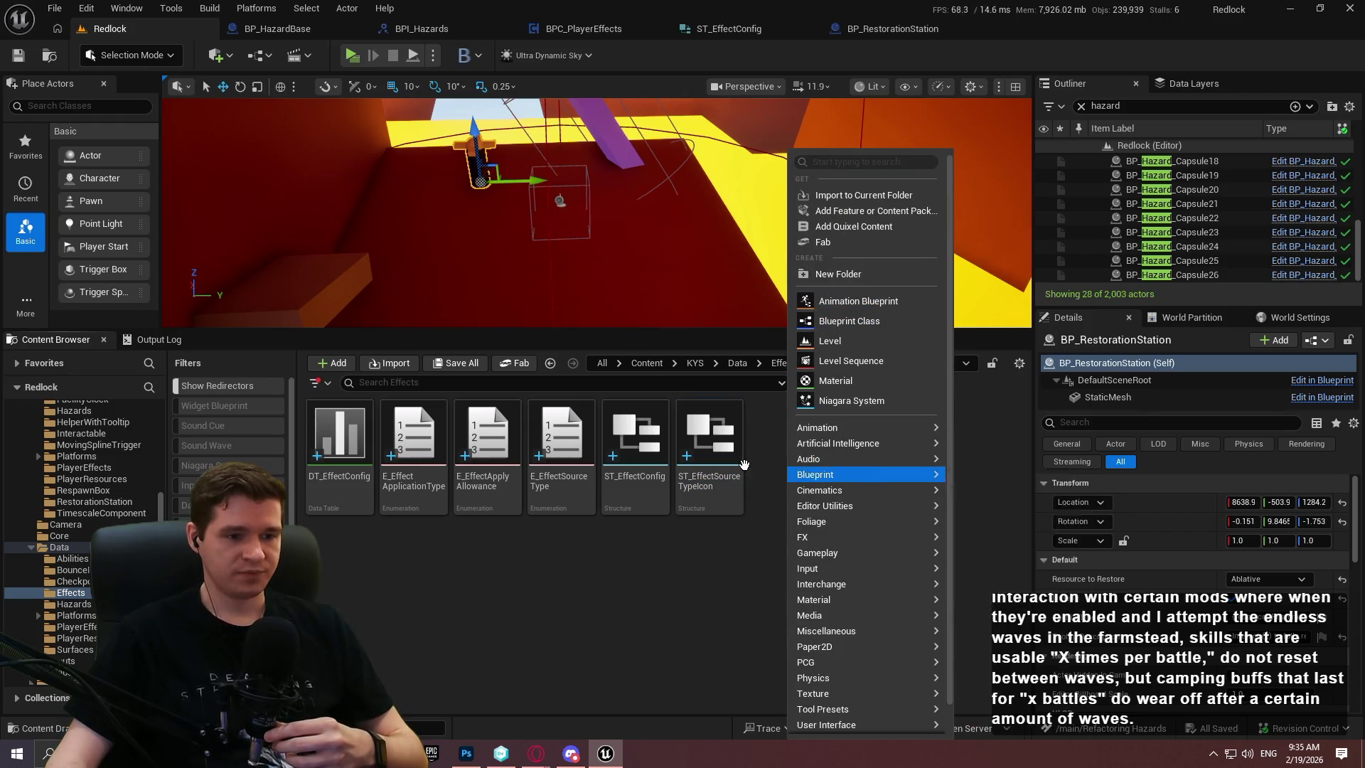
double_click(710, 437)
click(575, 137)
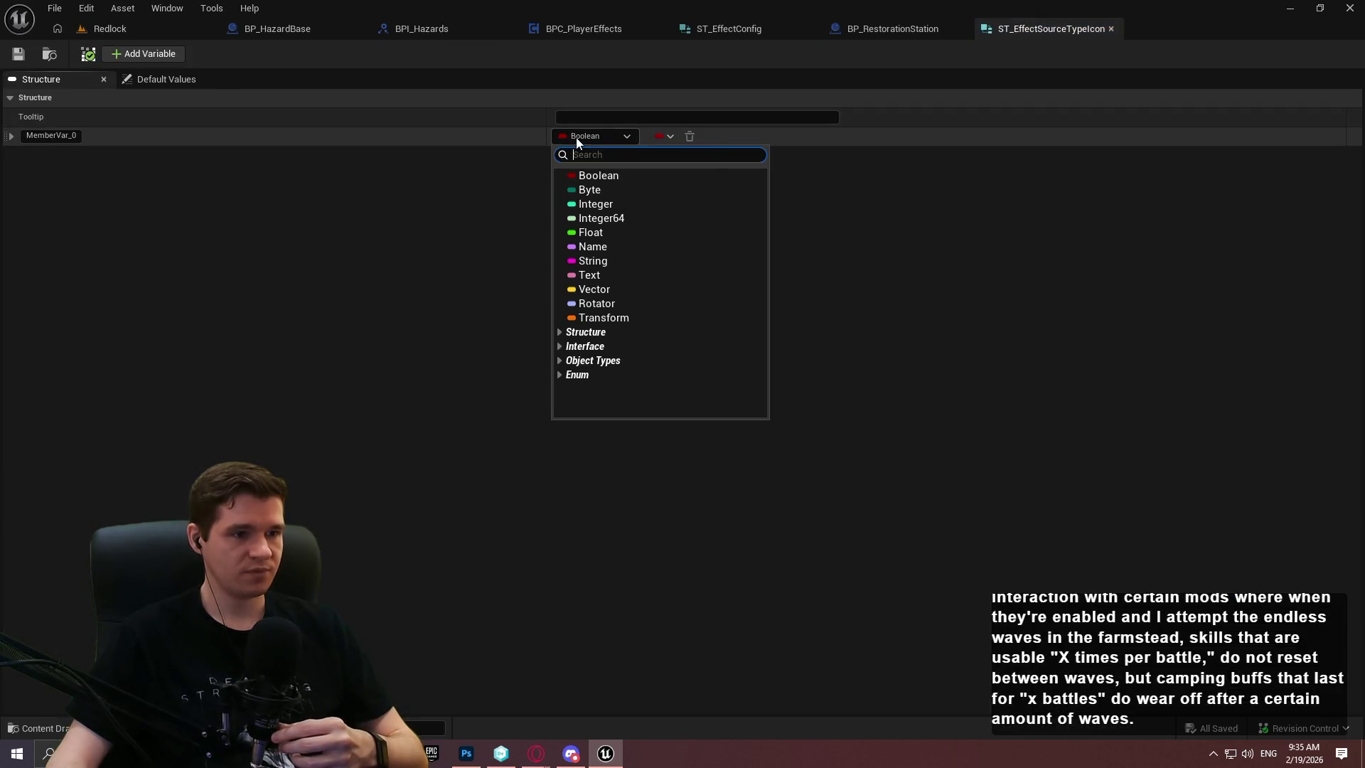
text(sour)
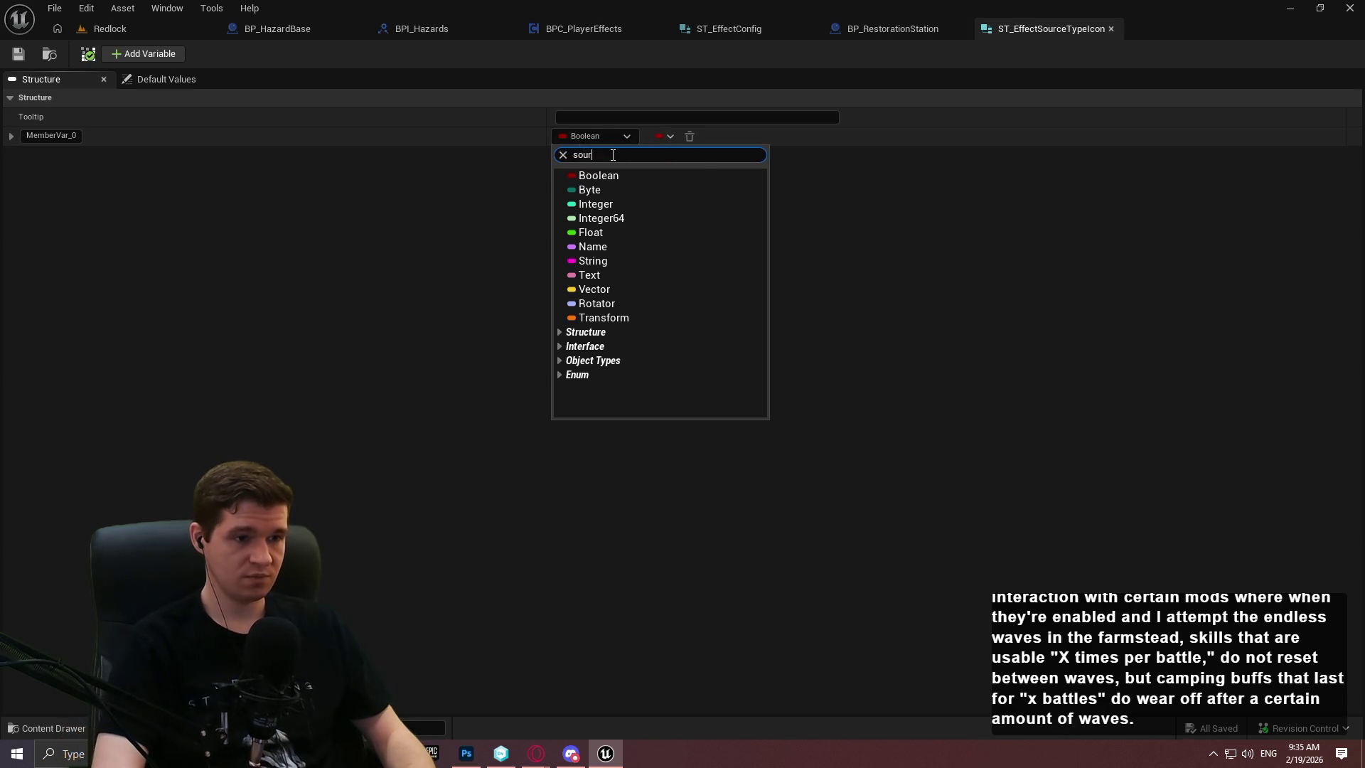
text(ce)
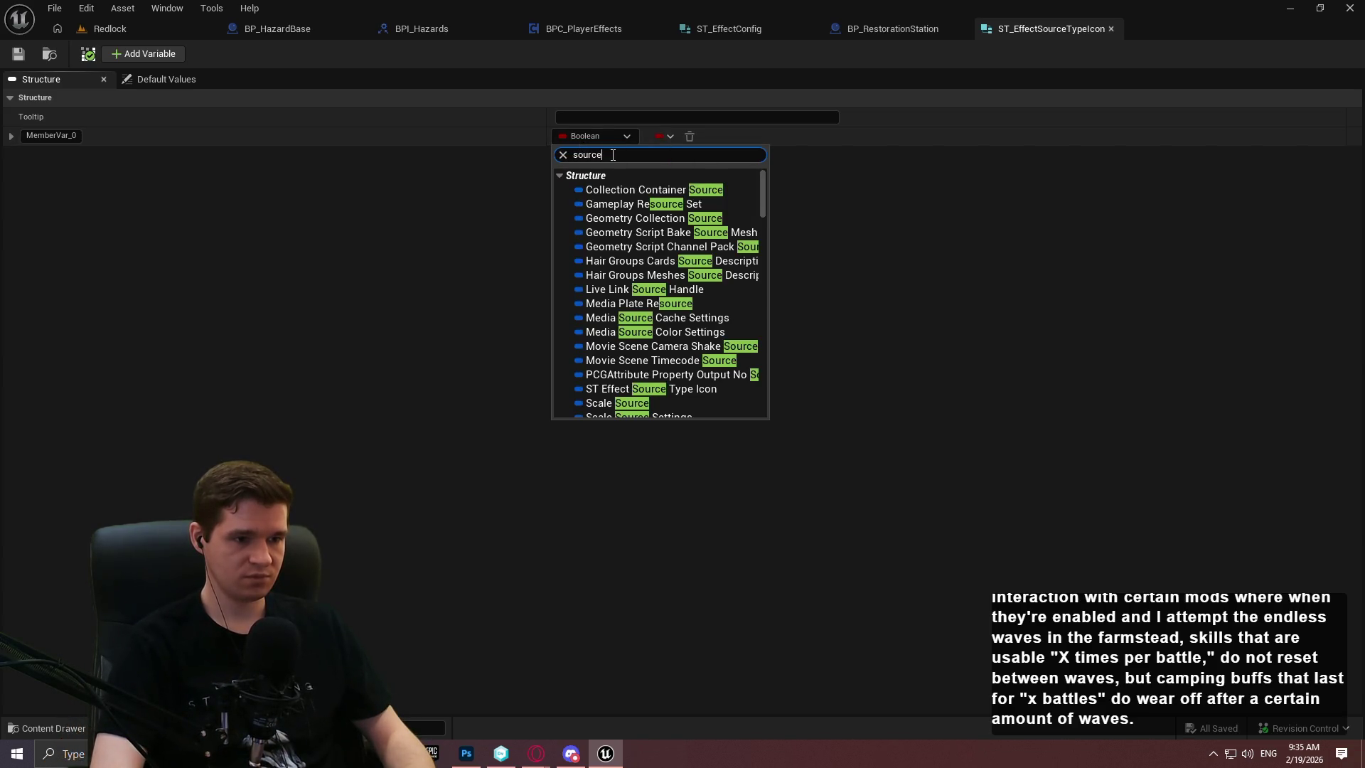
text( typ)
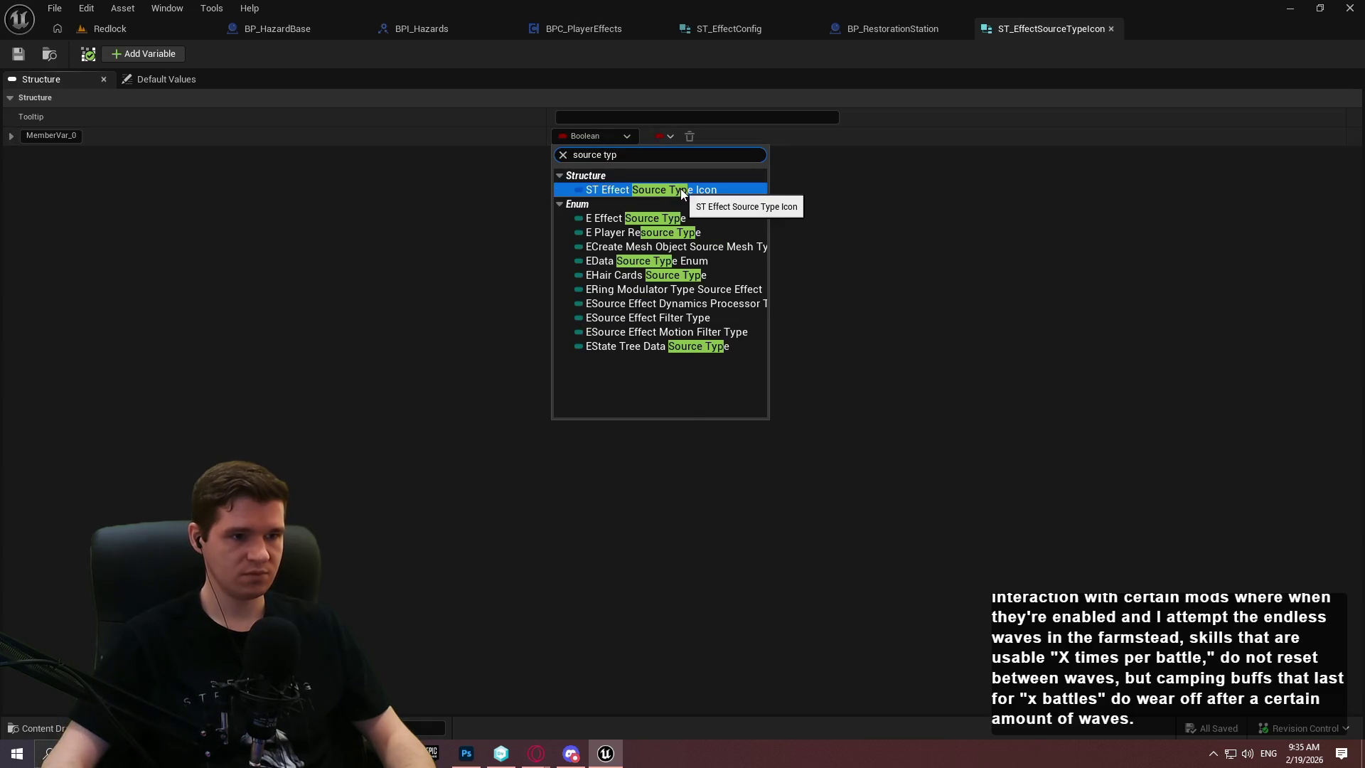
click(698, 218)
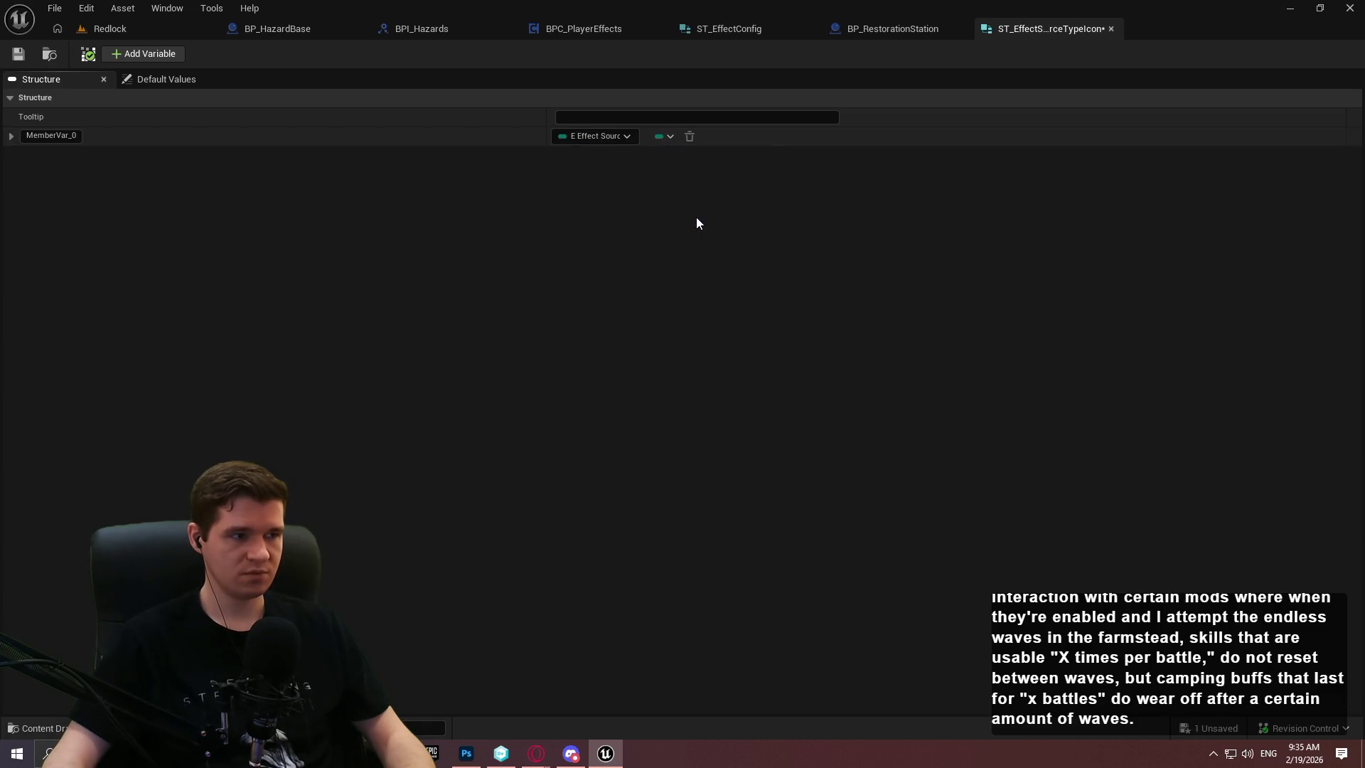
Rename that member SourceType and add a second member variable
double_click(50, 135)
text(E)
key(BackSpace)
text(Sour)
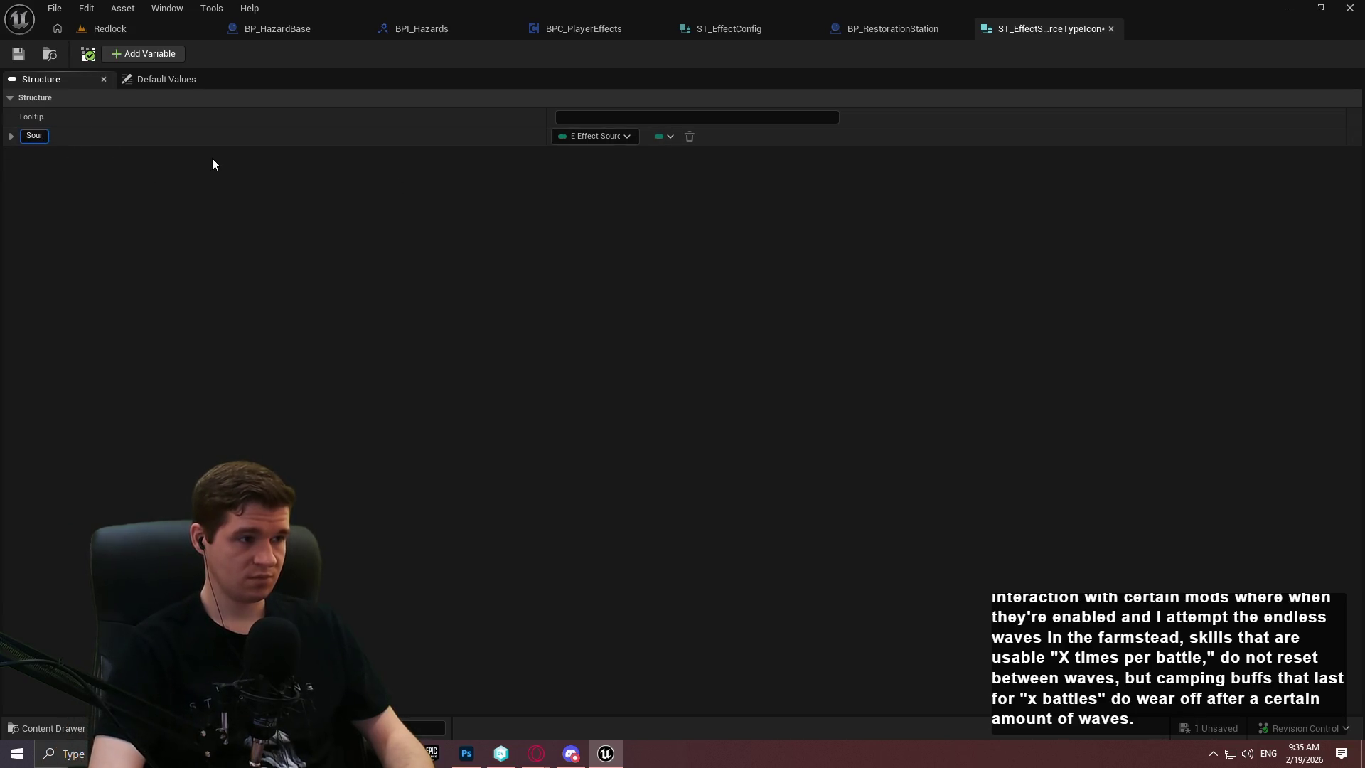
text(ceType)
key(Return)
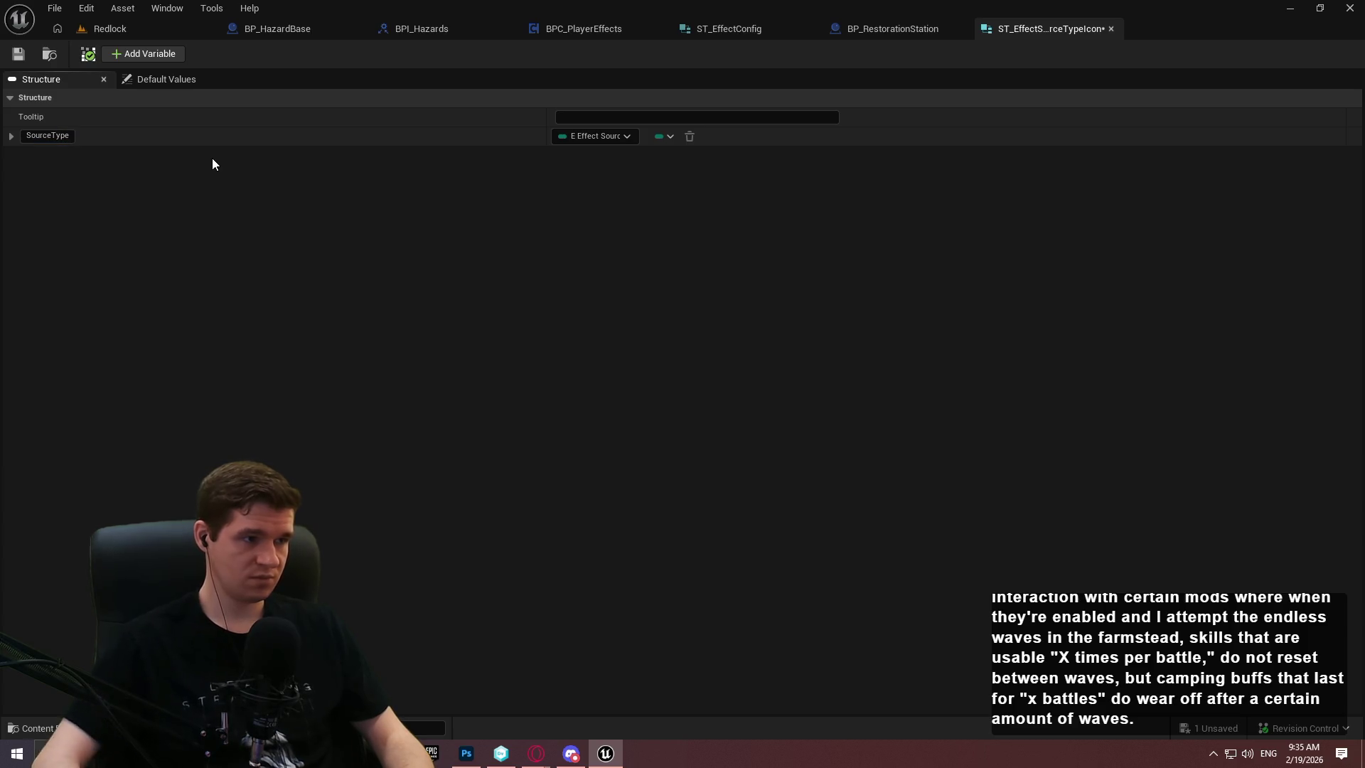
click(151, 54)
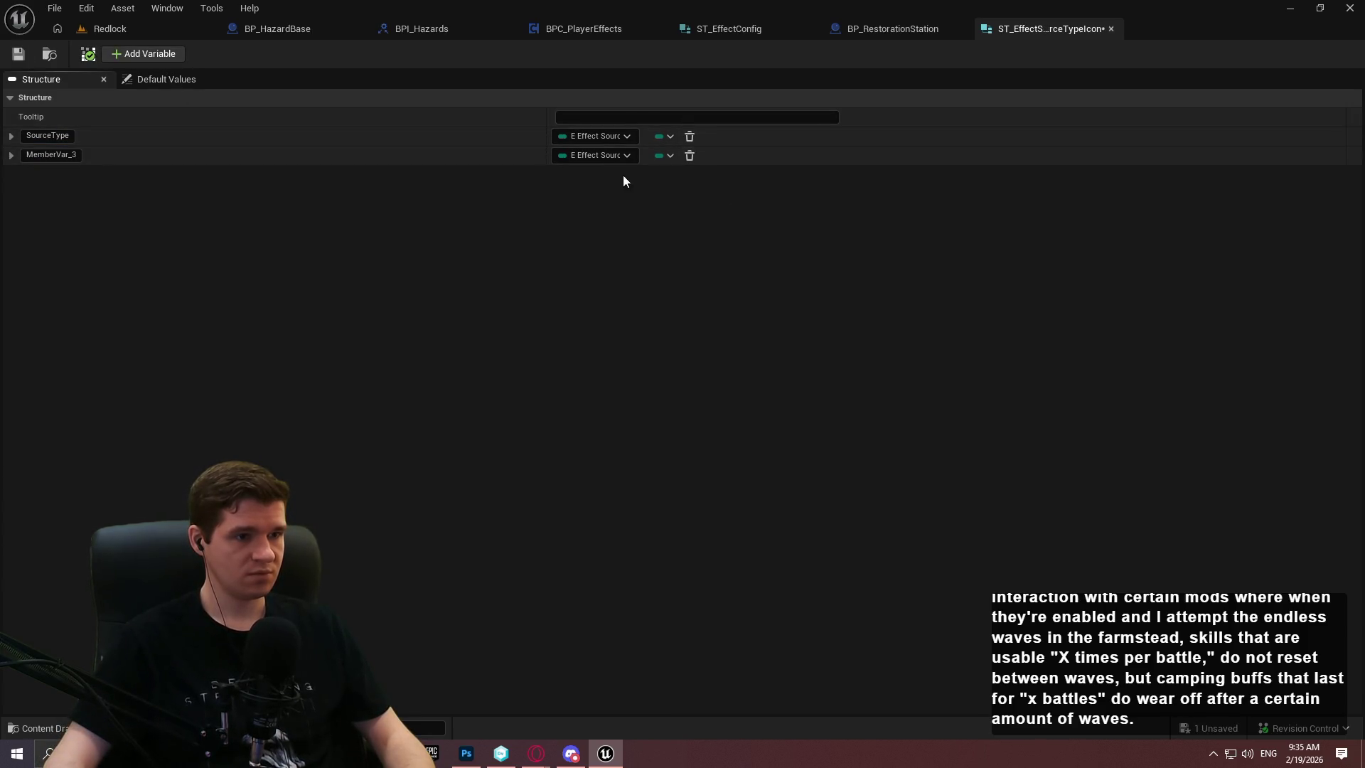
Make the second member a Texture 2D reference named Icon and save
click(587, 159)
text(texture2)
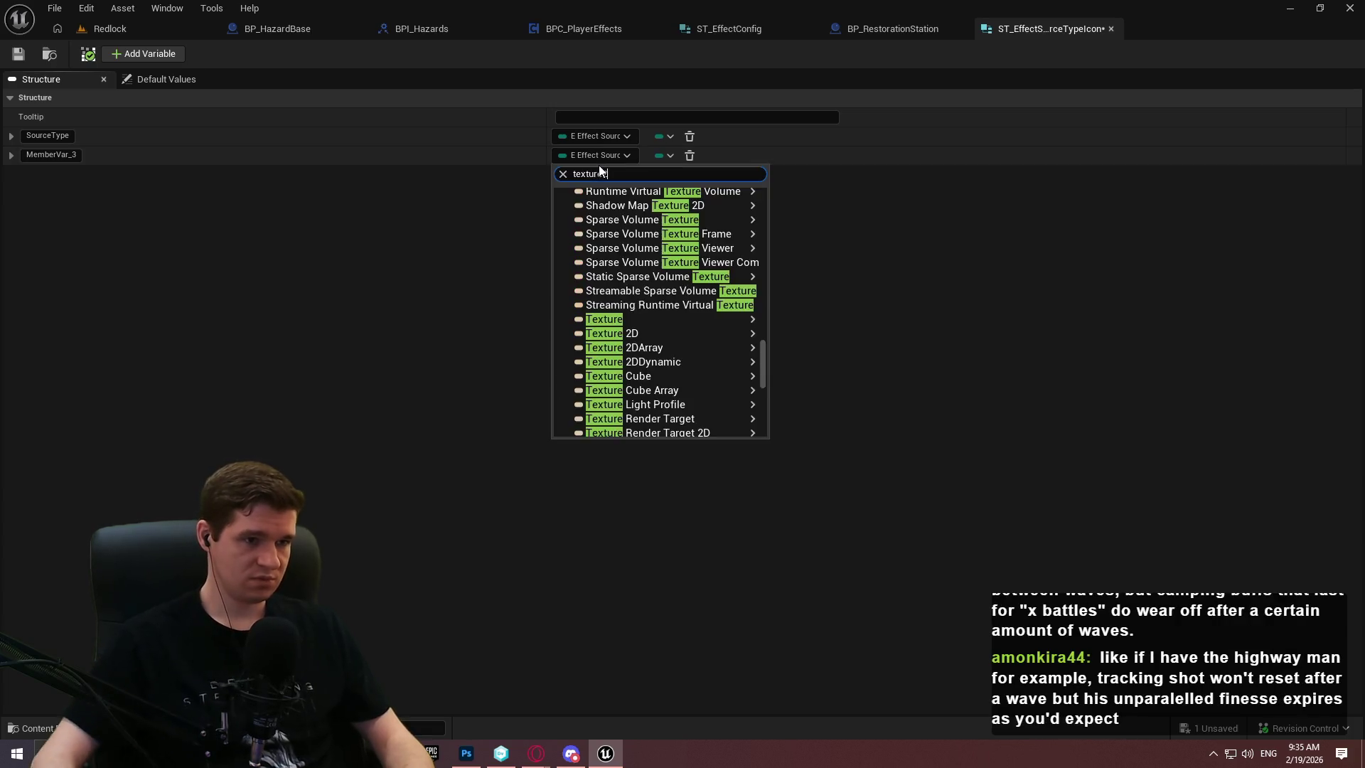
click(645, 353)
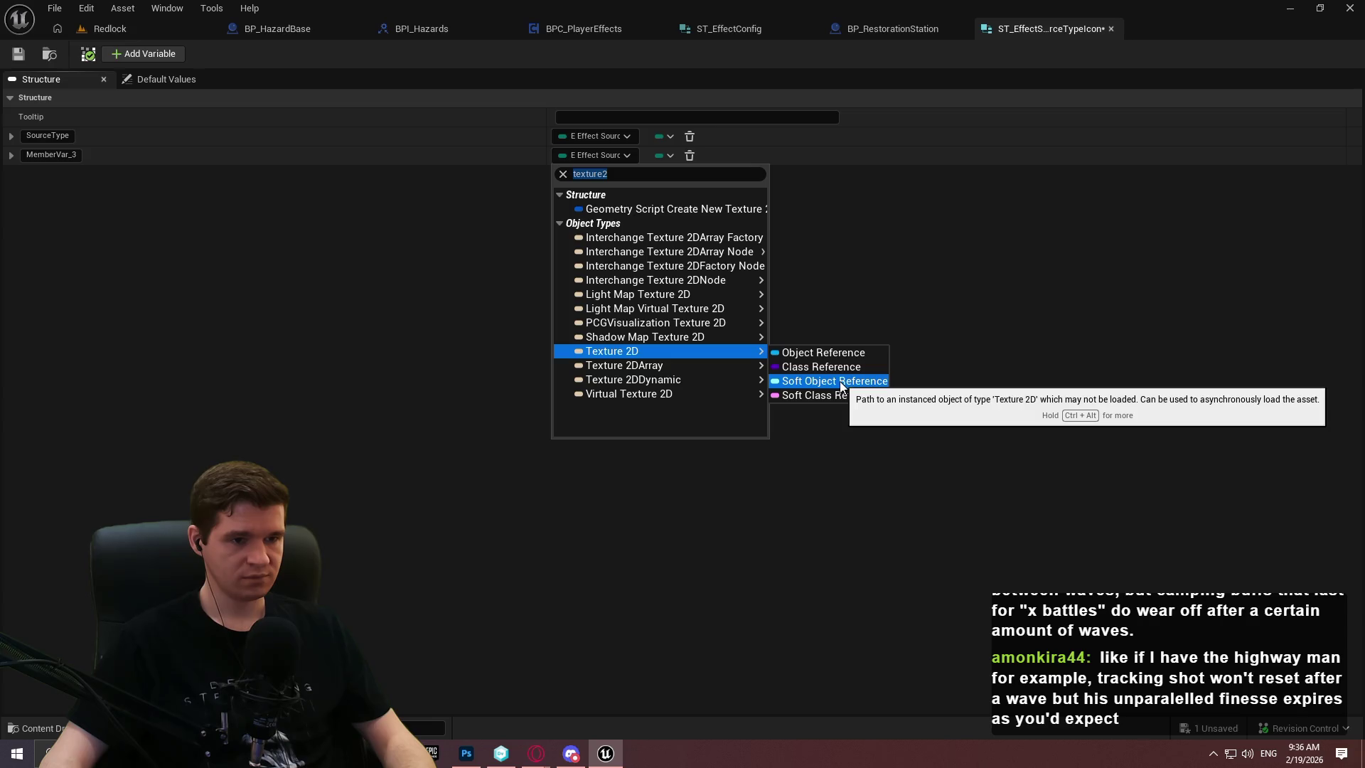
click(825, 353)
click(40, 150)
text(Icon)
click(18, 54)
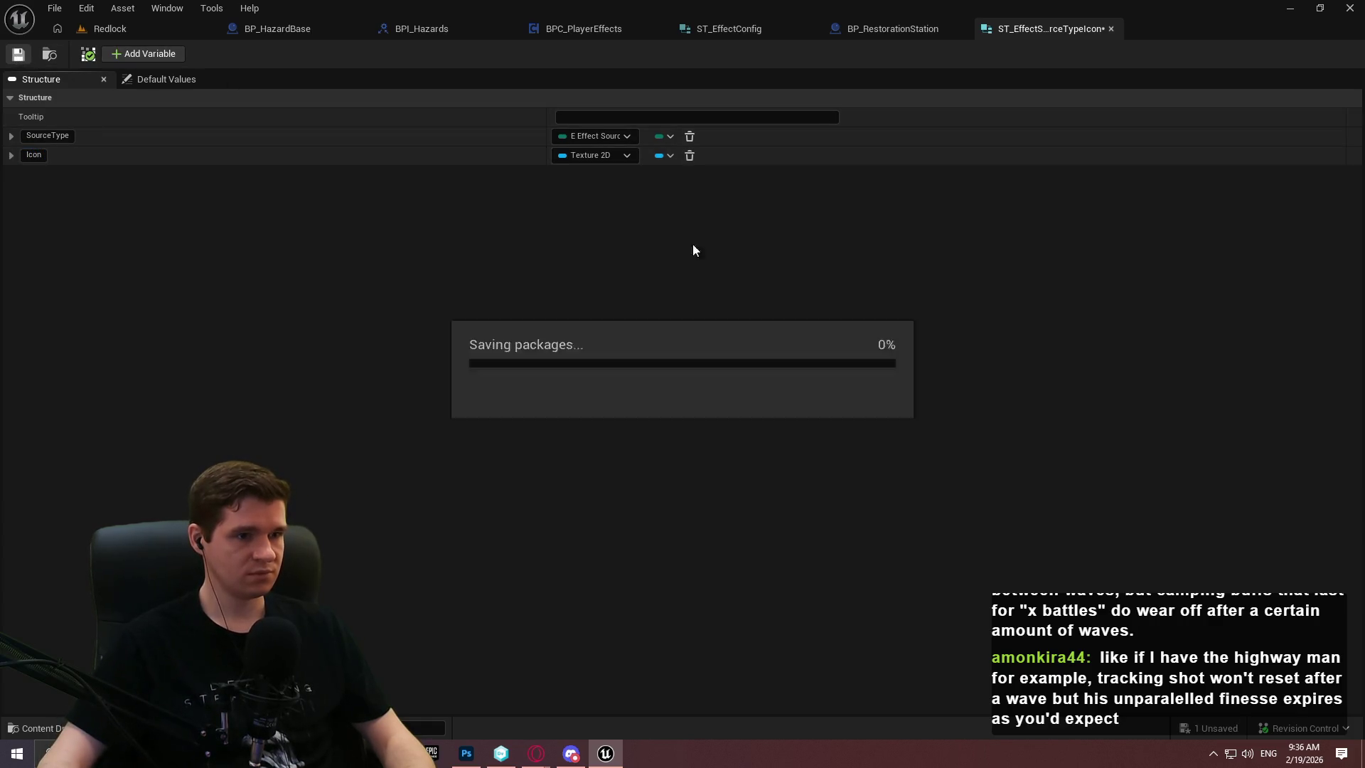
Change Icon to a Texture 2D soft class reference and save the structure
click(590, 156)
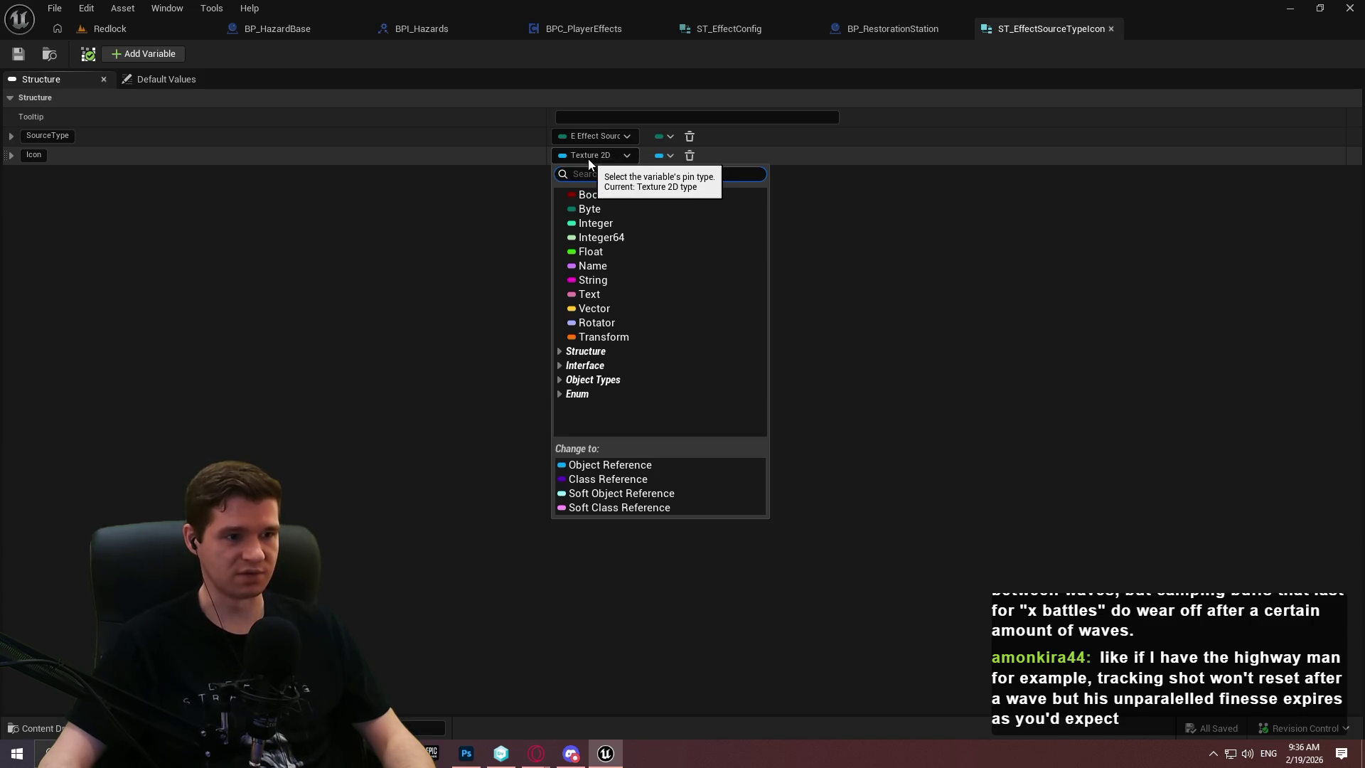
click(621, 509)
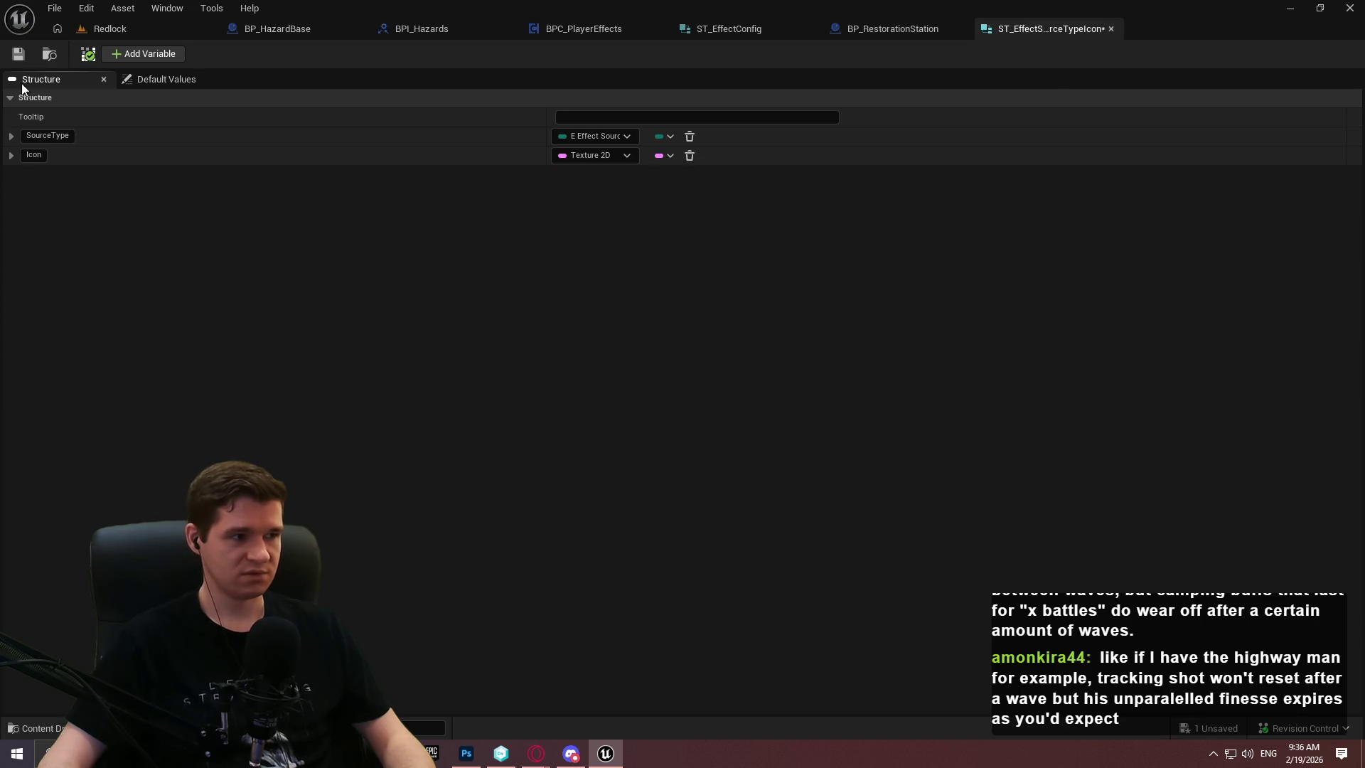
click(17, 53)
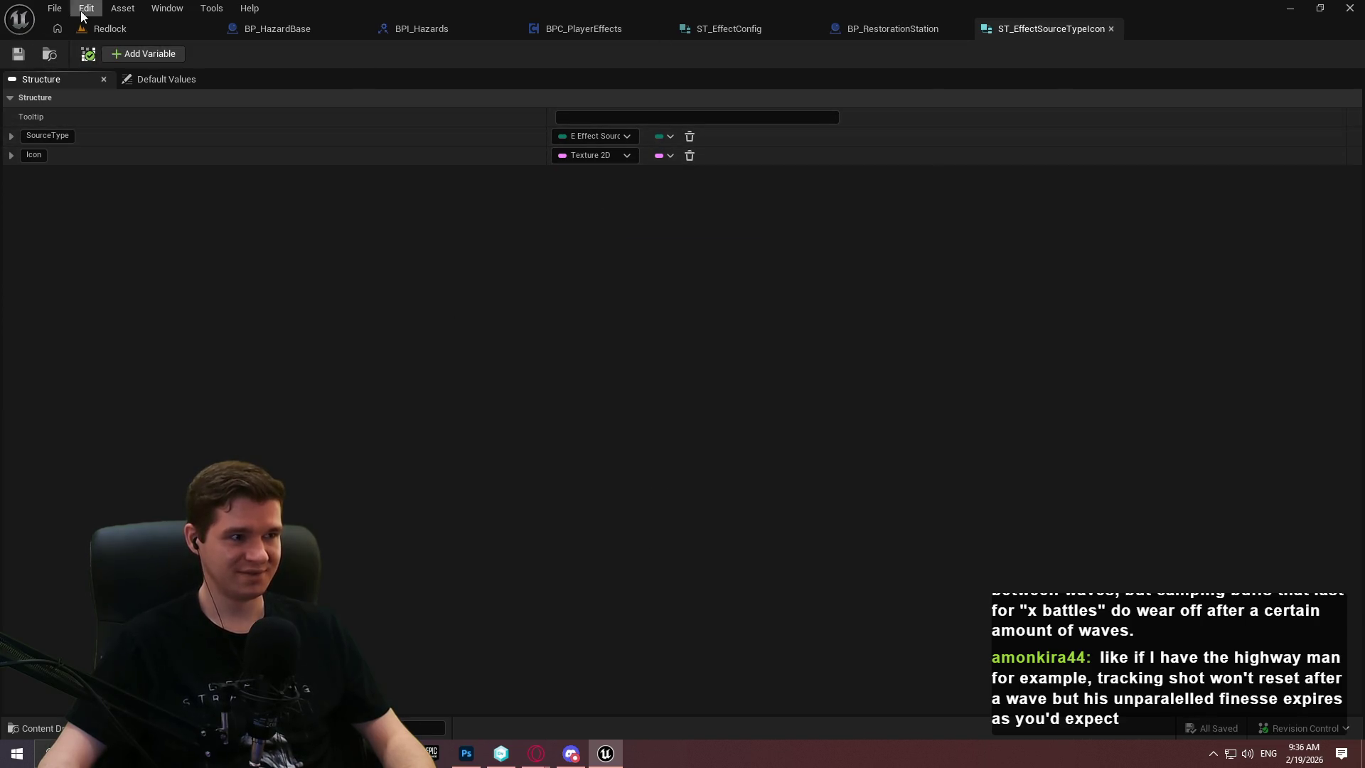
Create a Data Table in Effects using ST_EffectSourceTypeIcon as its row structure
click(100, 29)
right_click(787, 480)
mouse_move(849, 489)
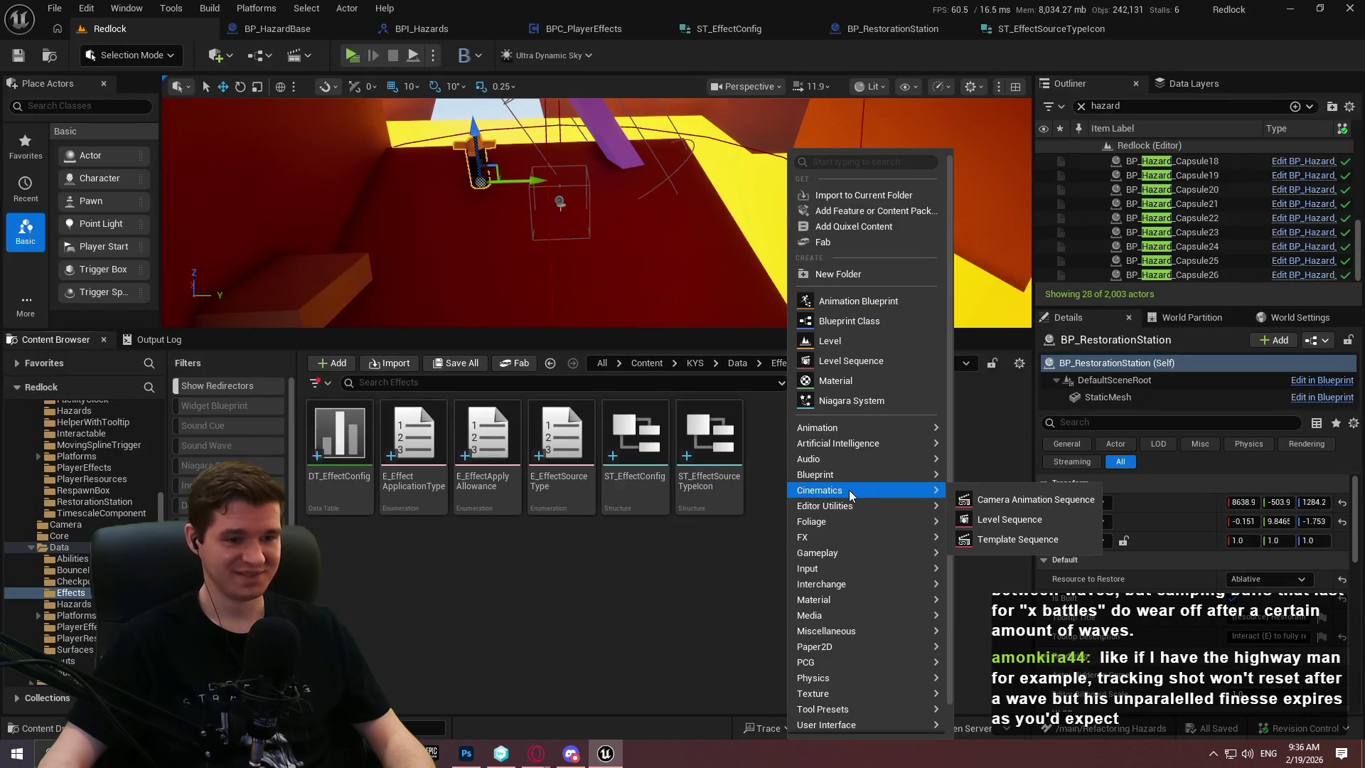
mouse_move(838, 629)
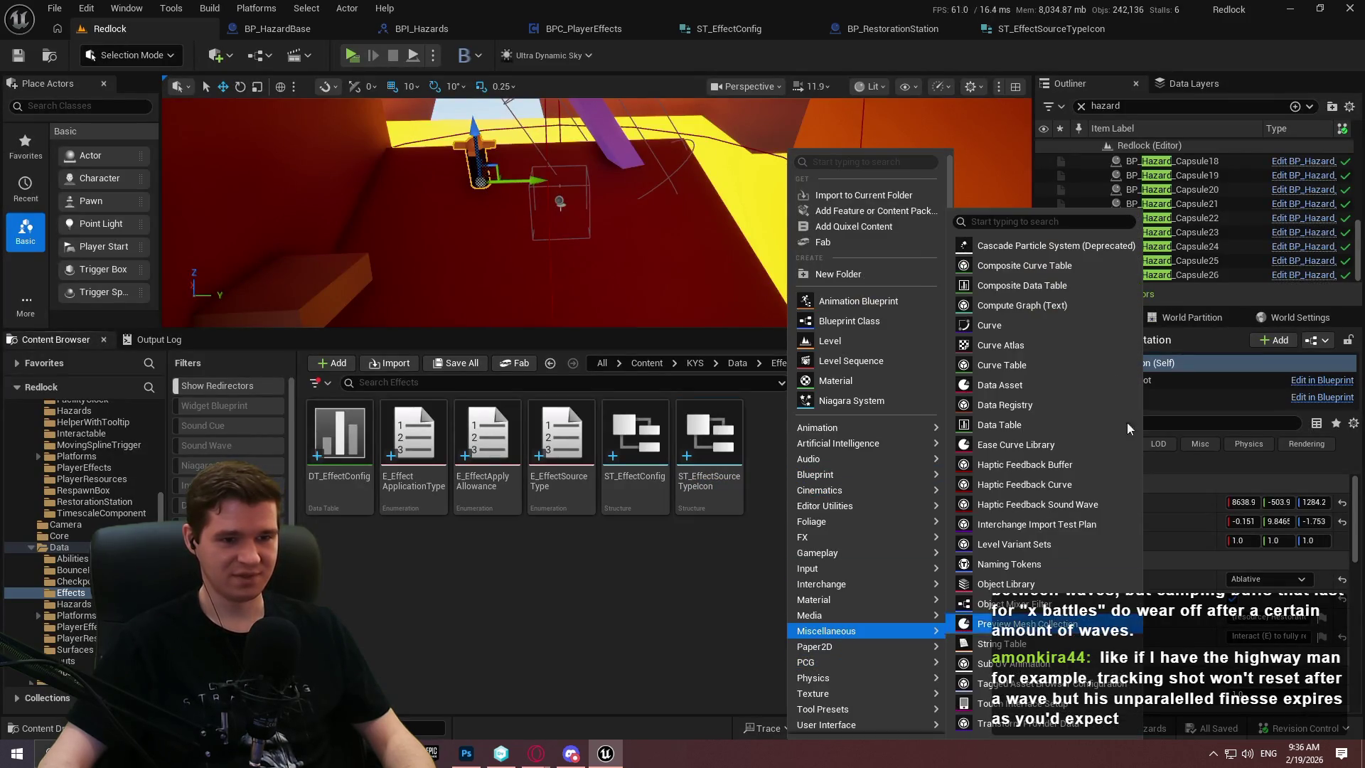
click(992, 425)
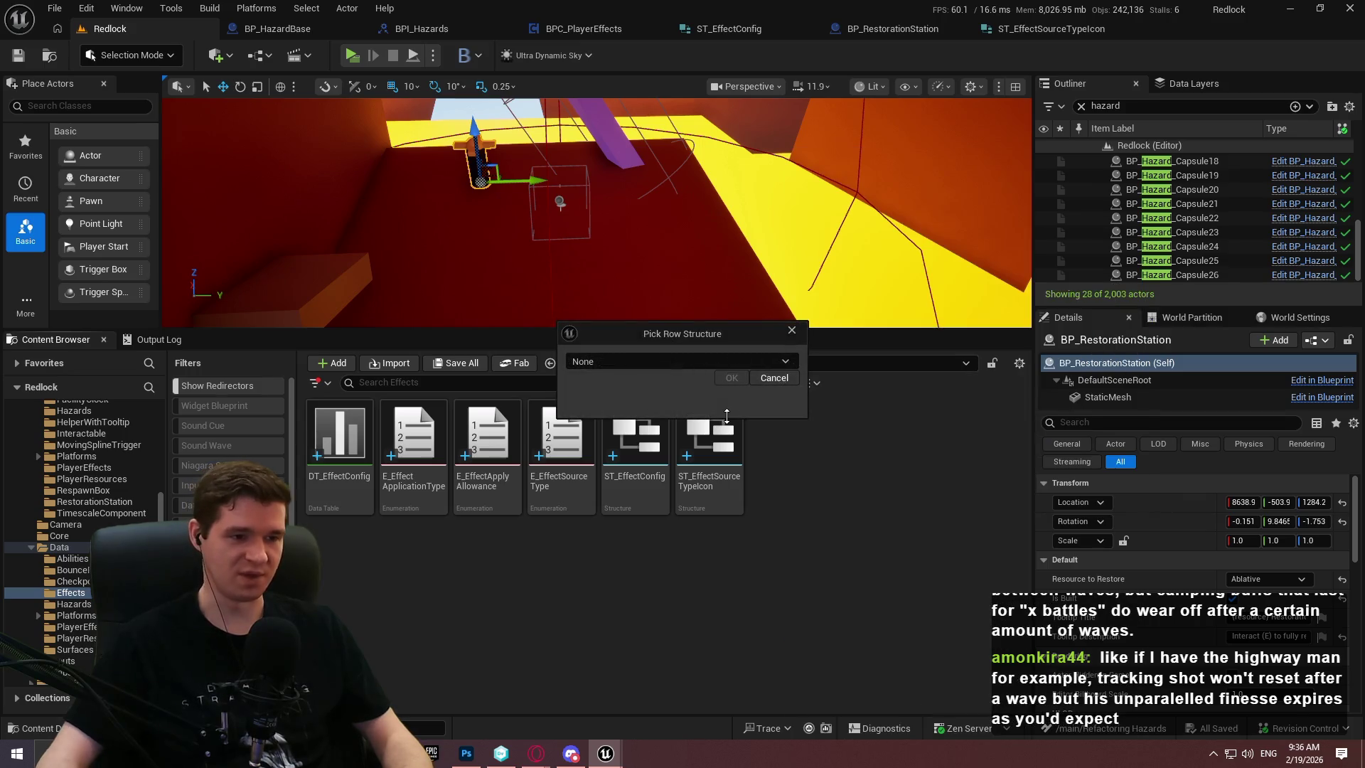
click(701, 357)
text(effects)
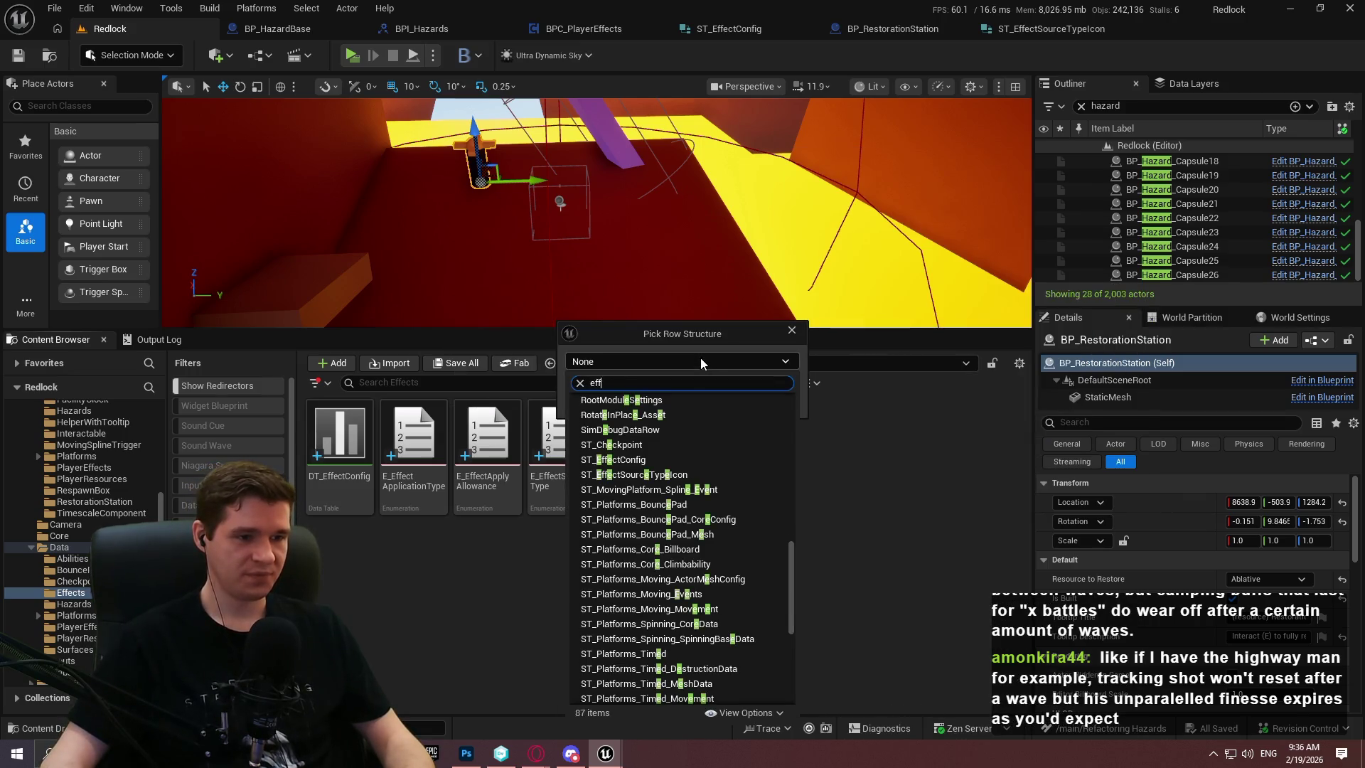
click(700, 414)
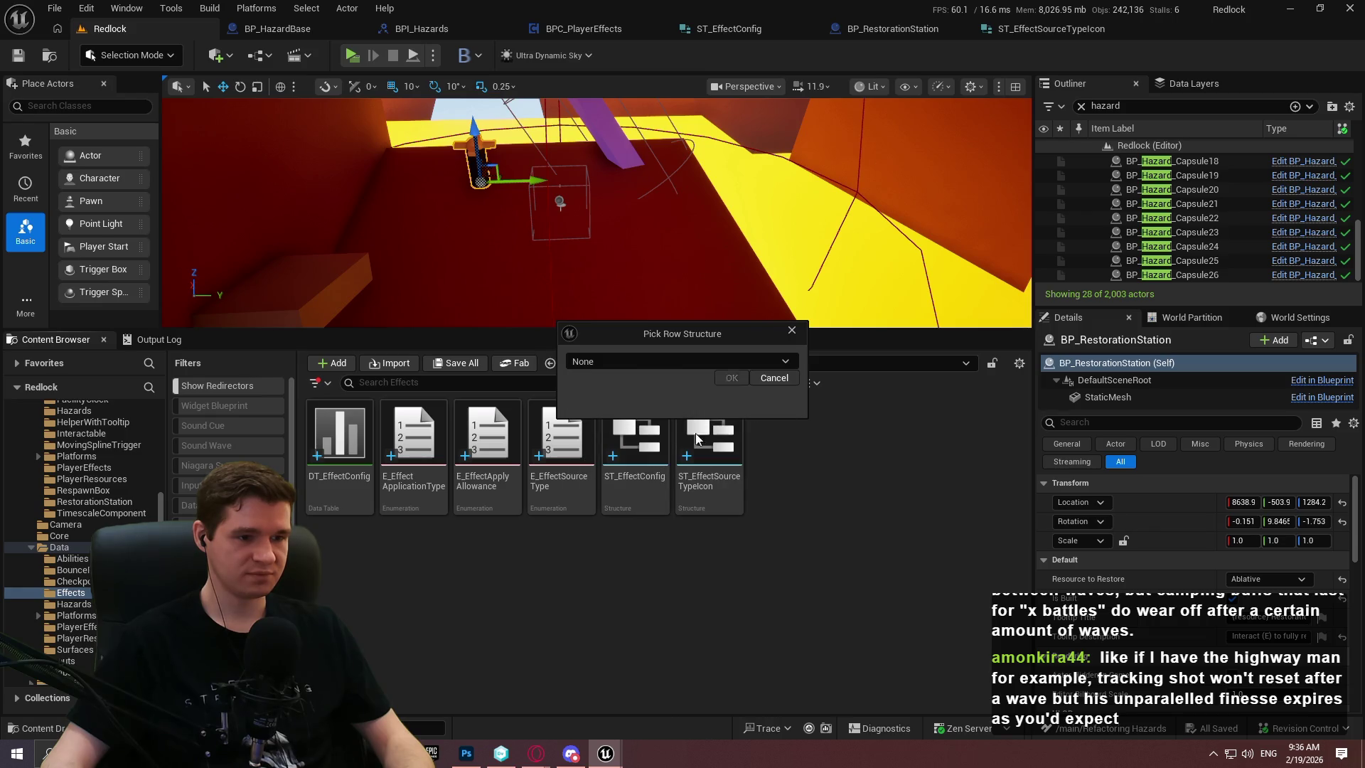
click(732, 379)
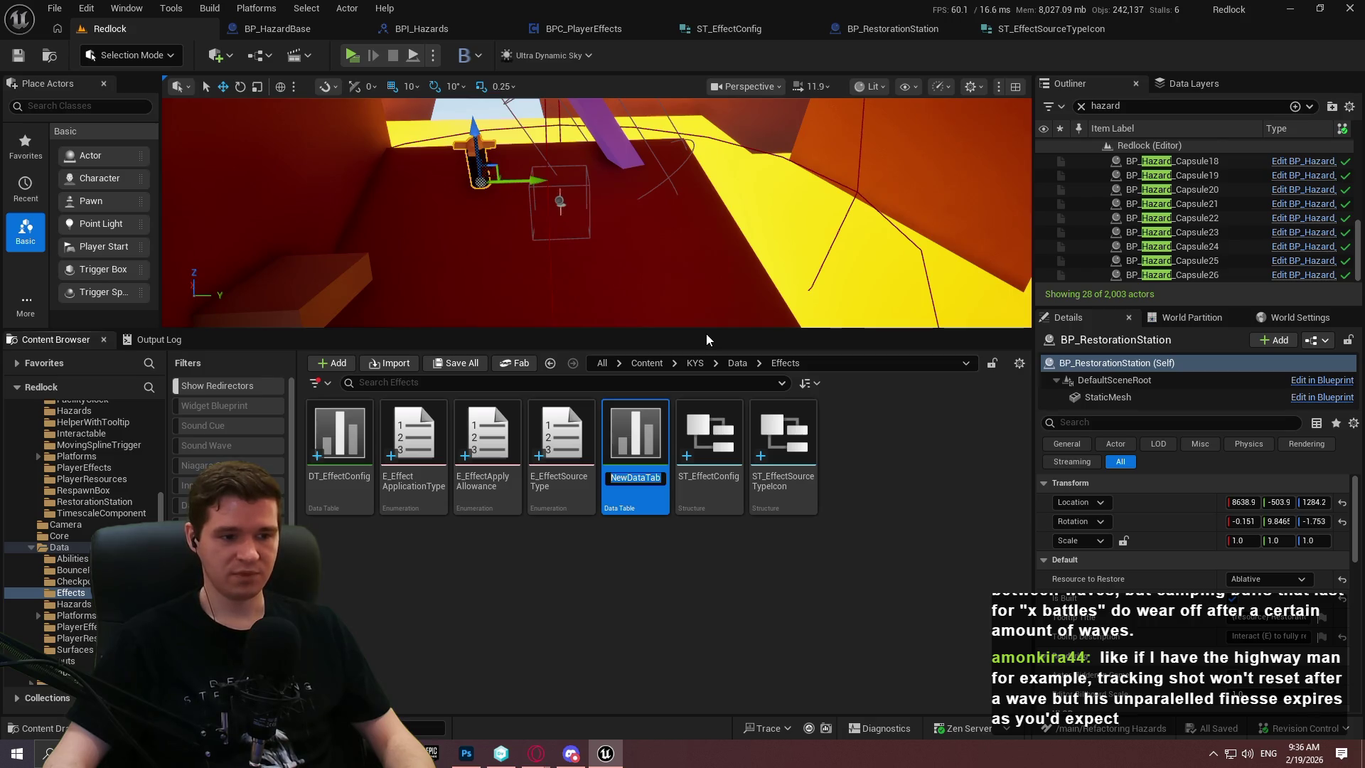
Give the new data table the name DT_EffectSourceTypeIcon
text(DT)
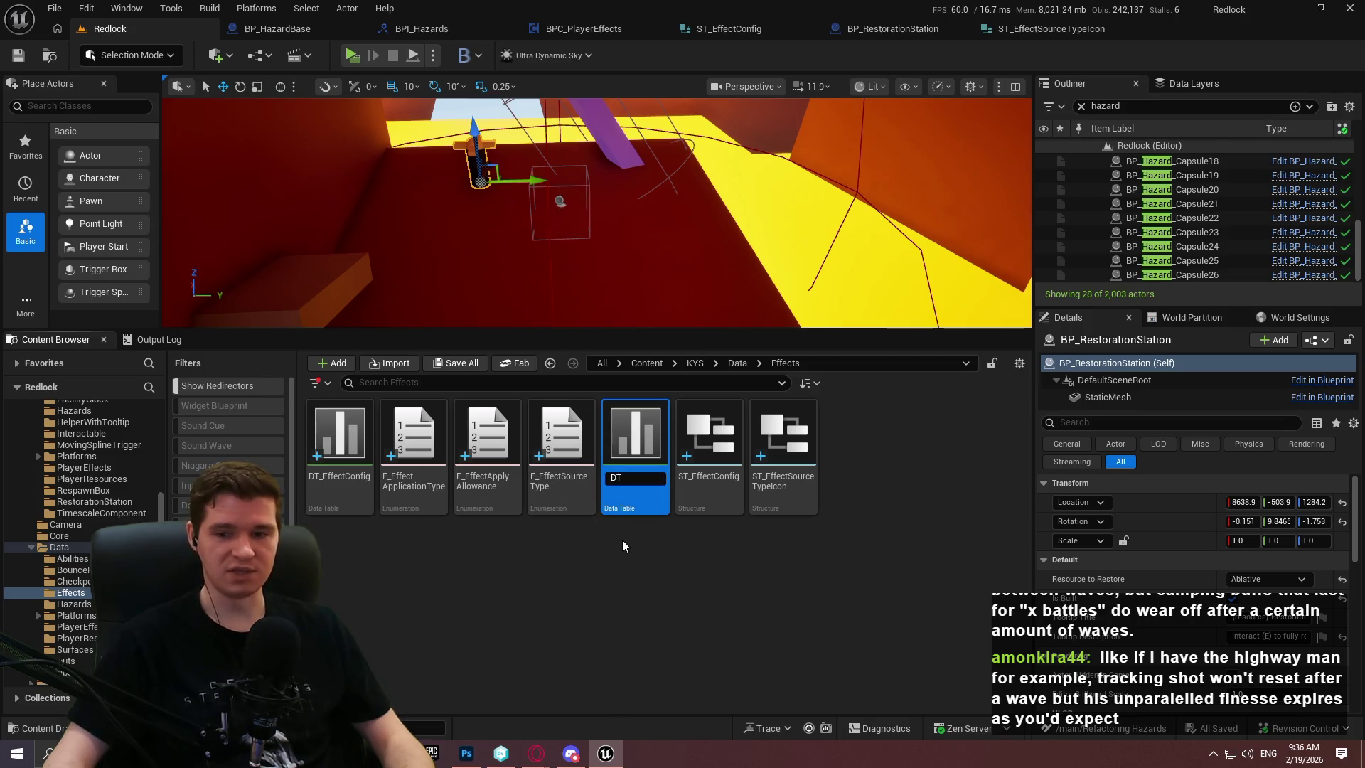
text(_)
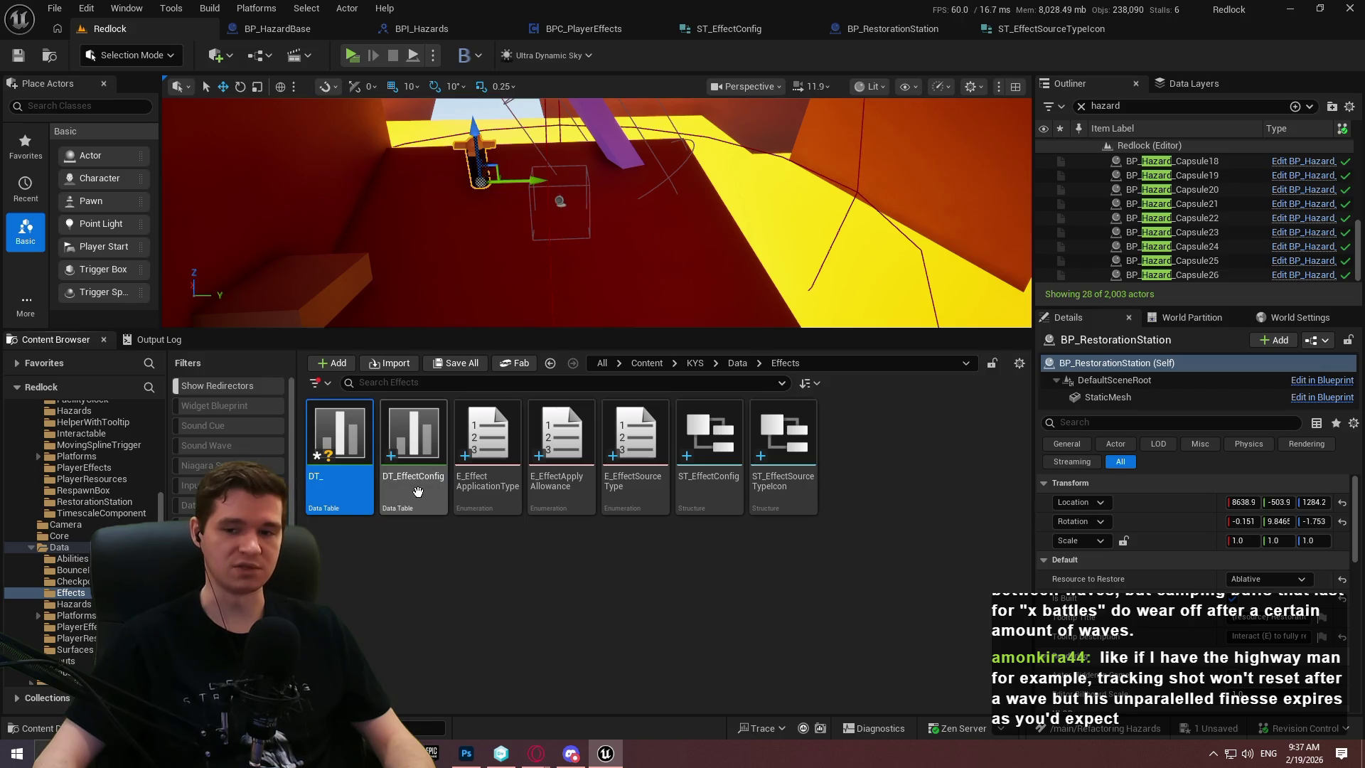
click(322, 476)
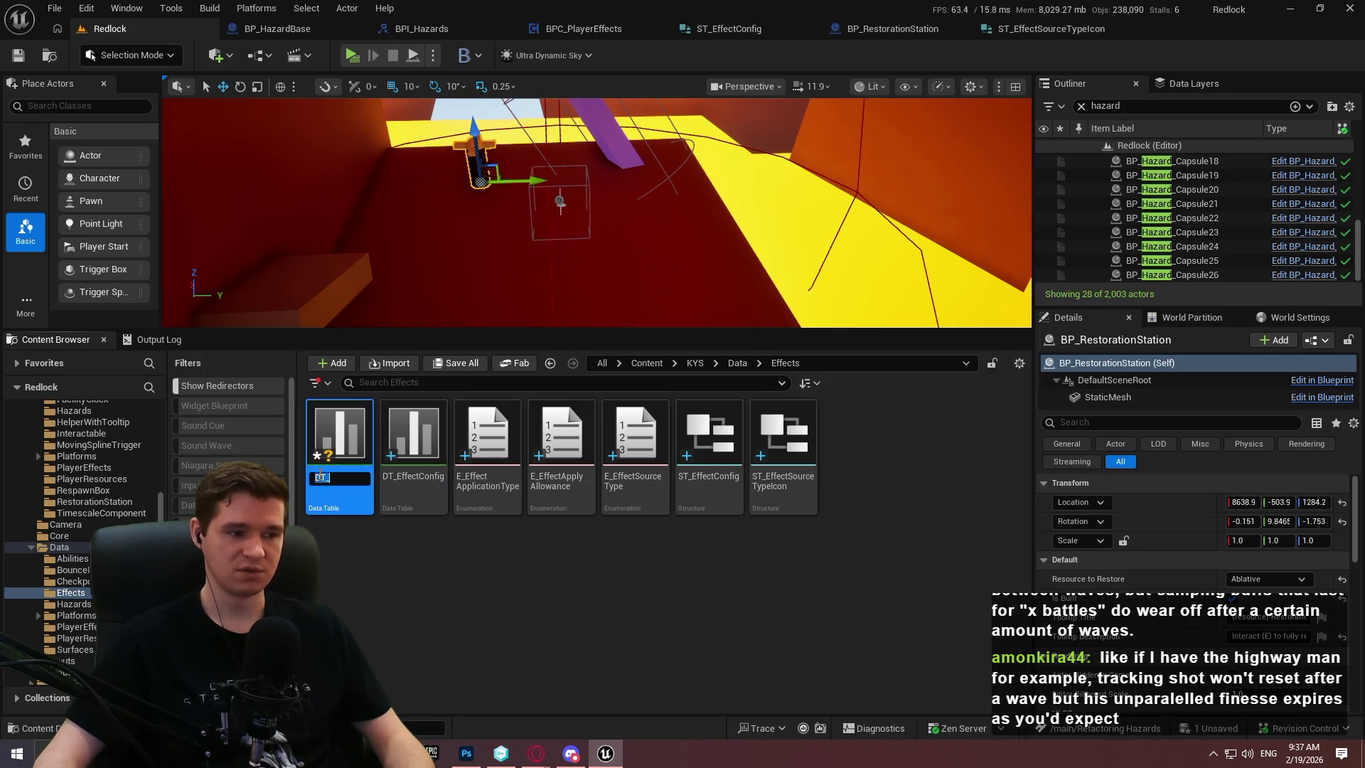
key(End)
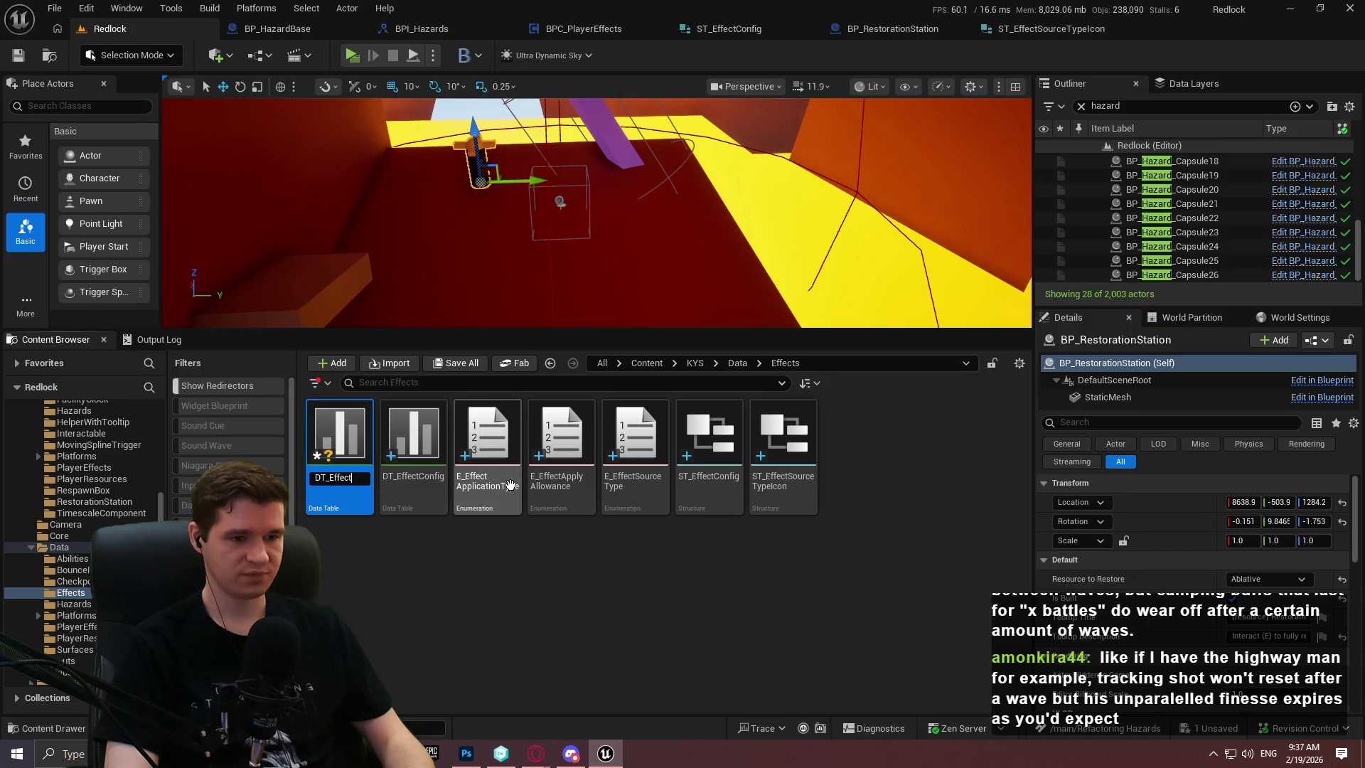
text(SourceT)
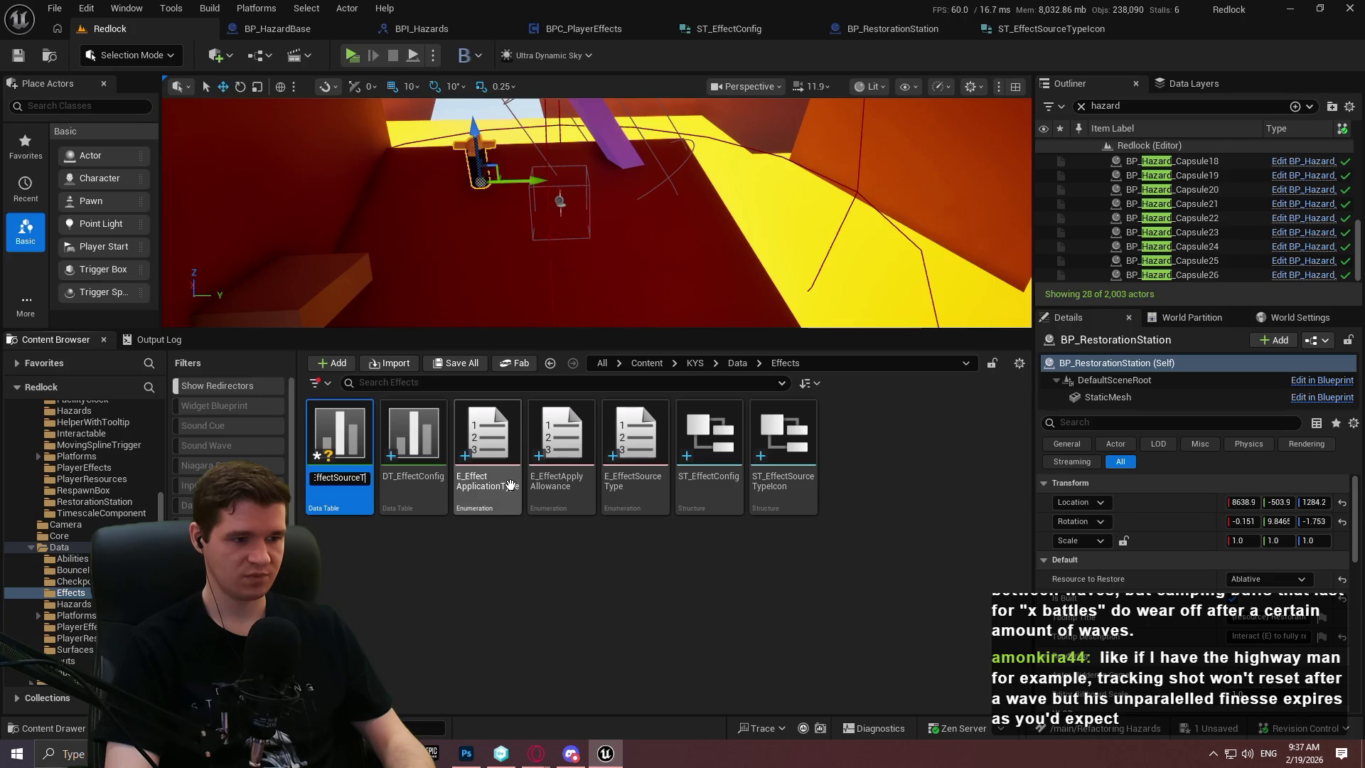
text(ypeIcon)
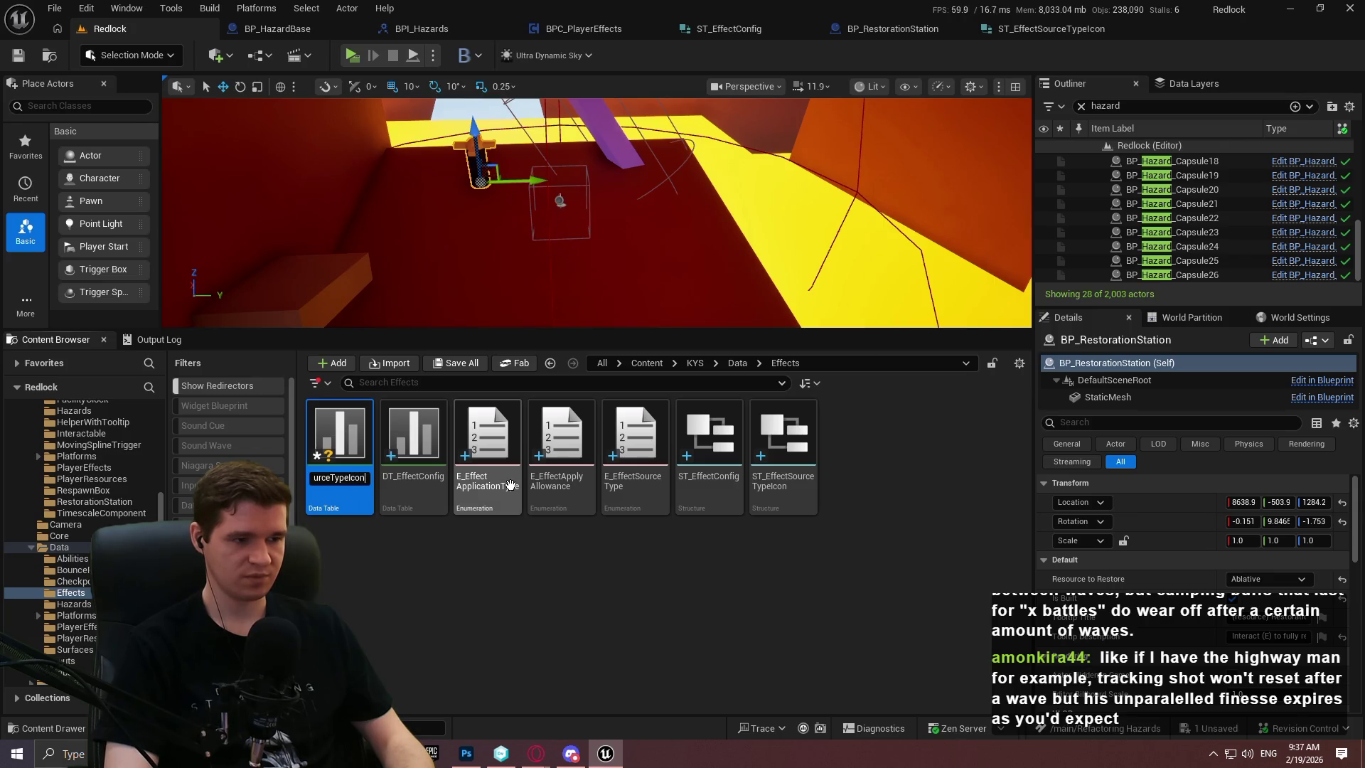
key(Return)
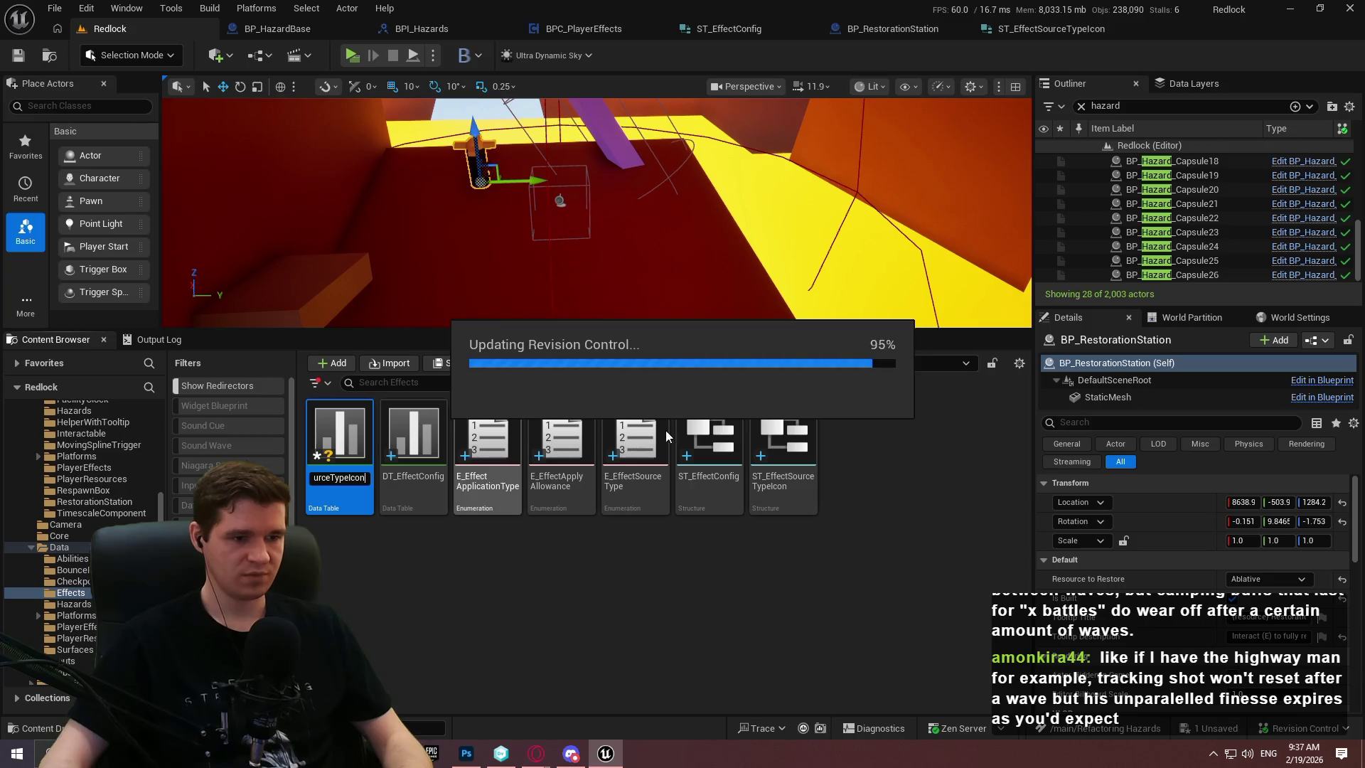
Open DT_EffectSourceTypeIcon and add rows NewRow, NewRow_0 and NewRow_1
double_click(421, 486)
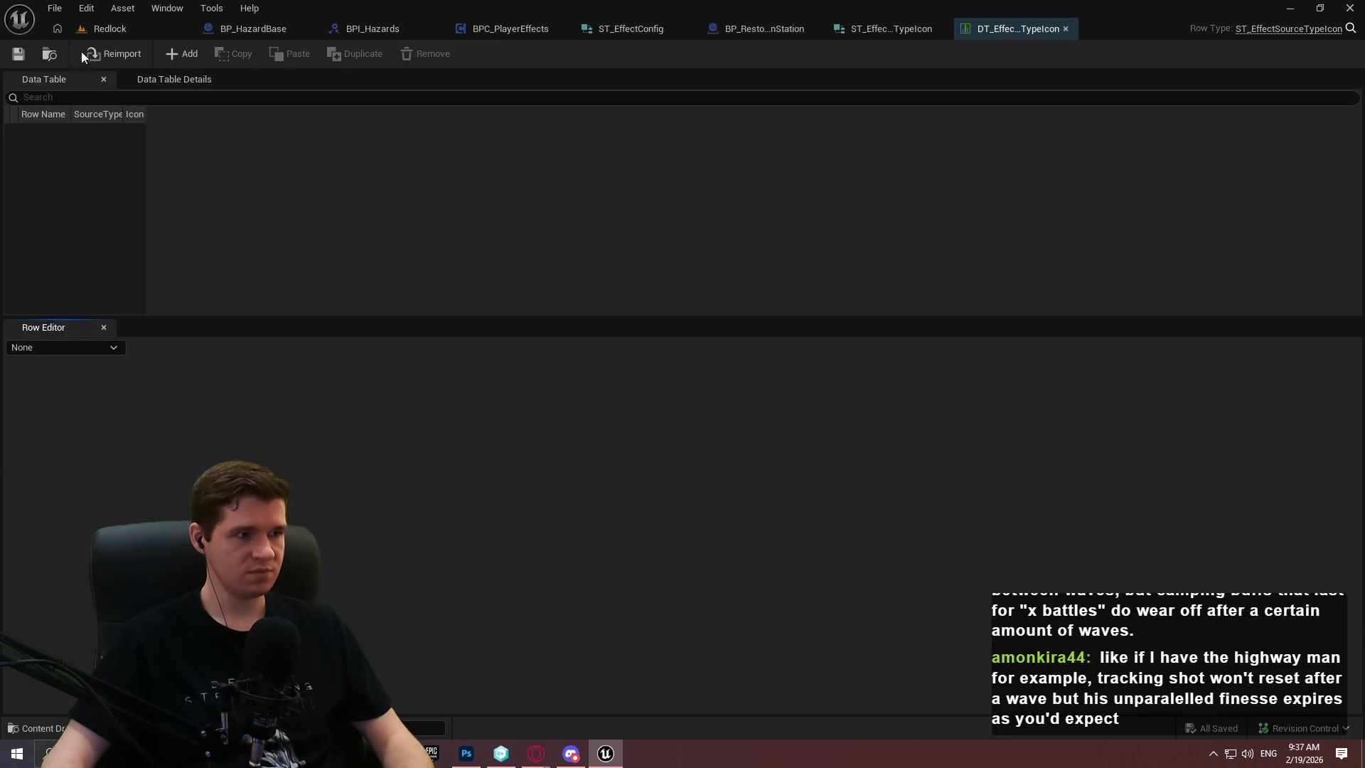
click(171, 55)
click(170, 55)
click(171, 56)
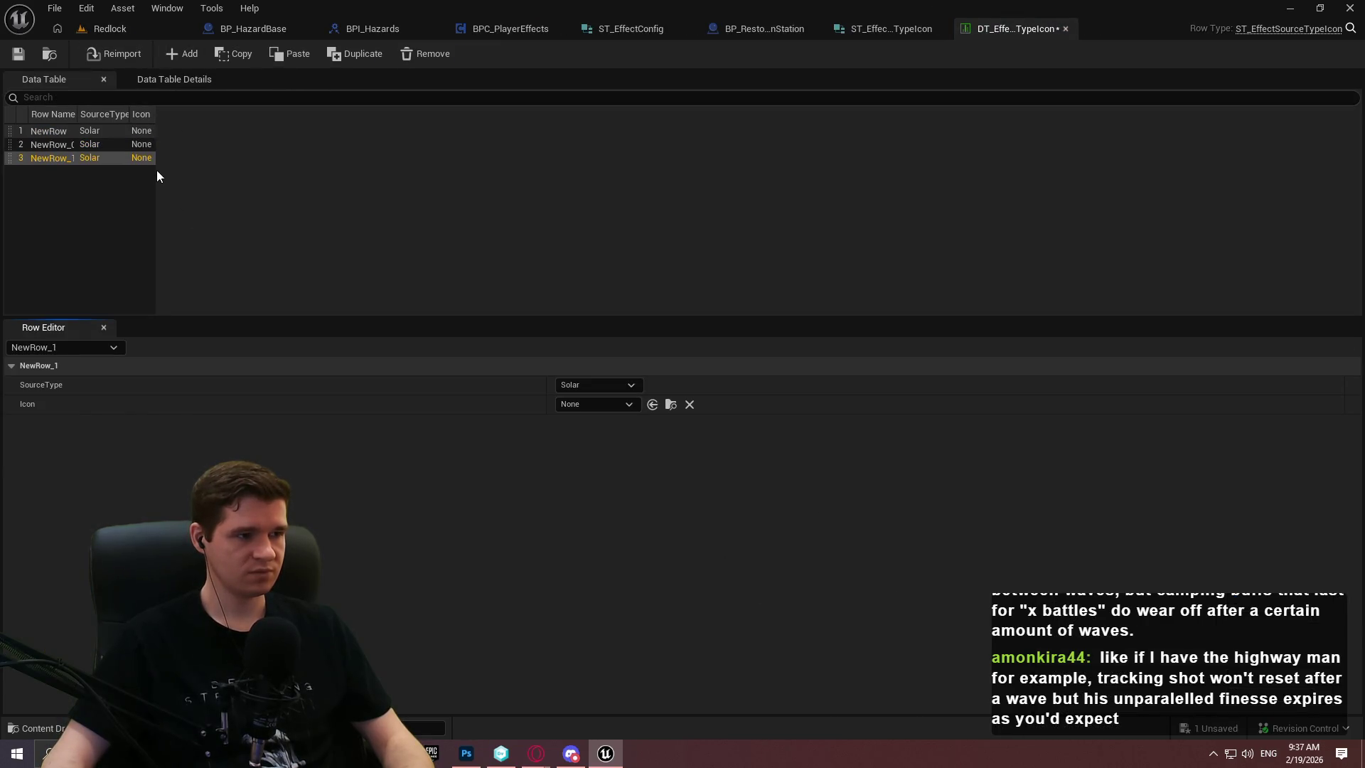
Resize the Row Name, SourceType and Icon columns so full names show, then select NewRow
drag(131, 114, 193, 112)
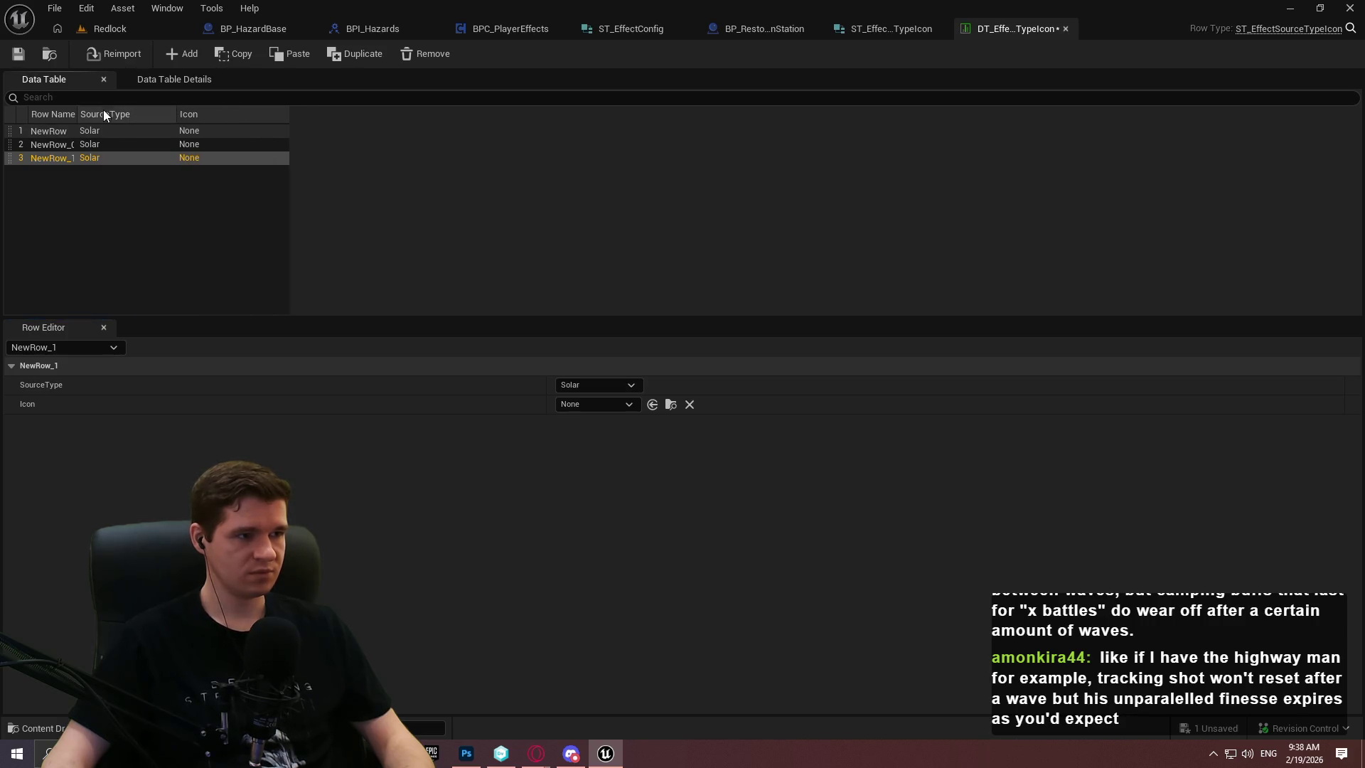
drag(79, 113, 107, 113)
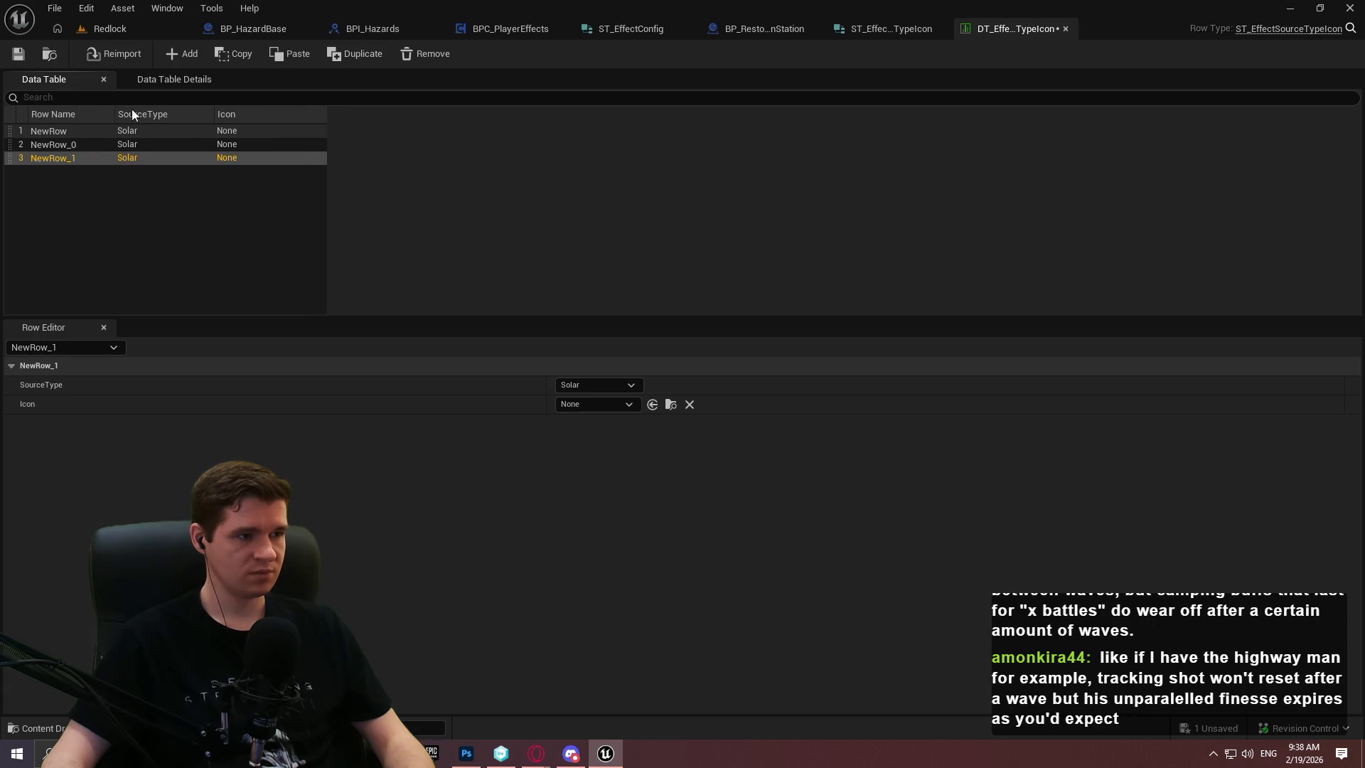
mouse_move(309, 115)
mouse_down()
mouse_move(284, 115)
mouse_move(305, 115)
mouse_up()
click(243, 184)
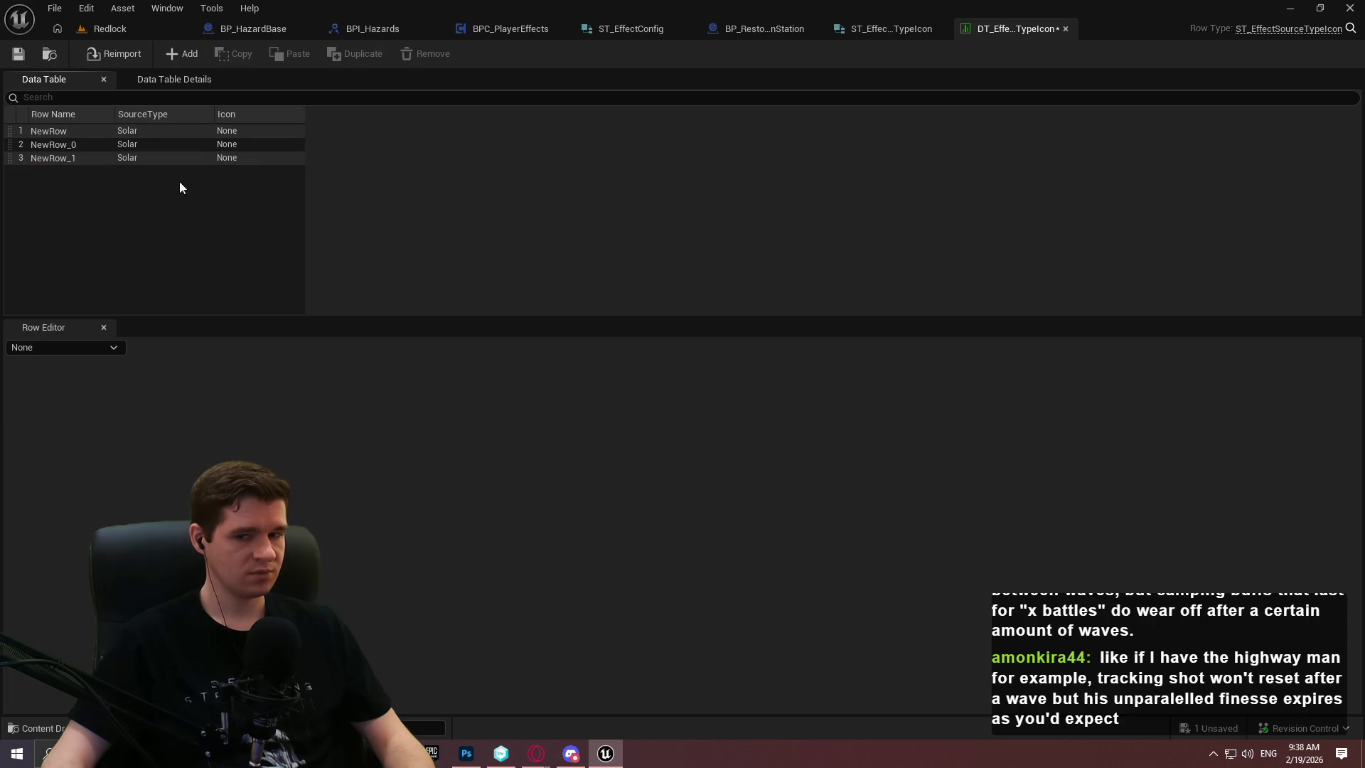
click(149, 131)
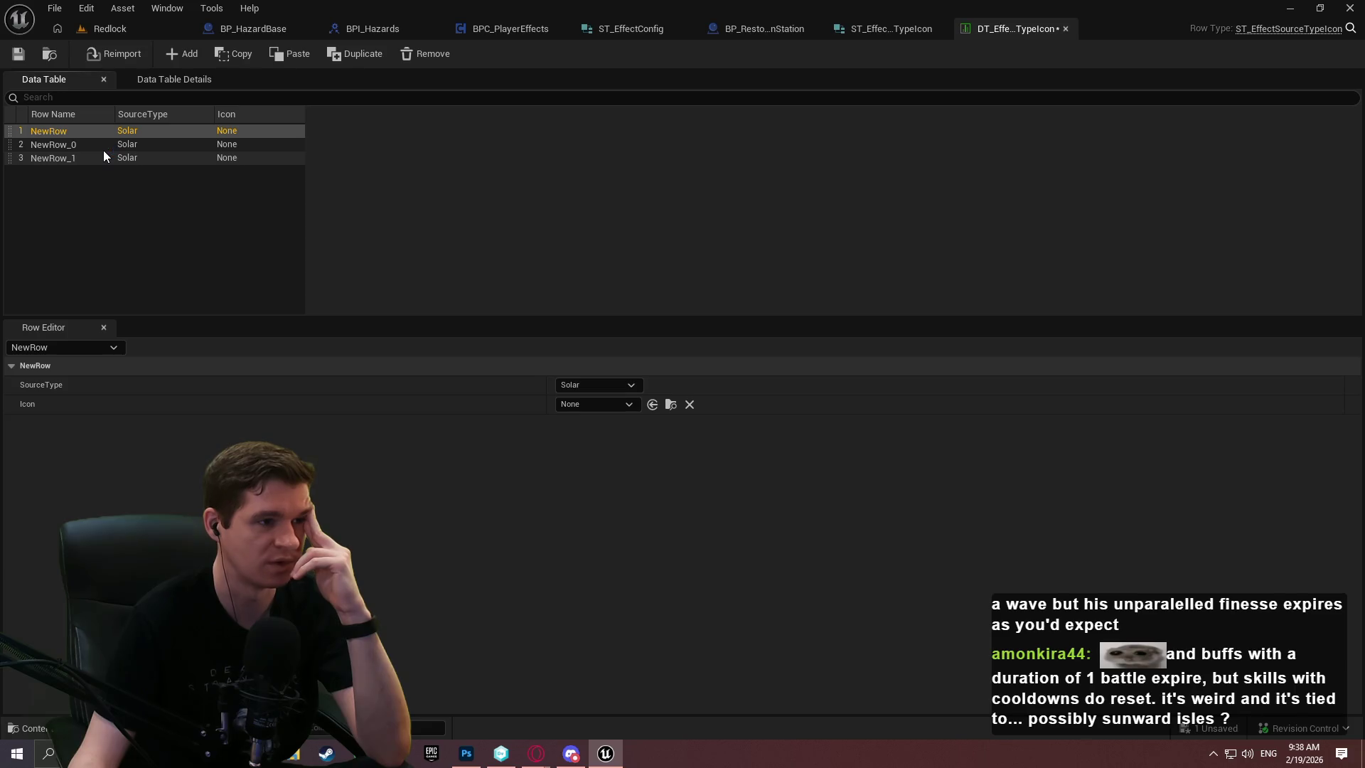
Leave NewRow's SourceType as Solar and return to the Redlock level editor
click(562, 384)
click(573, 382)
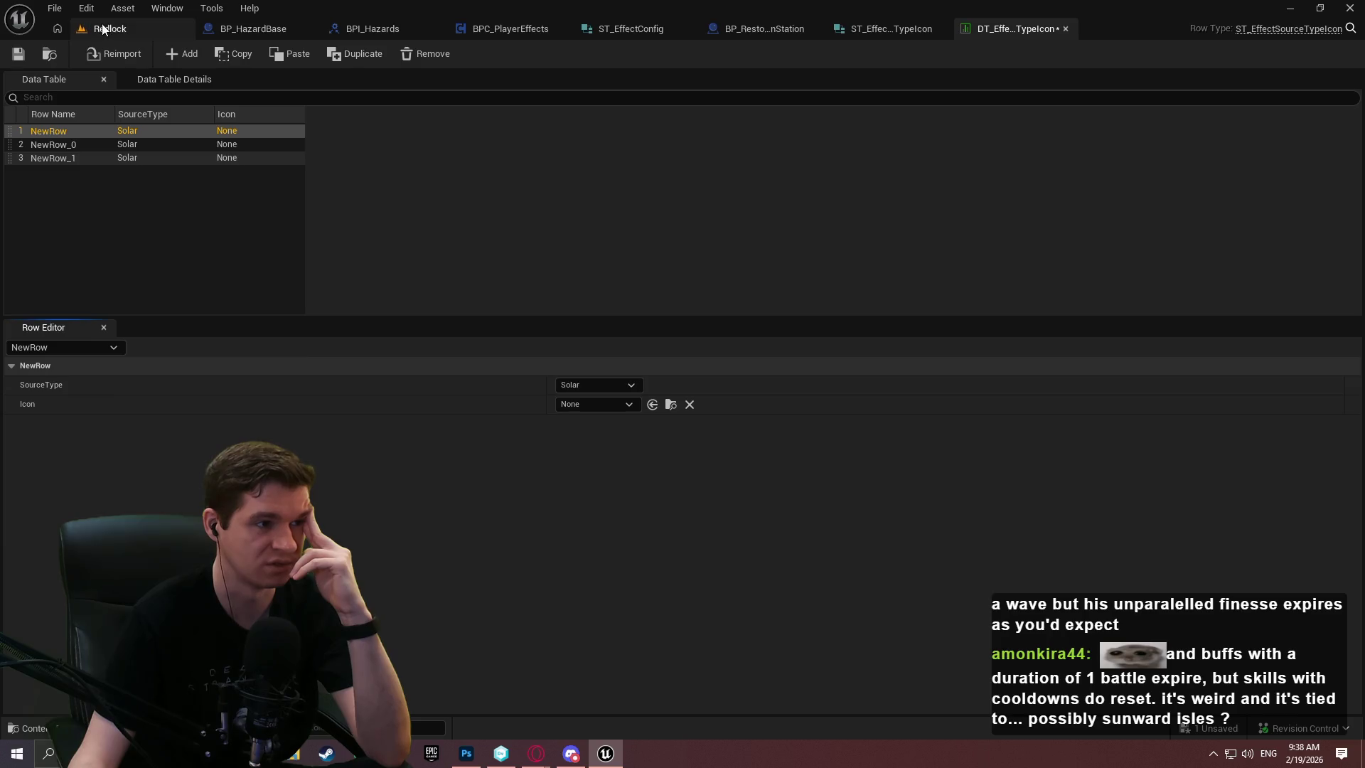
click(101, 29)
Open E_EffectSourceType and add a RestorationStation enumerator after Fire
double_click(652, 509)
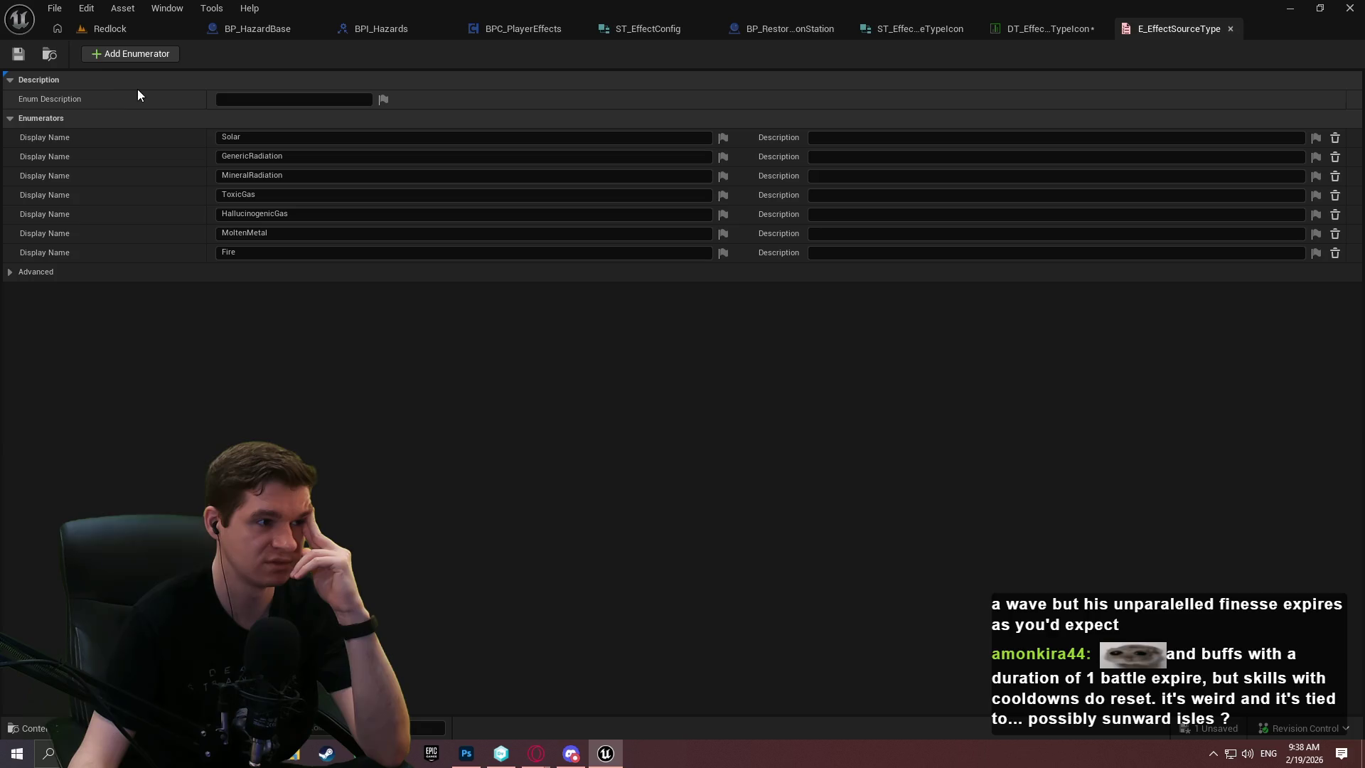
click(132, 53)
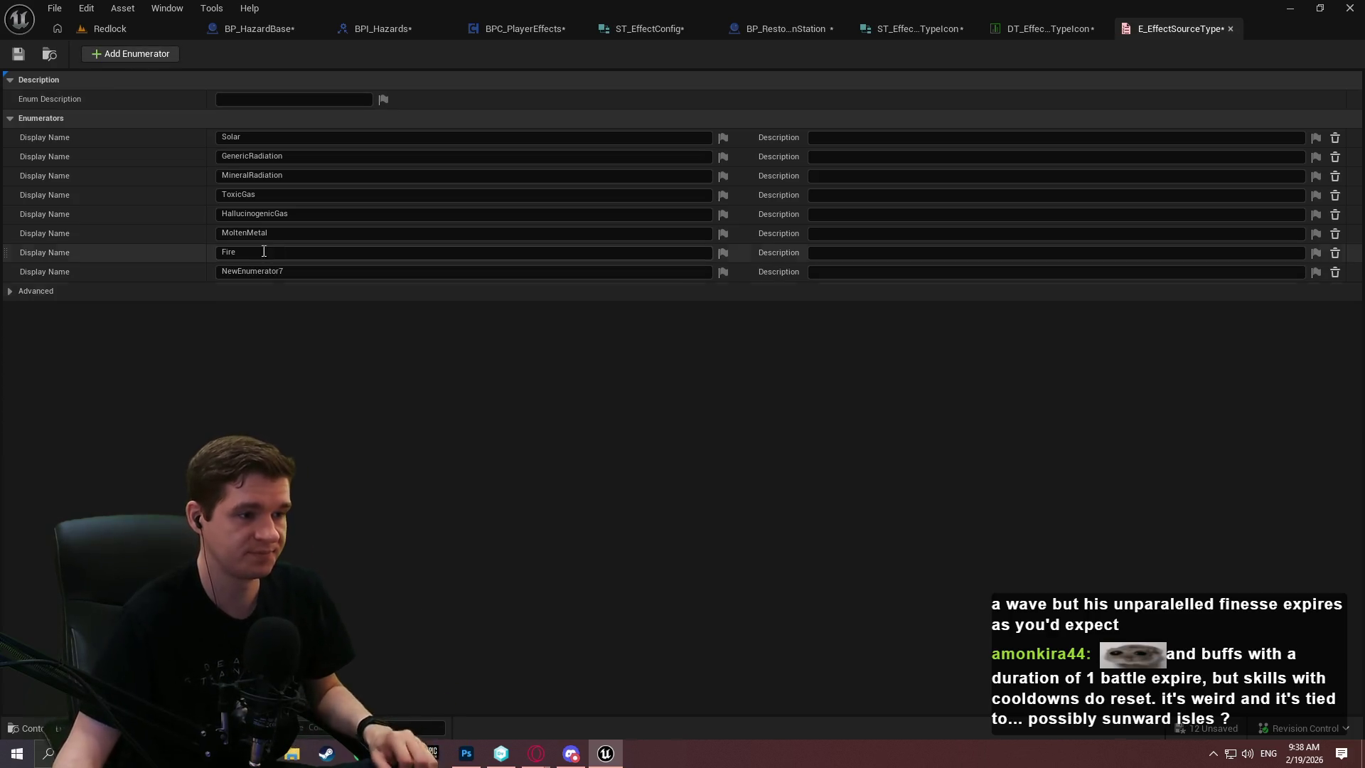
click(272, 274)
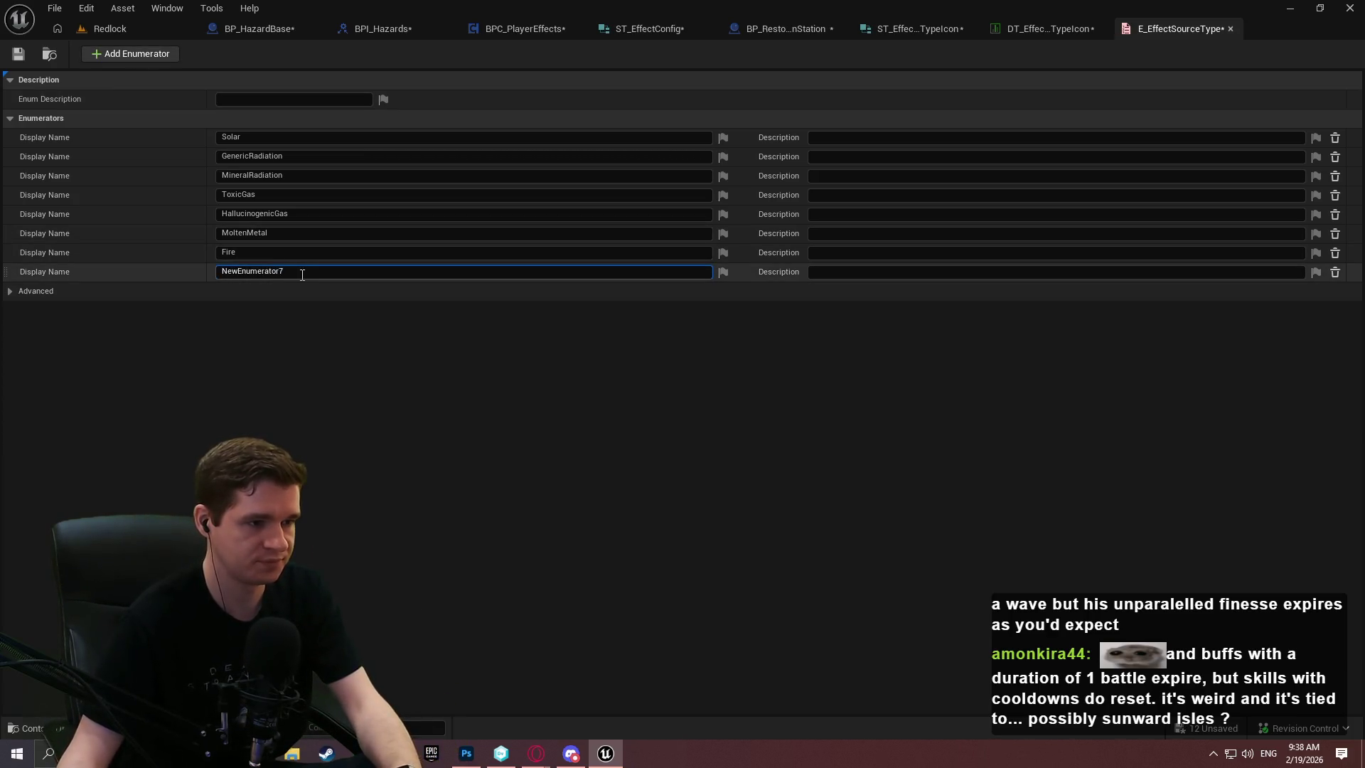
text(Restor)
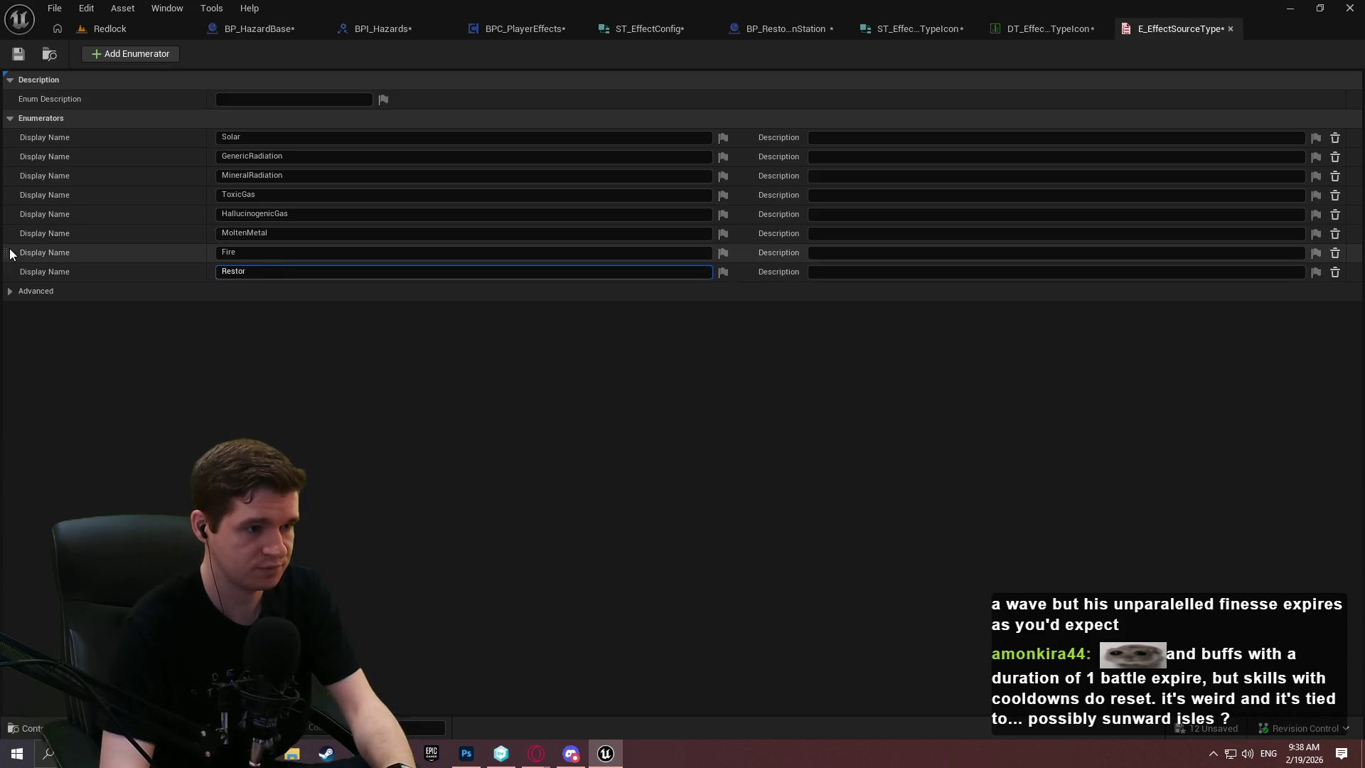
text(ationStation)
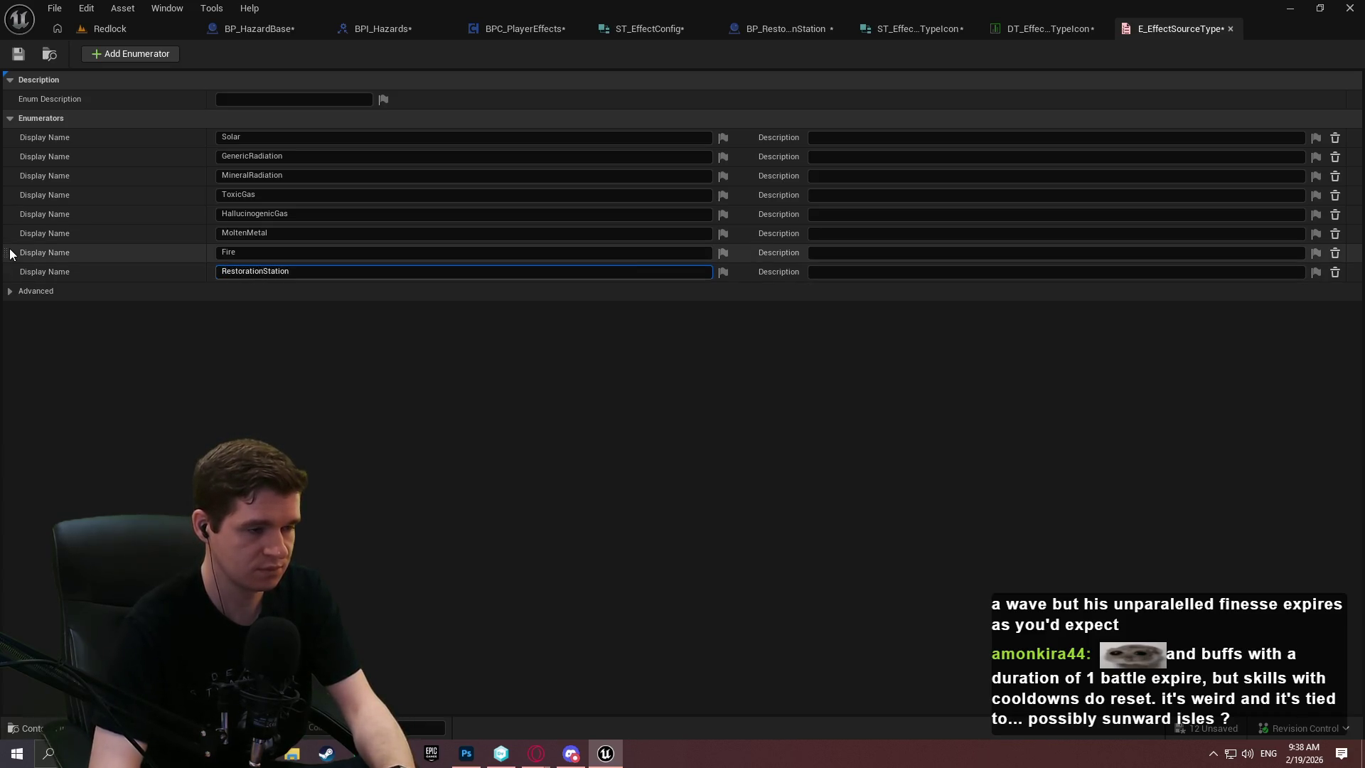
key(Return)
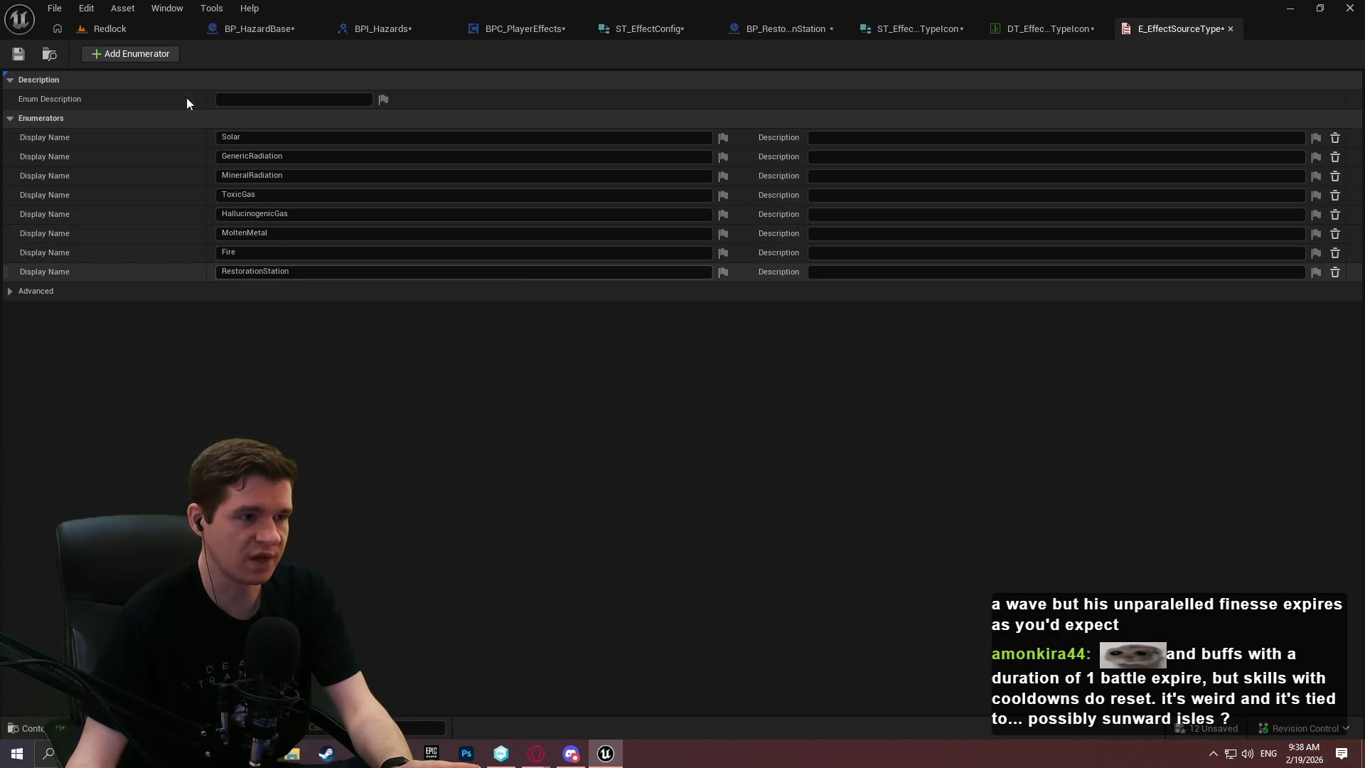
Add a Dash enumerator after RestorationStation and bring Photoshop to the front
click(144, 52)
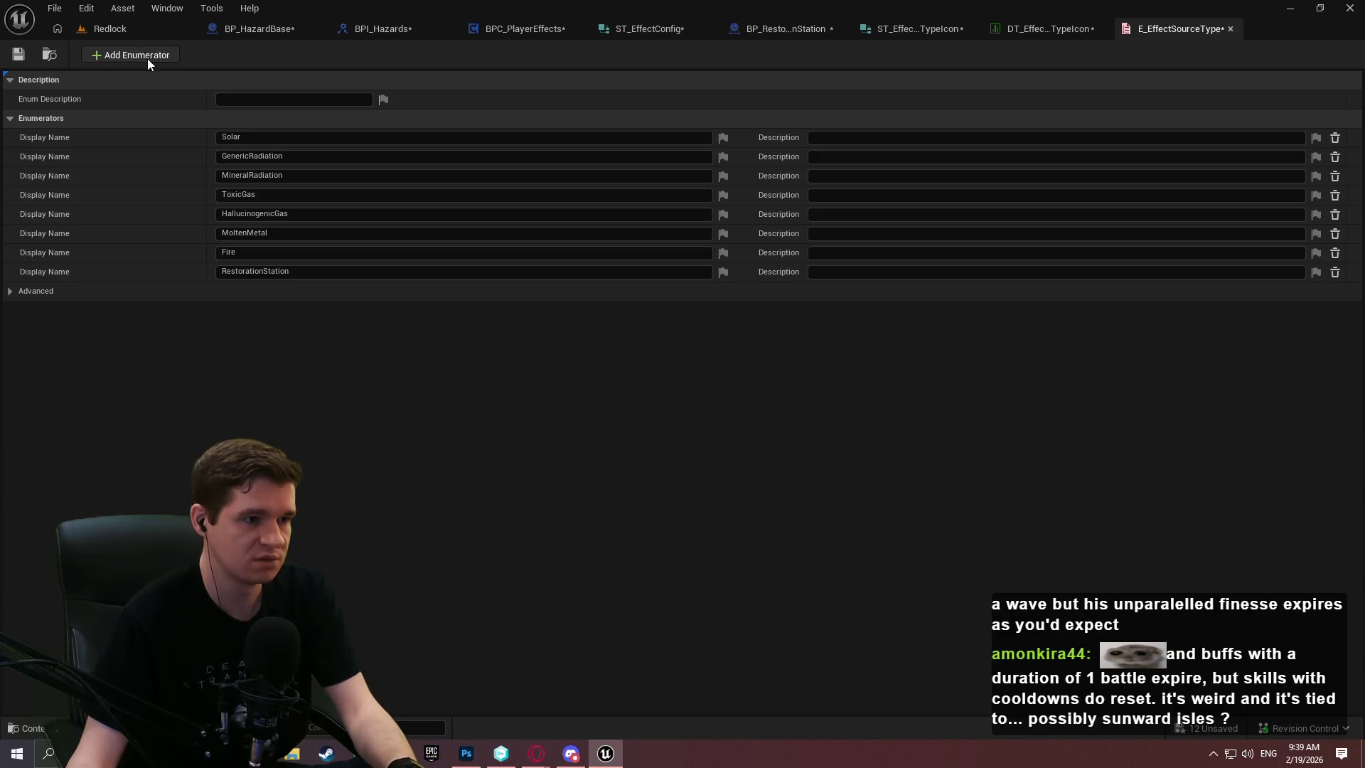
text(Dash)
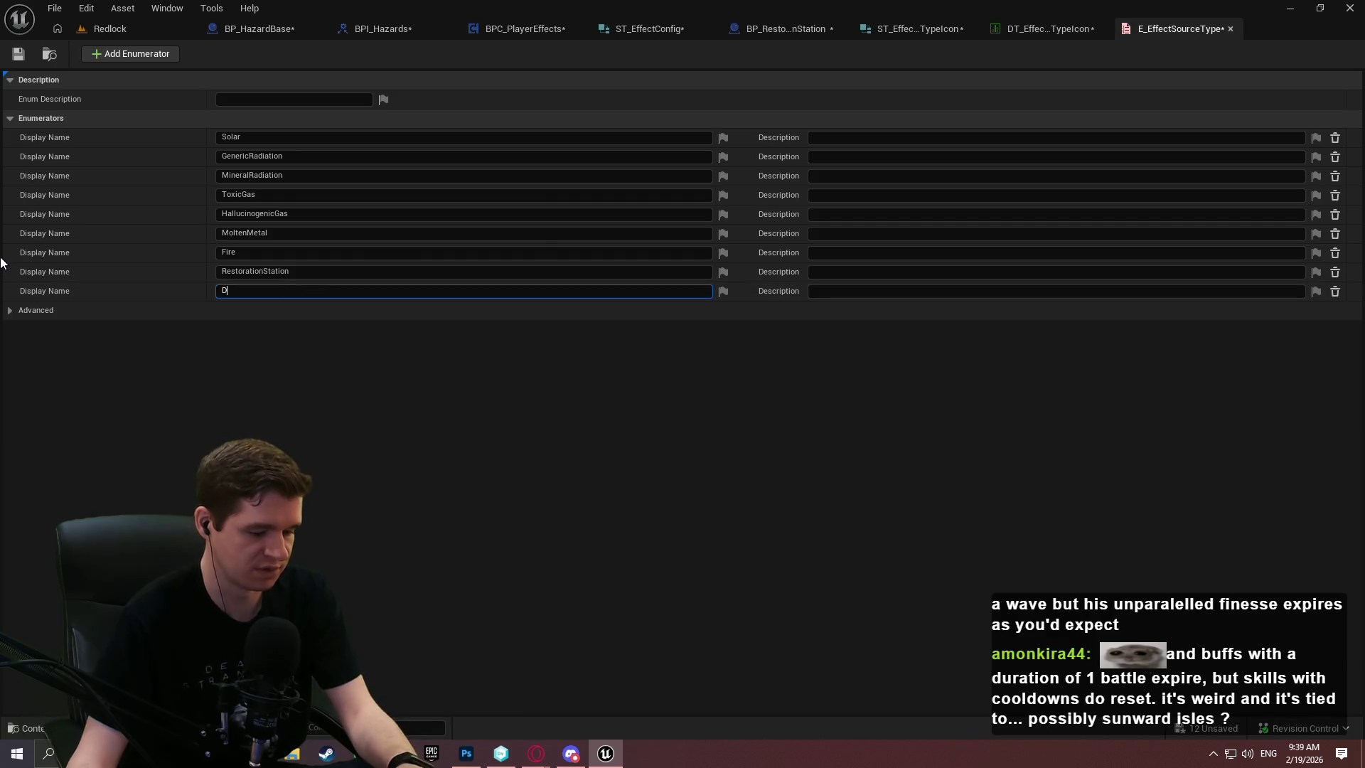
key(Return)
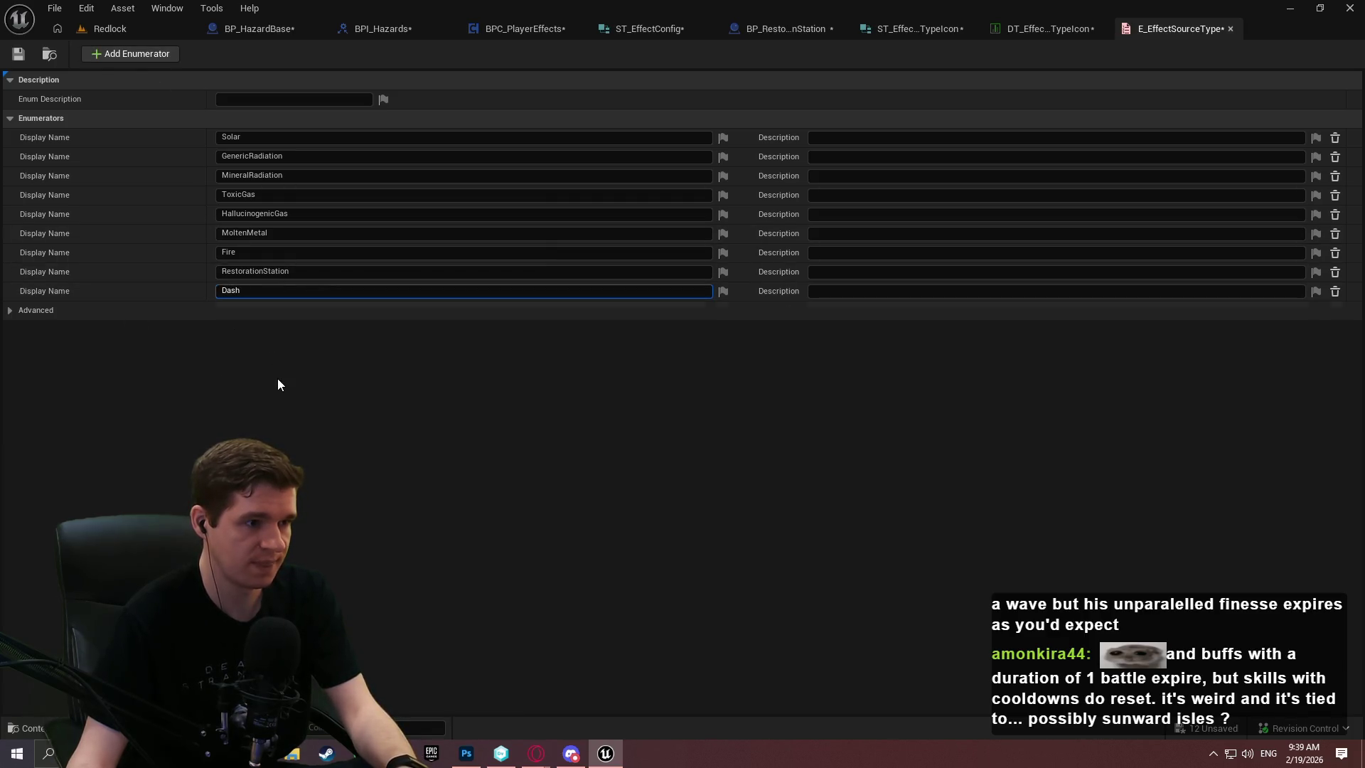
click(466, 753)
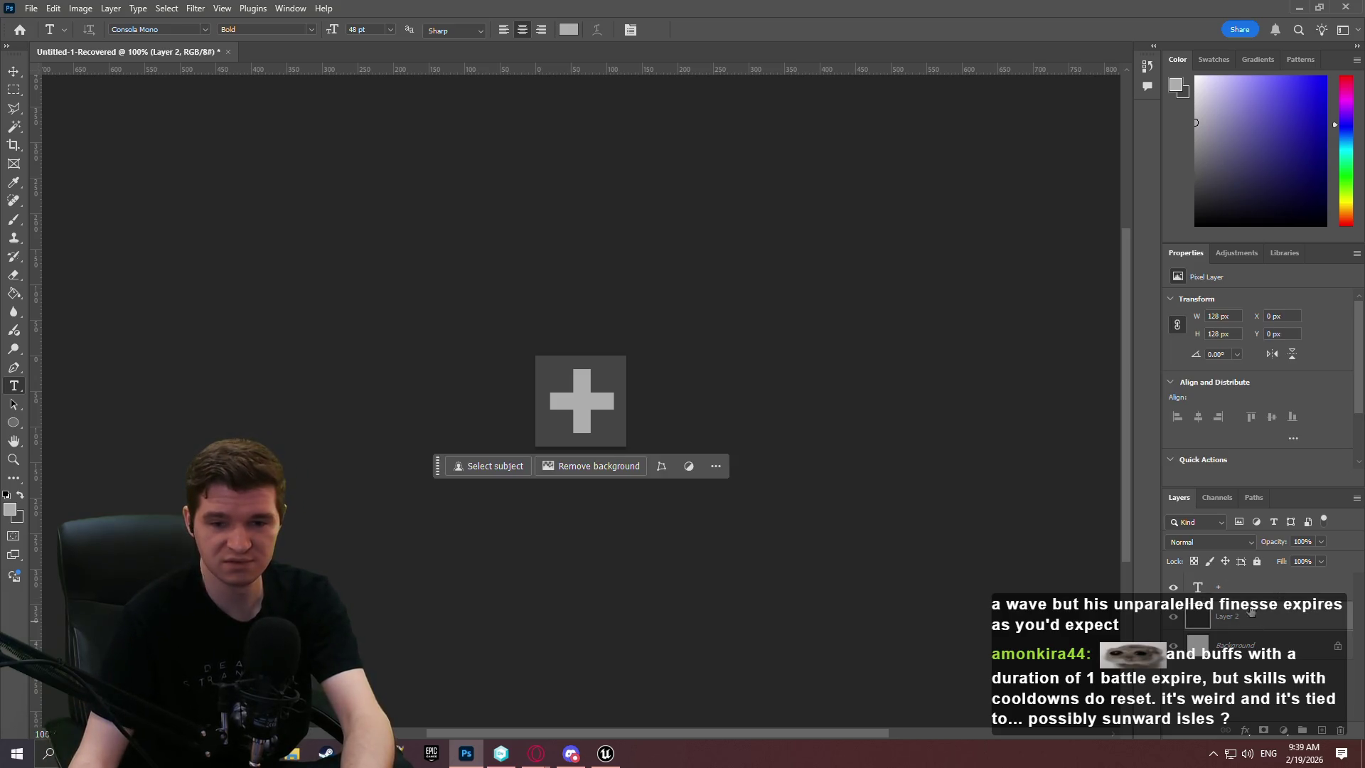
Delete the plus-sign text layer and set a strong red brush colour
key(Delete)
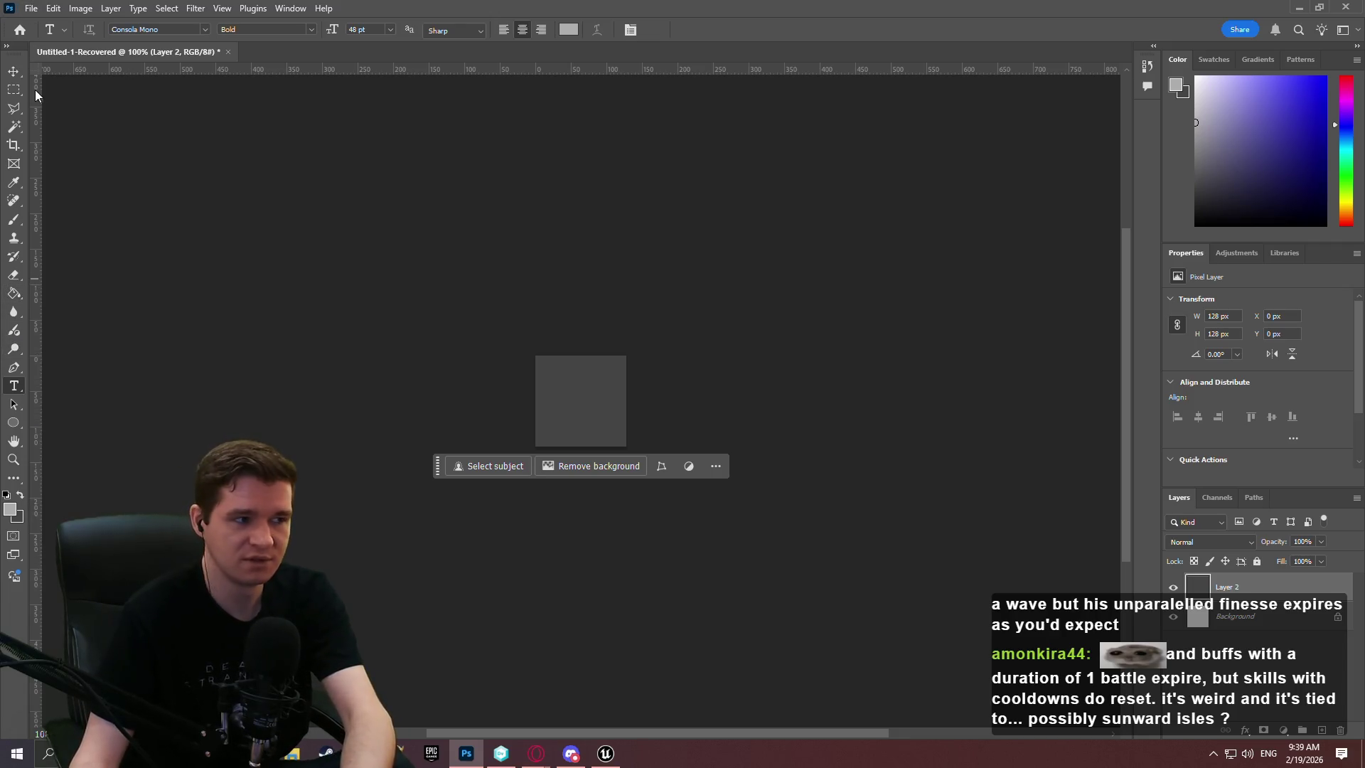
click(16, 222)
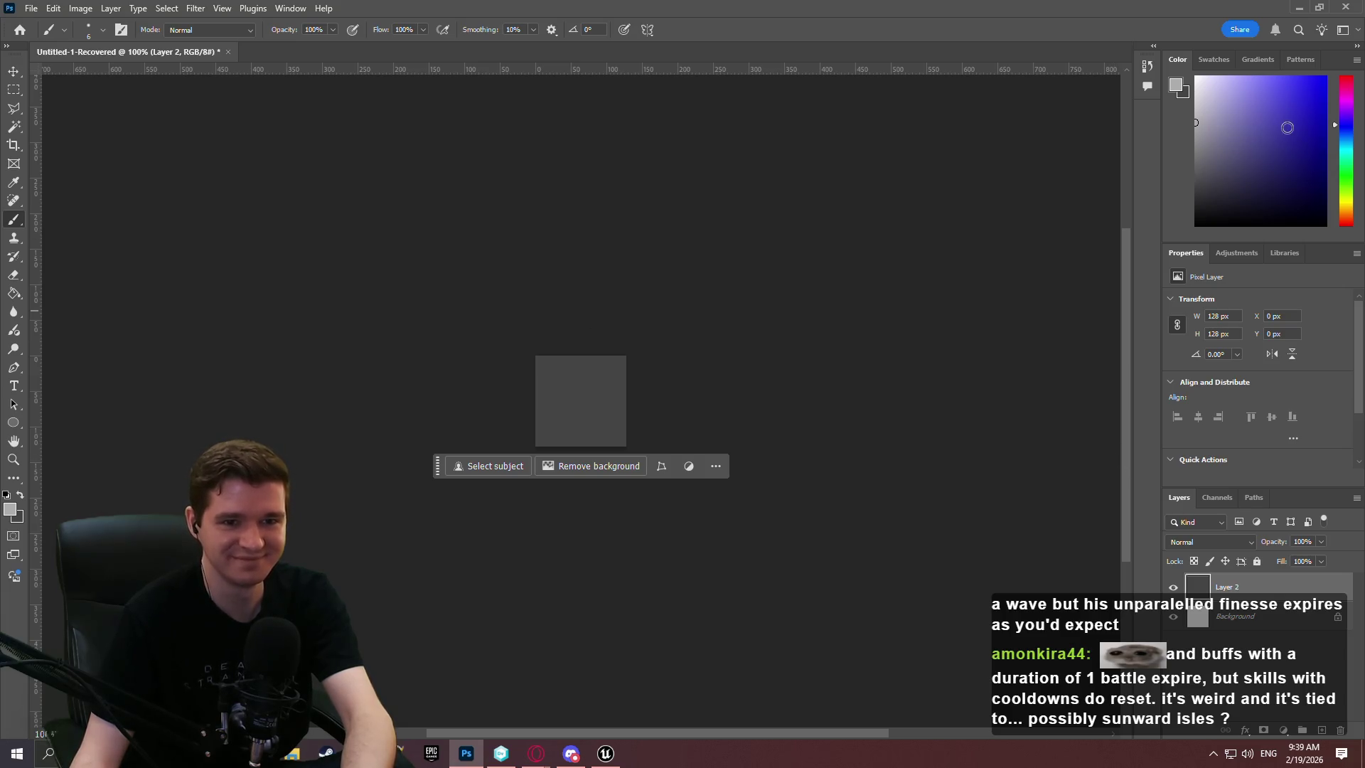
drag(1350, 223, 1351, 226)
drag(1292, 108, 1326, 95)
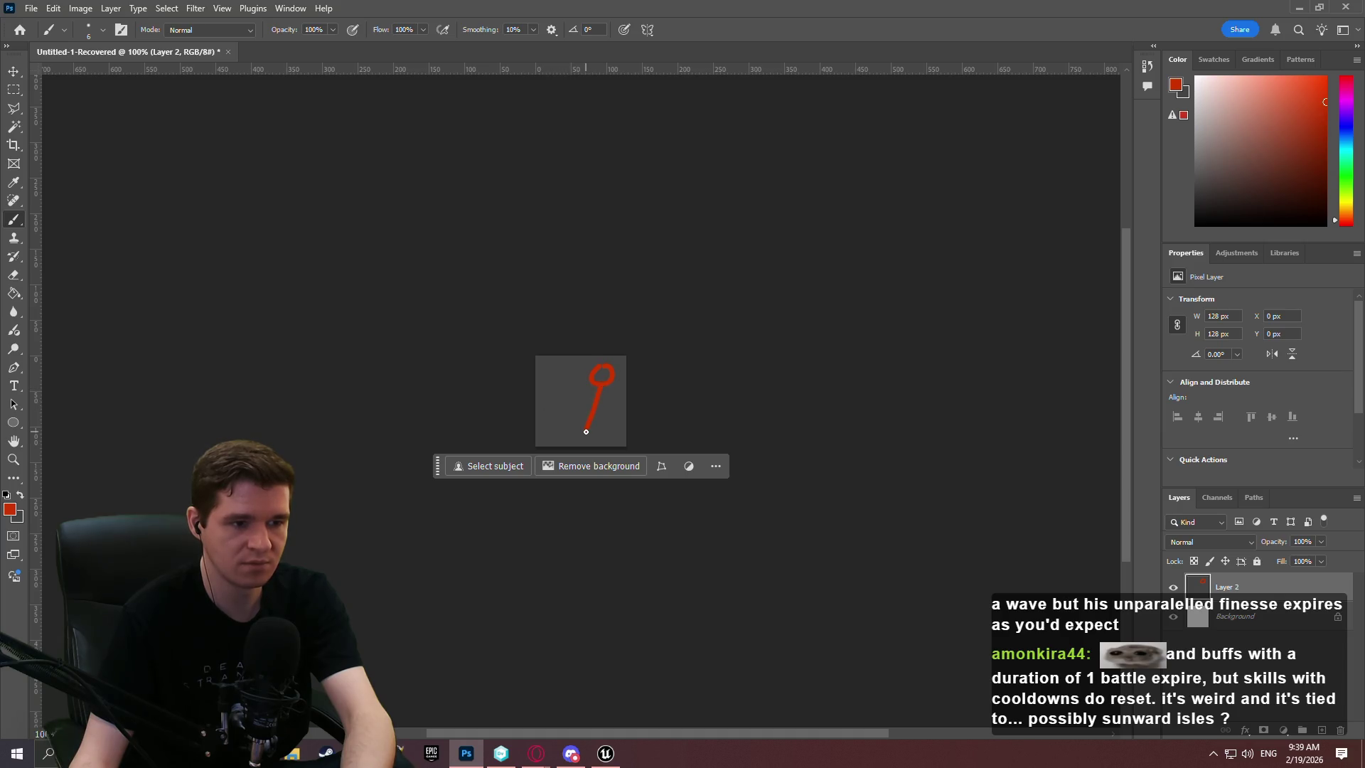
Paint the red stick figure with light blue dash lines beside it
drag(586, 432, 601, 392)
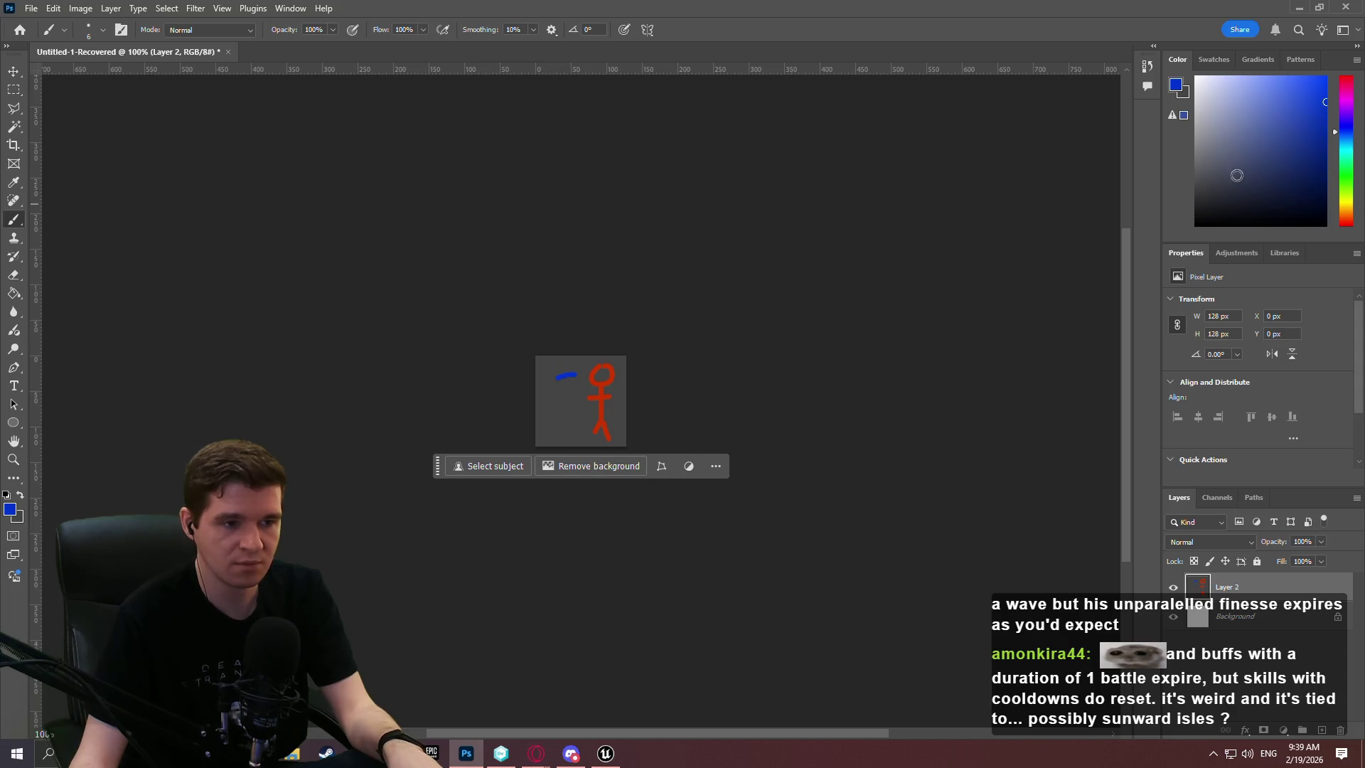
key(ctrl+z)
key(ctrl+z)
key(ctrl+z)
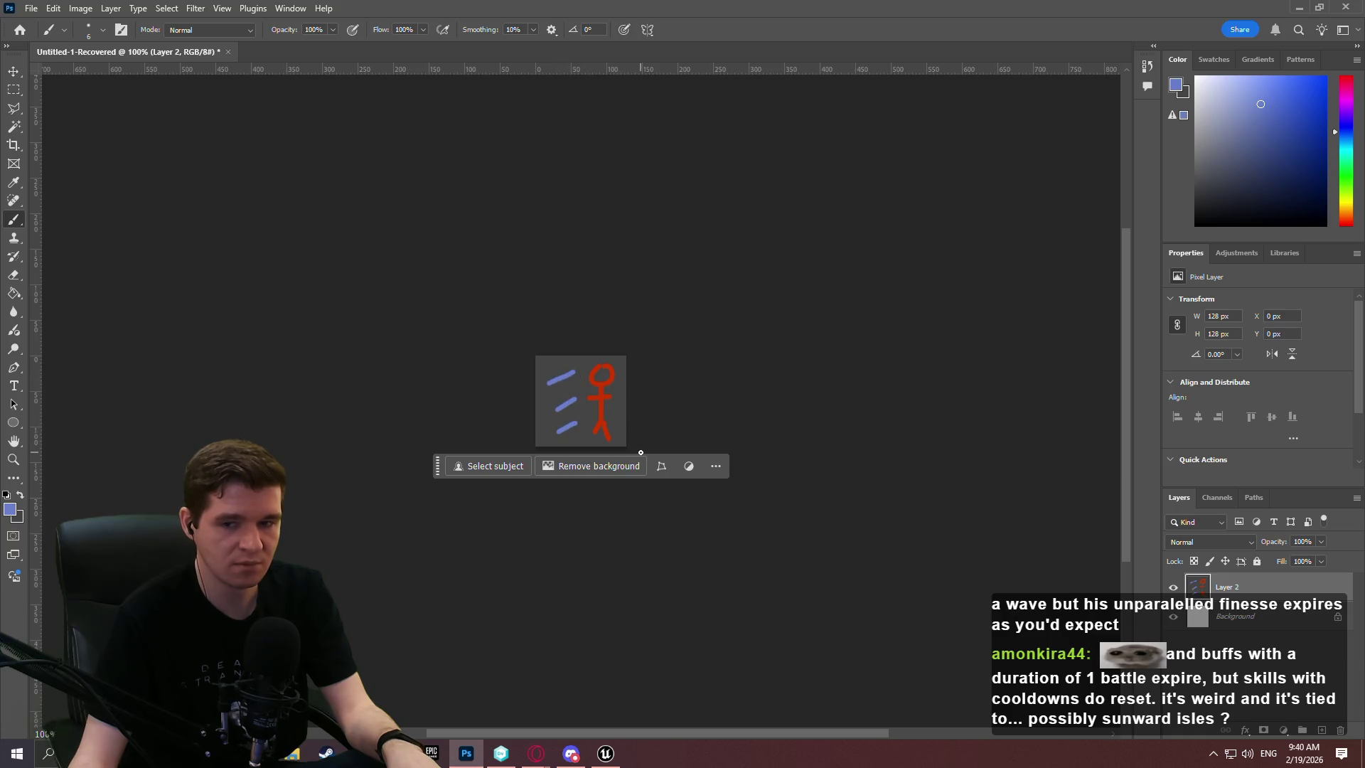
click(31, 9)
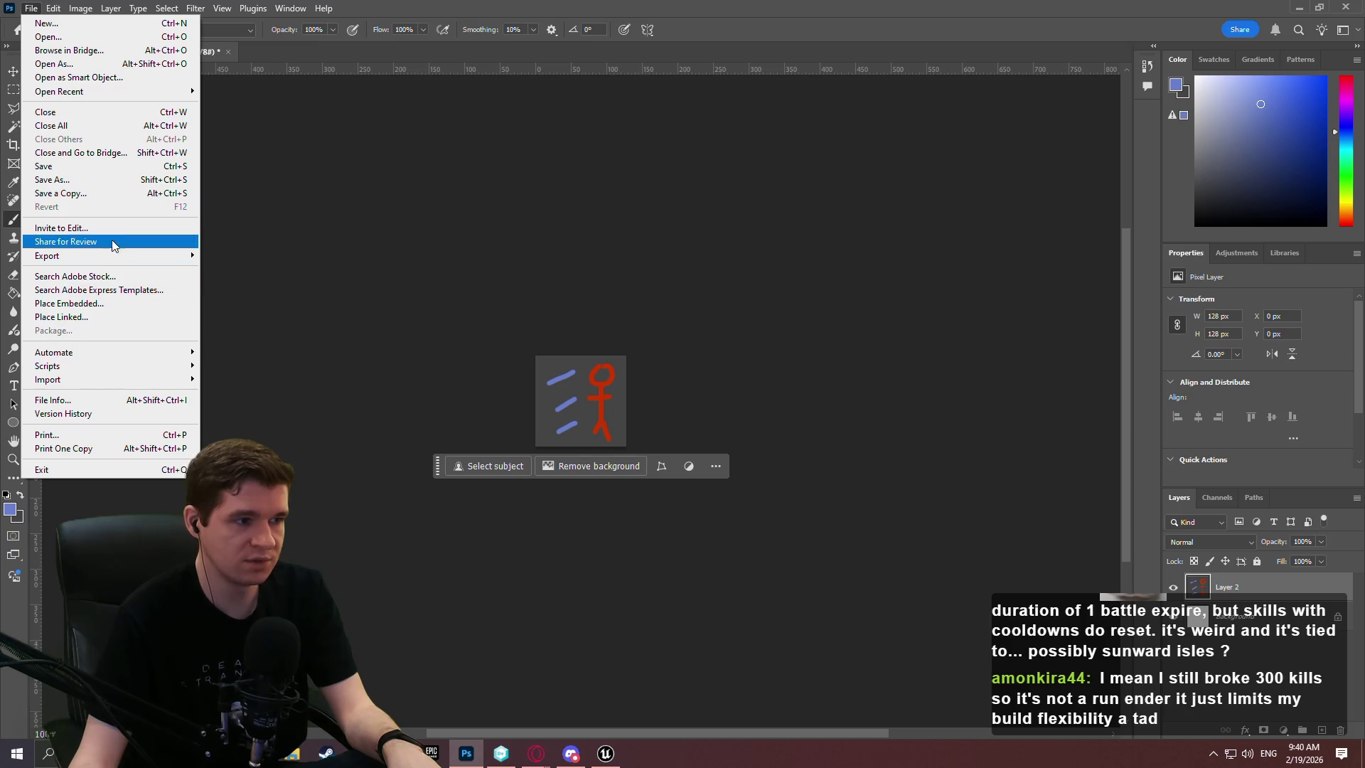
Save a copy of the dash icon as T_Ability_Dash.png in the Icons folder
mouse_move(120, 255)
click(268, 254)
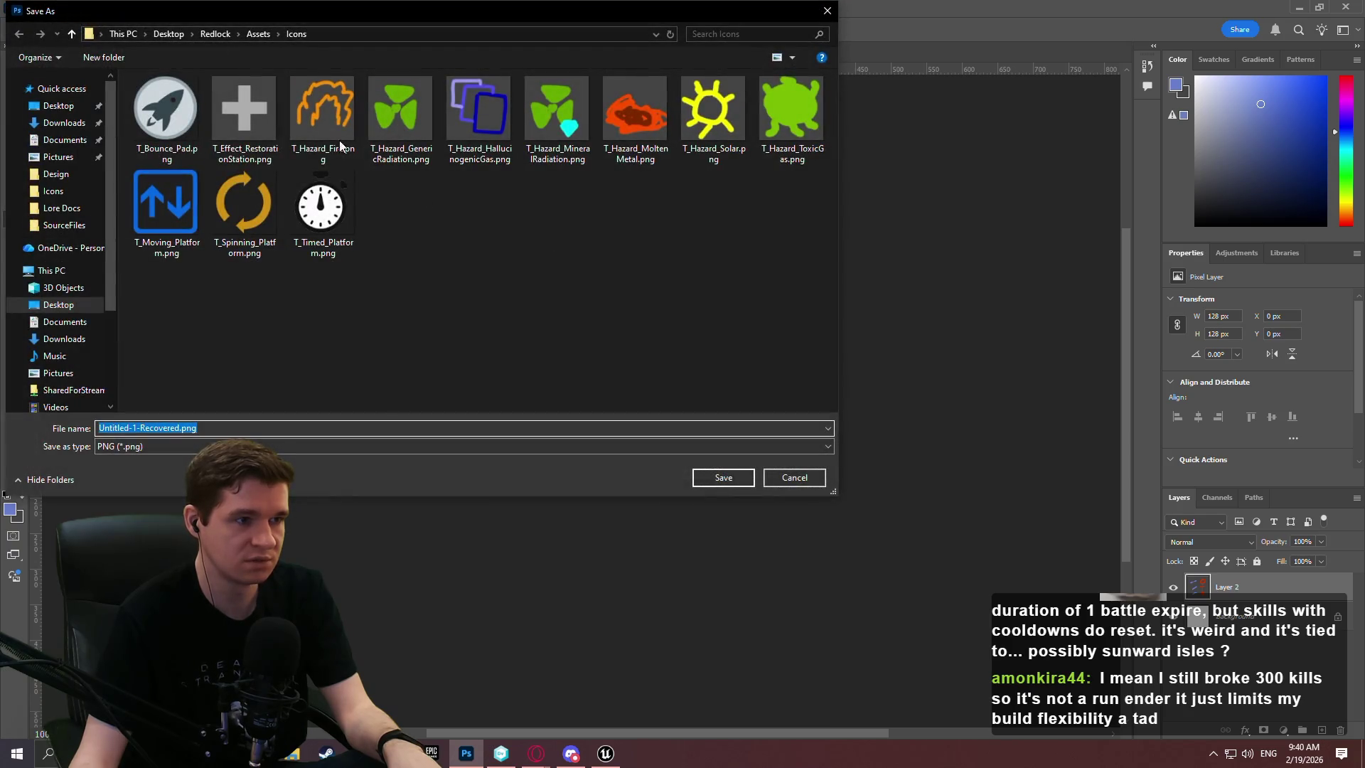
click(324, 113)
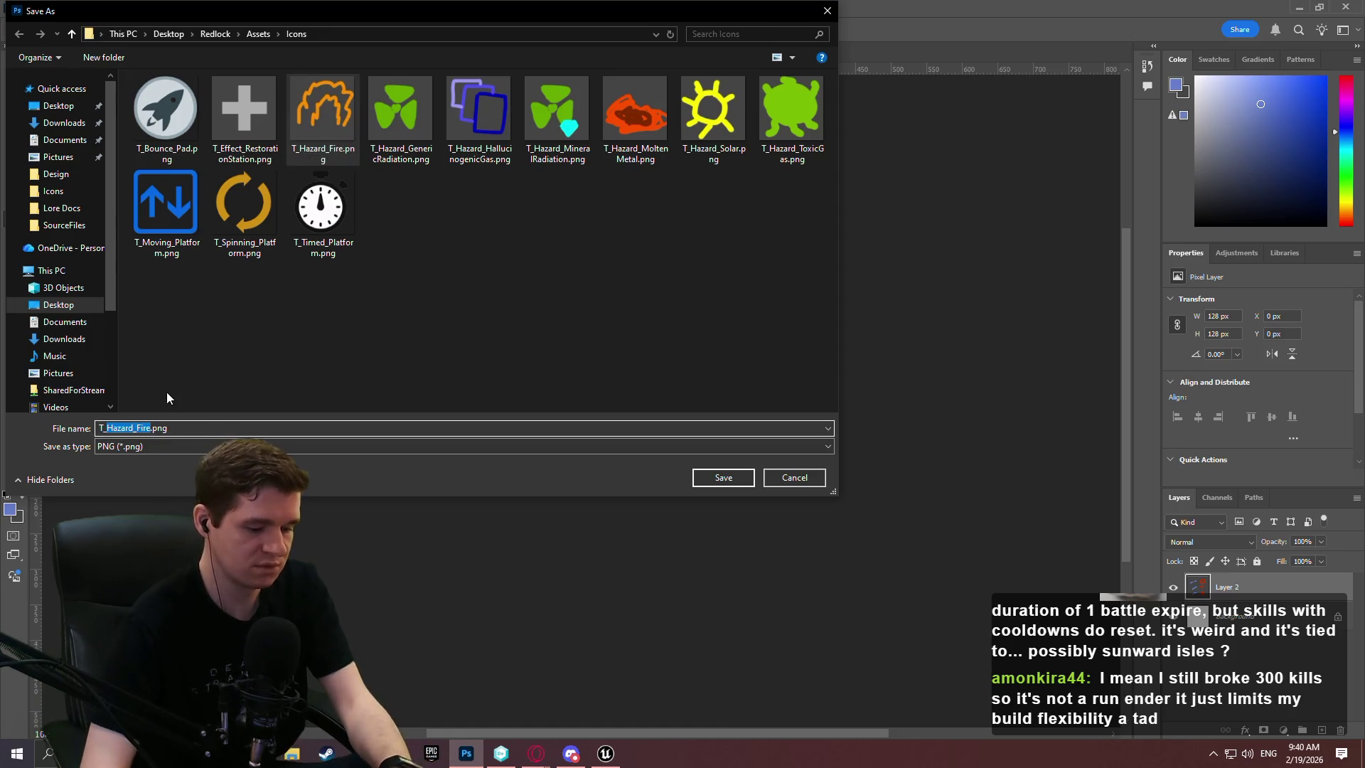
text(Ability_Dash)
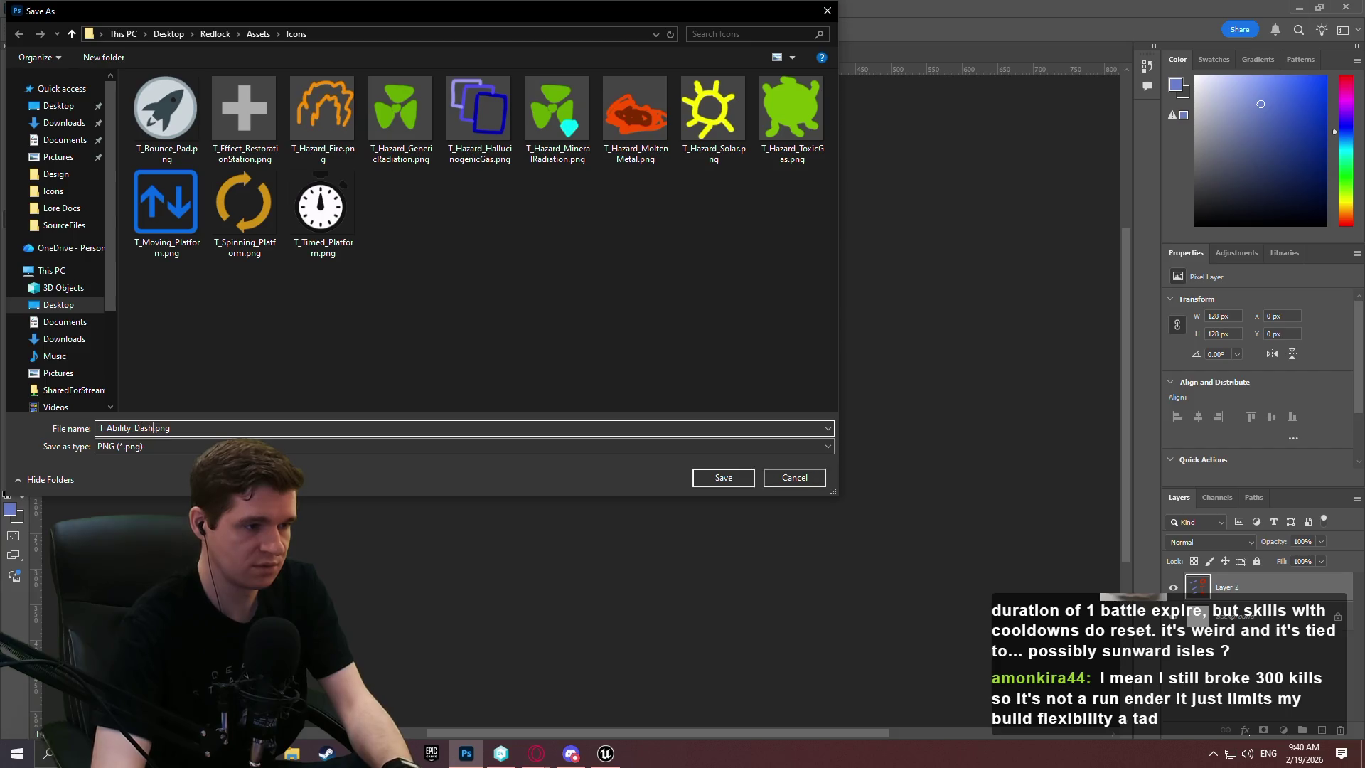
key(Return)
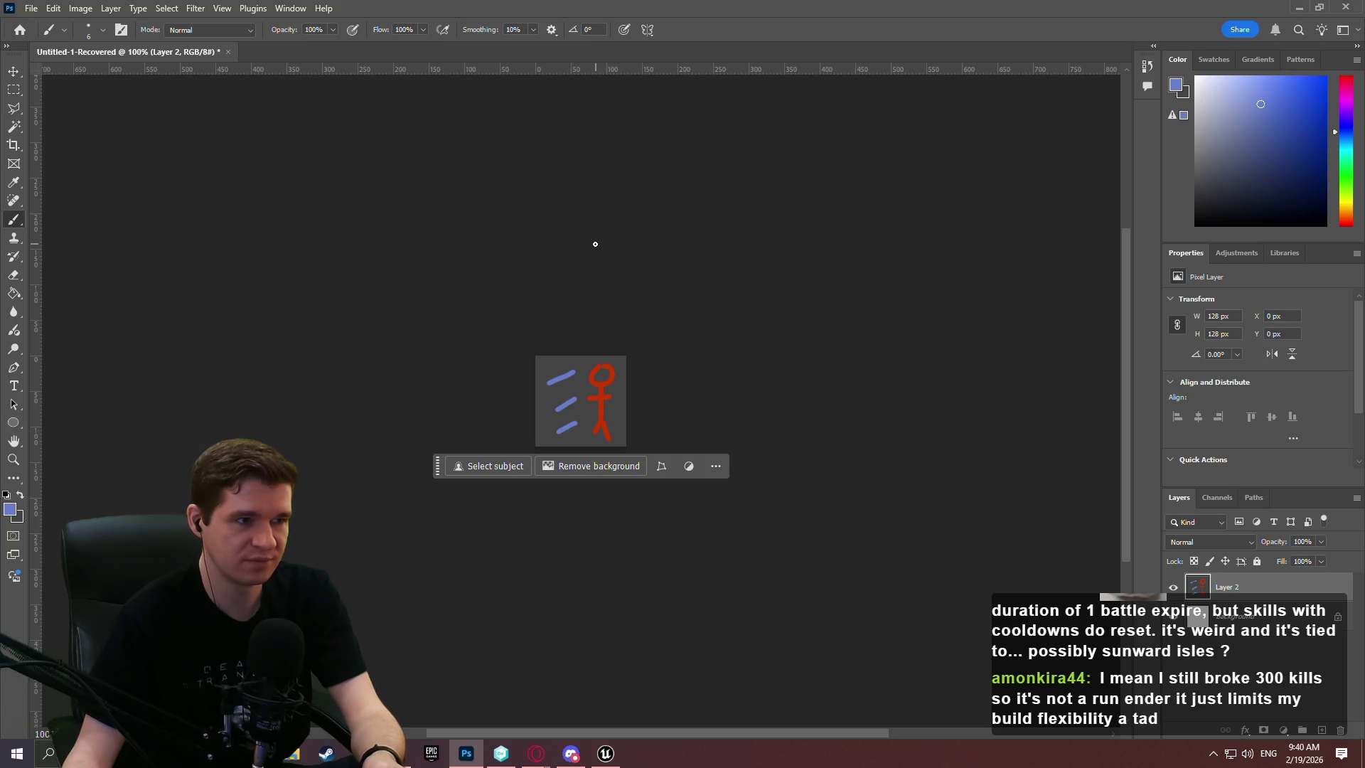
Back in Unreal, Save All modified assets and close the E_EffectSourceType editor
key(alt+Tab)
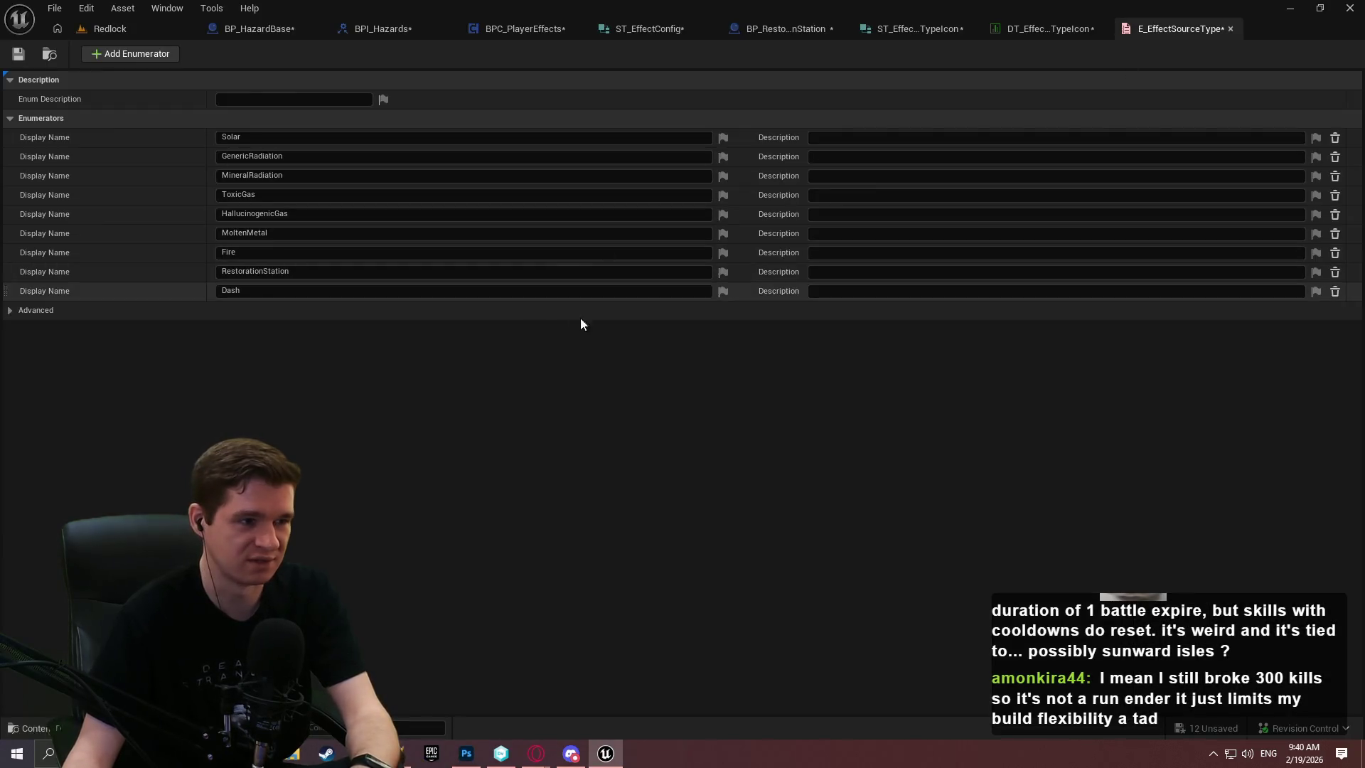
click(53, 8)
click(121, 95)
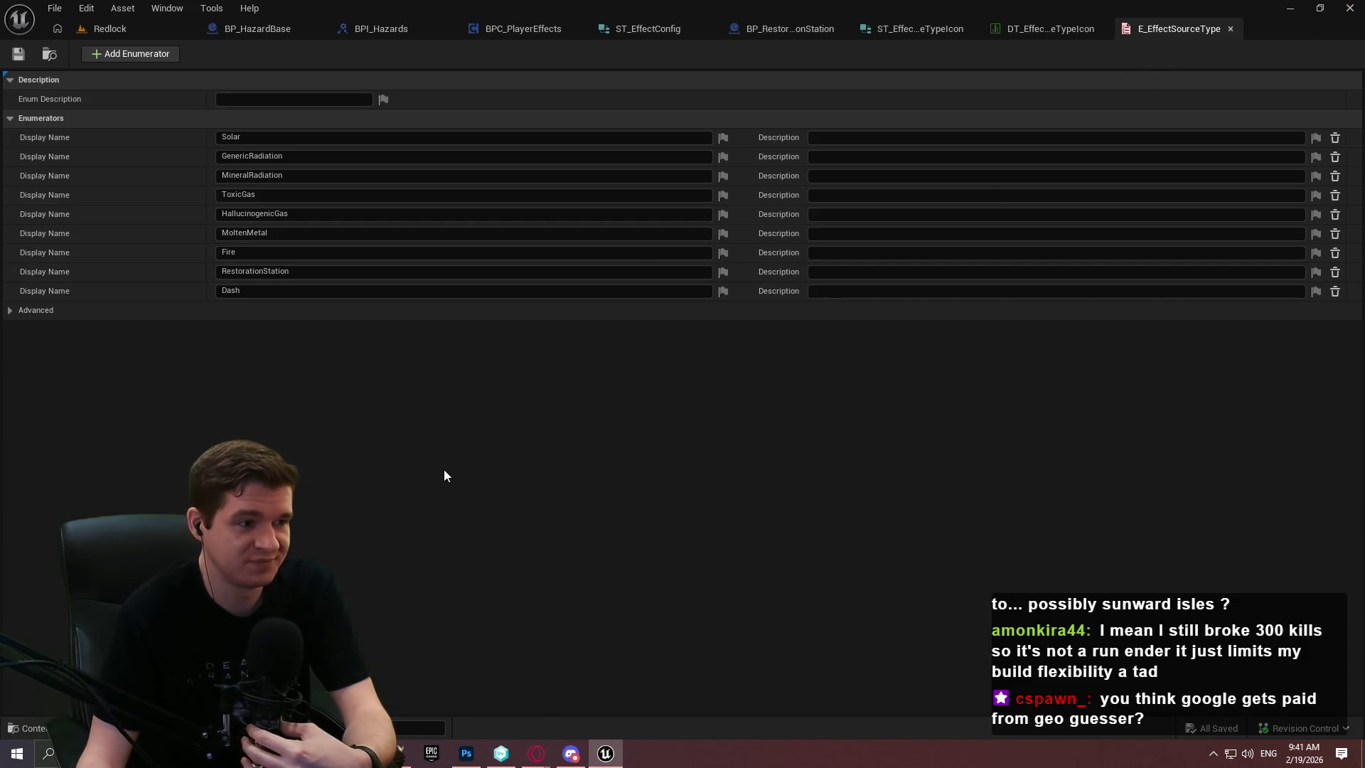
click(1229, 30)
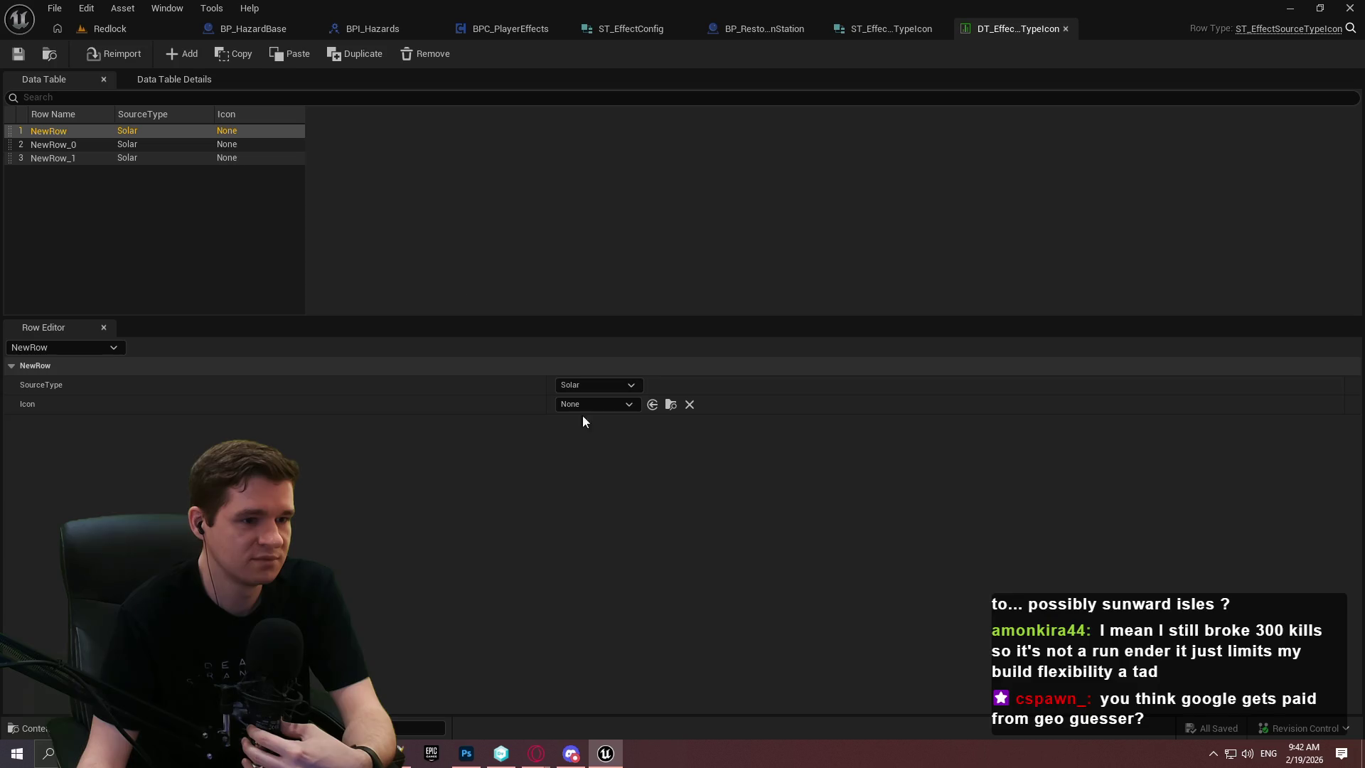
Check the texture type options offered for NewRow's Icon field
click(600, 404)
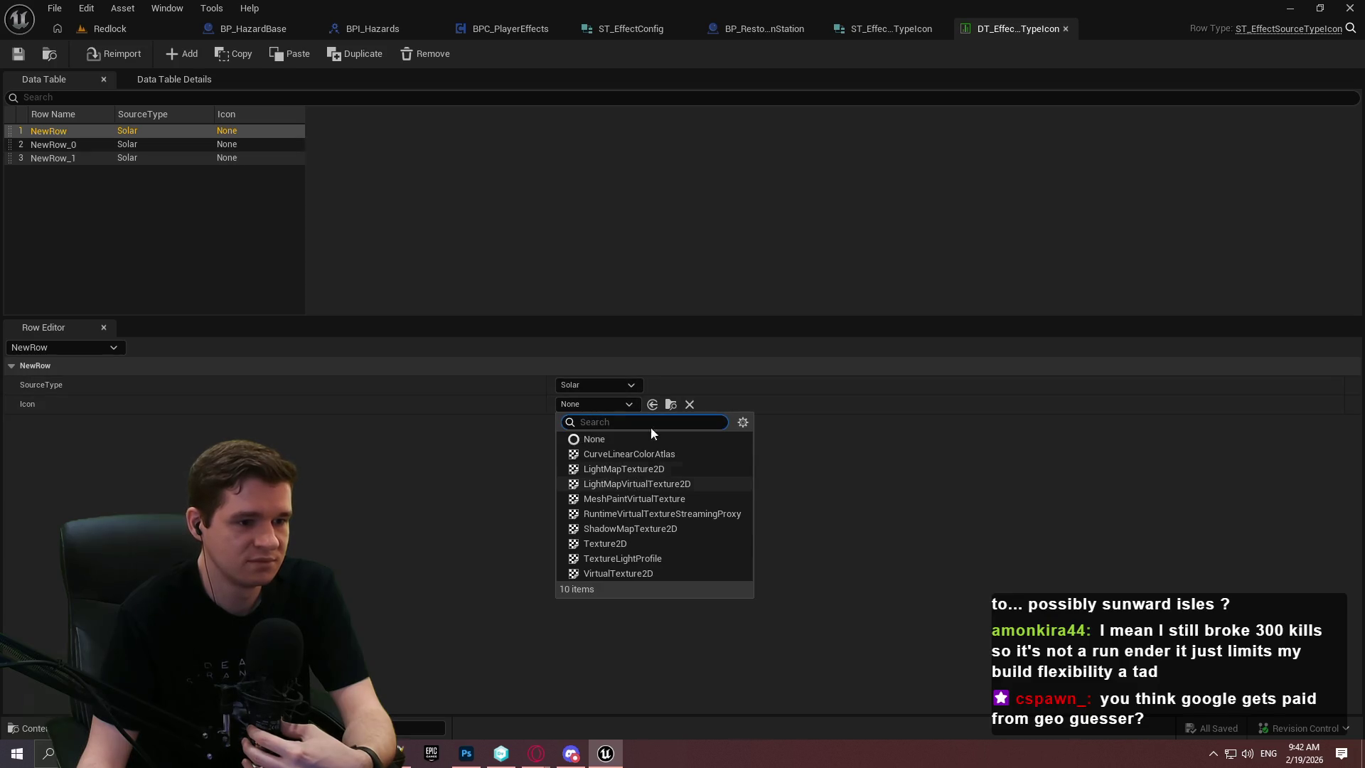
click(813, 531)
click(620, 406)
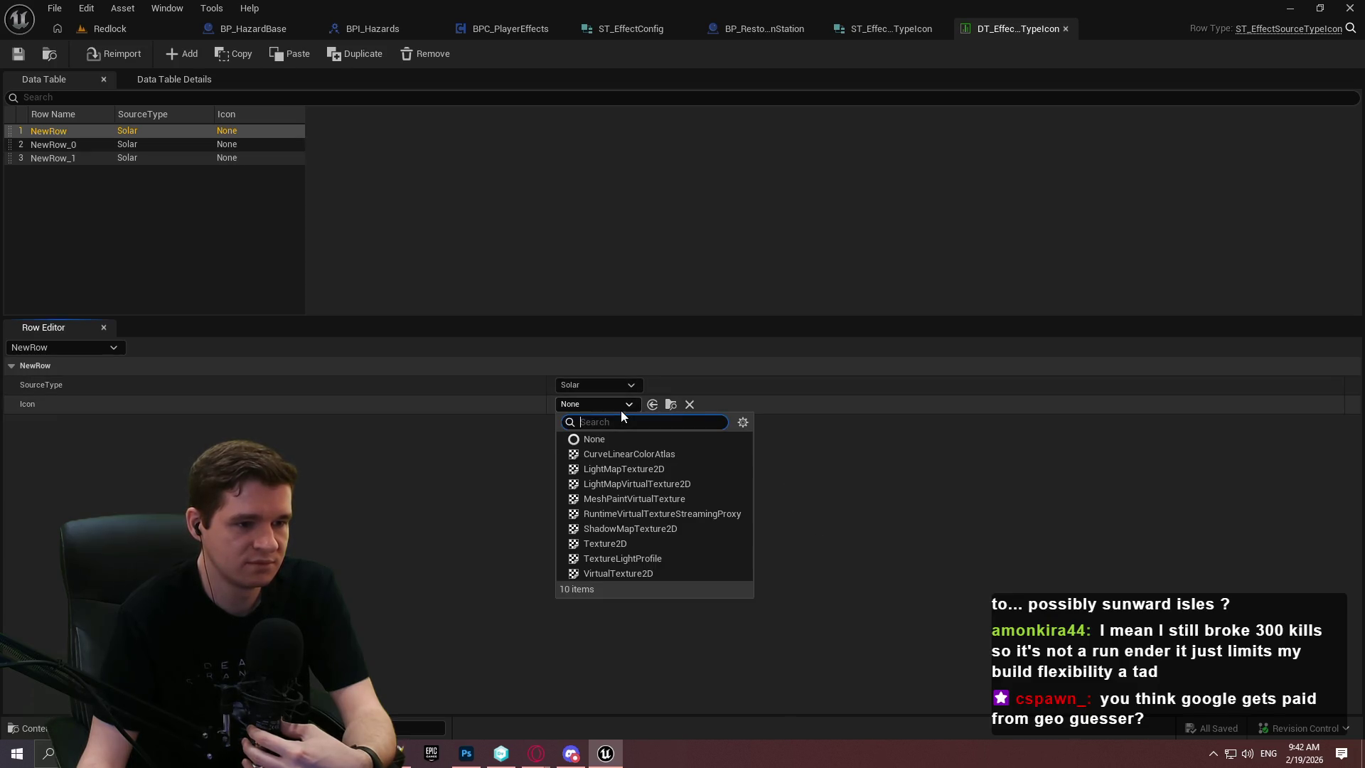
click(555, 421)
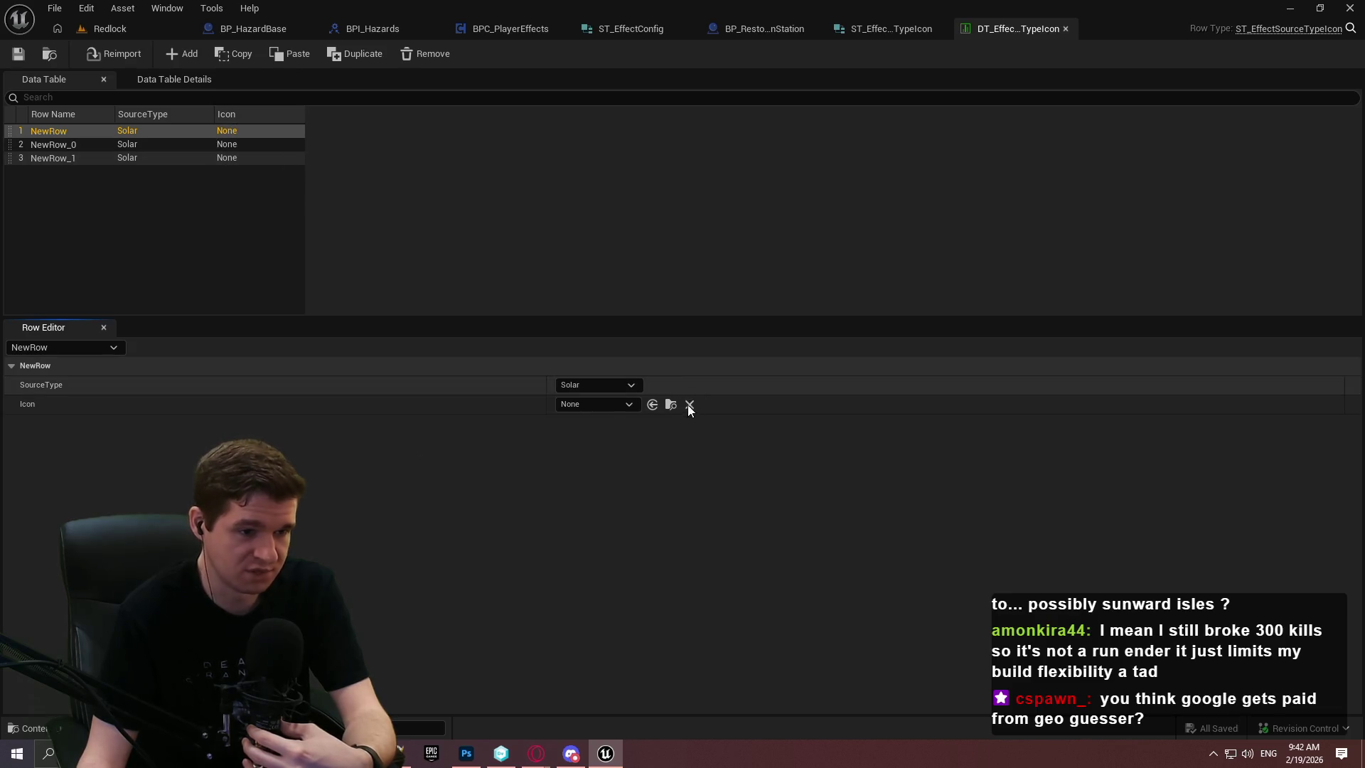
Make ST_EffectSourceTypeIcon's Icon member a soft Texture 2D object reference
click(879, 28)
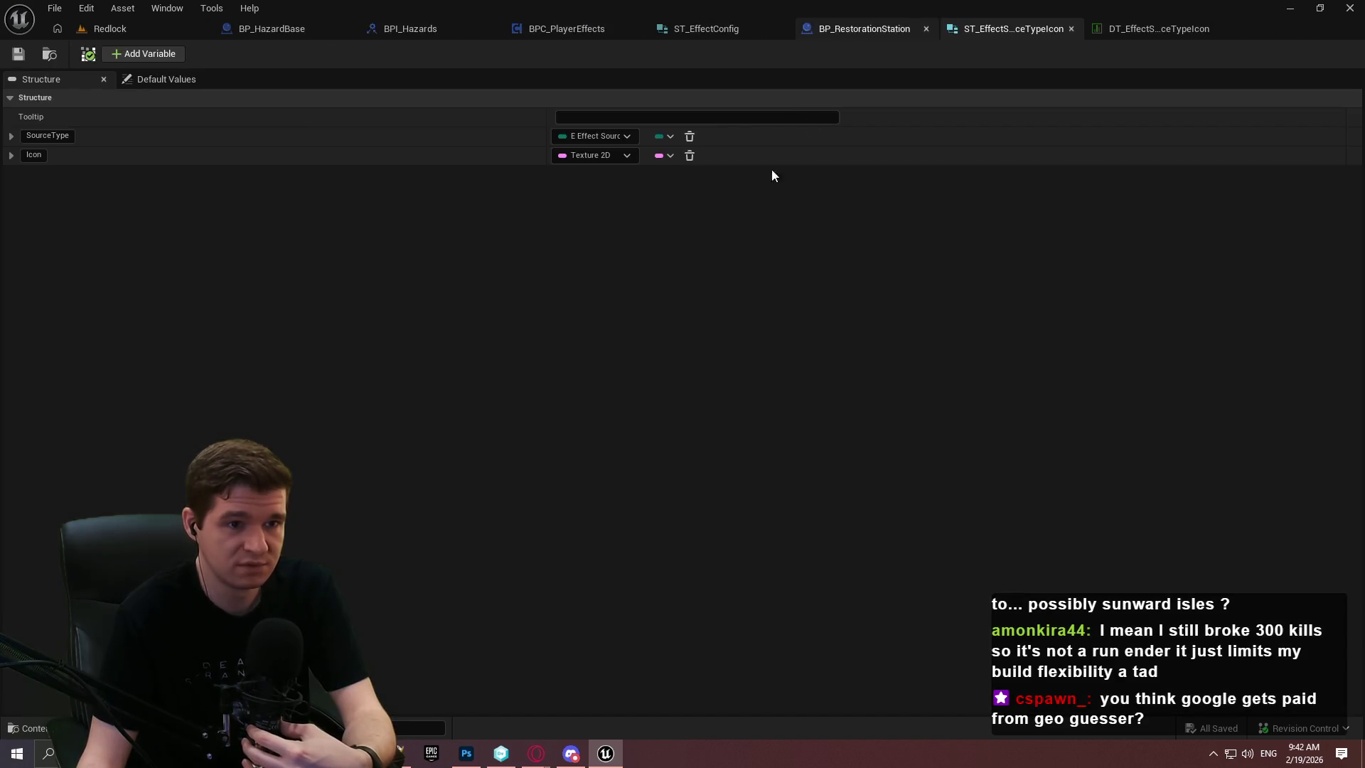
click(625, 157)
click(647, 496)
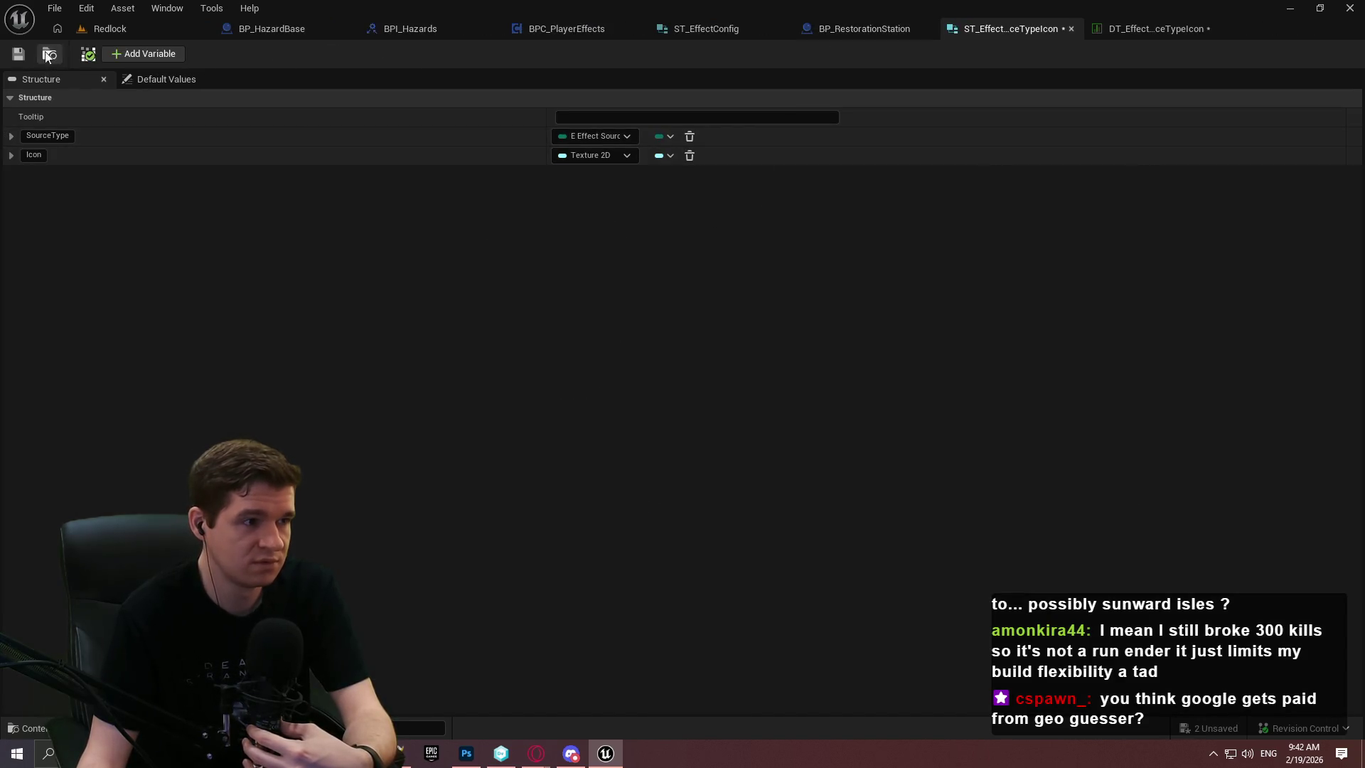
click(1167, 30)
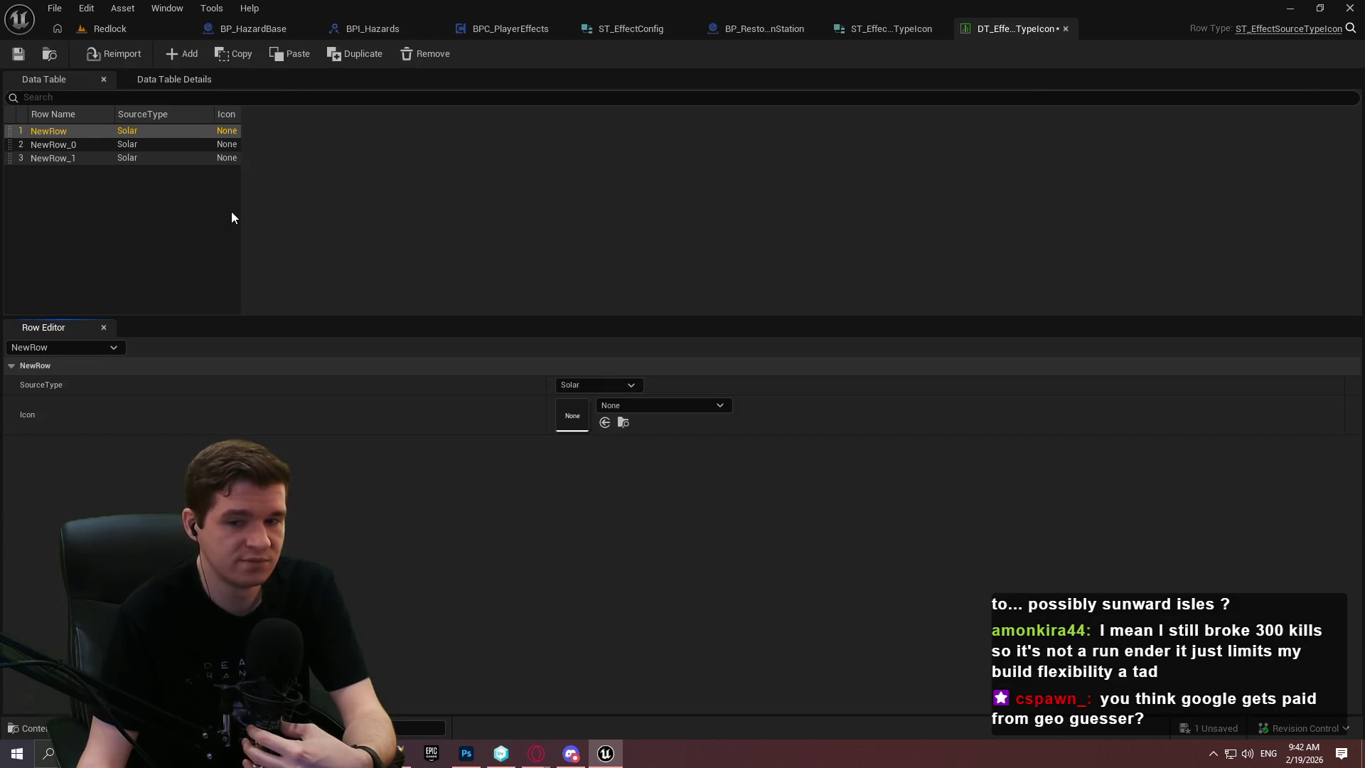
Give NewRow the T_Hazard_Solar icon; make NewRow_0 GenericRadiation with T_Hazard_GenericRadiation
click(667, 407)
text(ha)
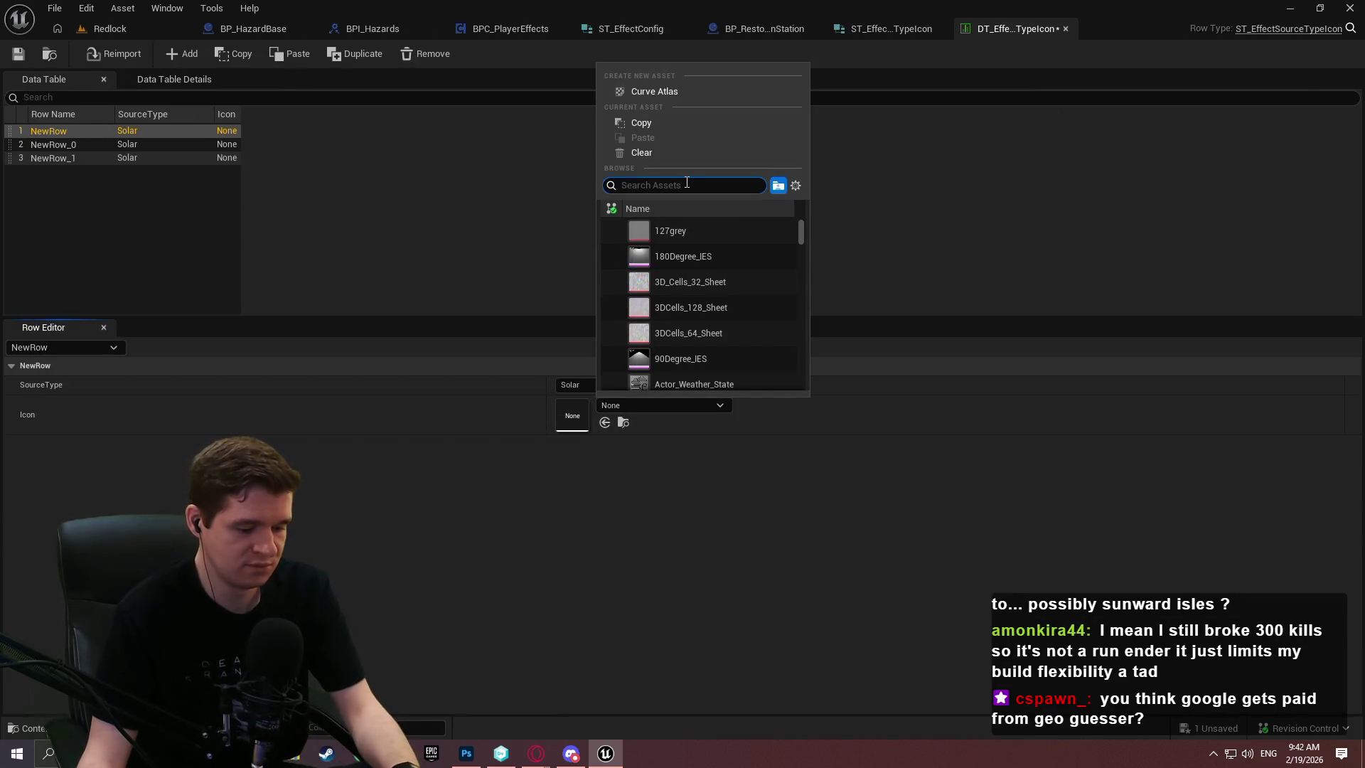
text(z)
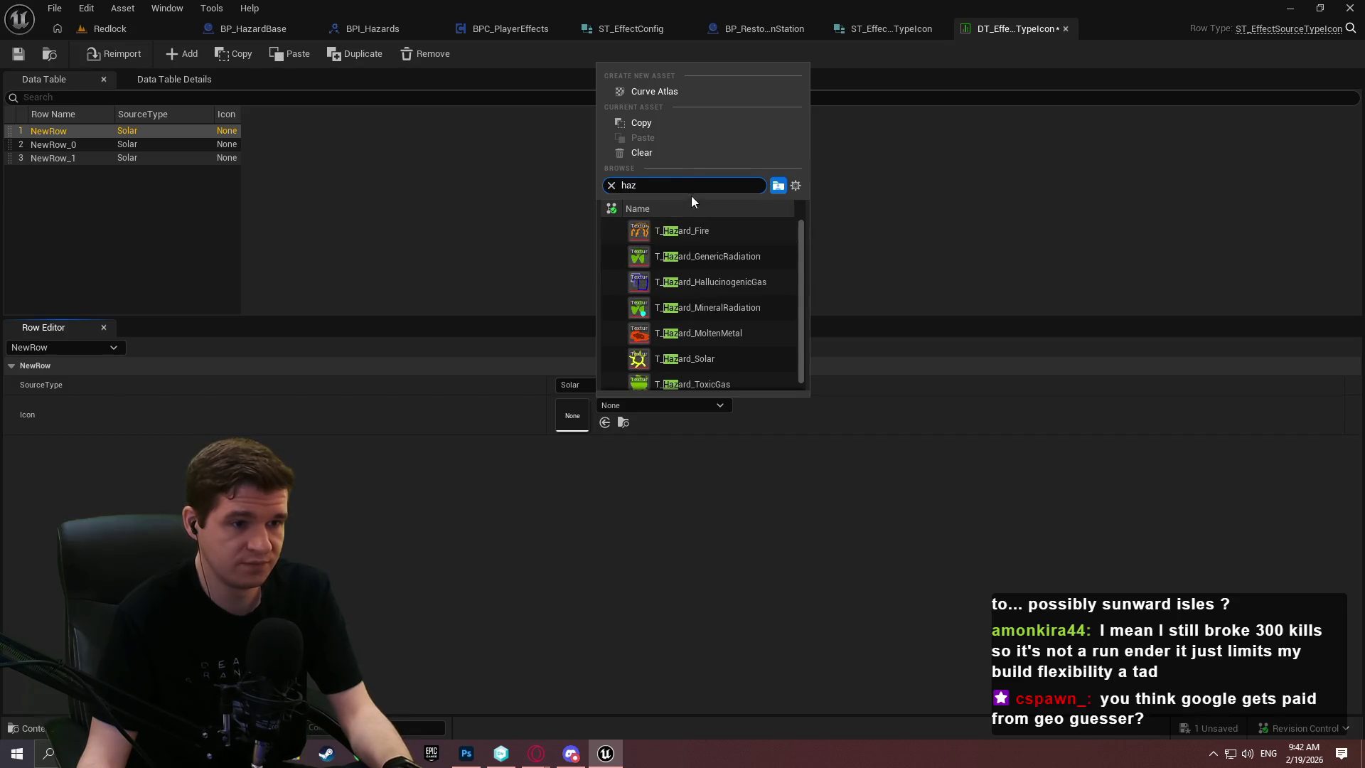
click(701, 359)
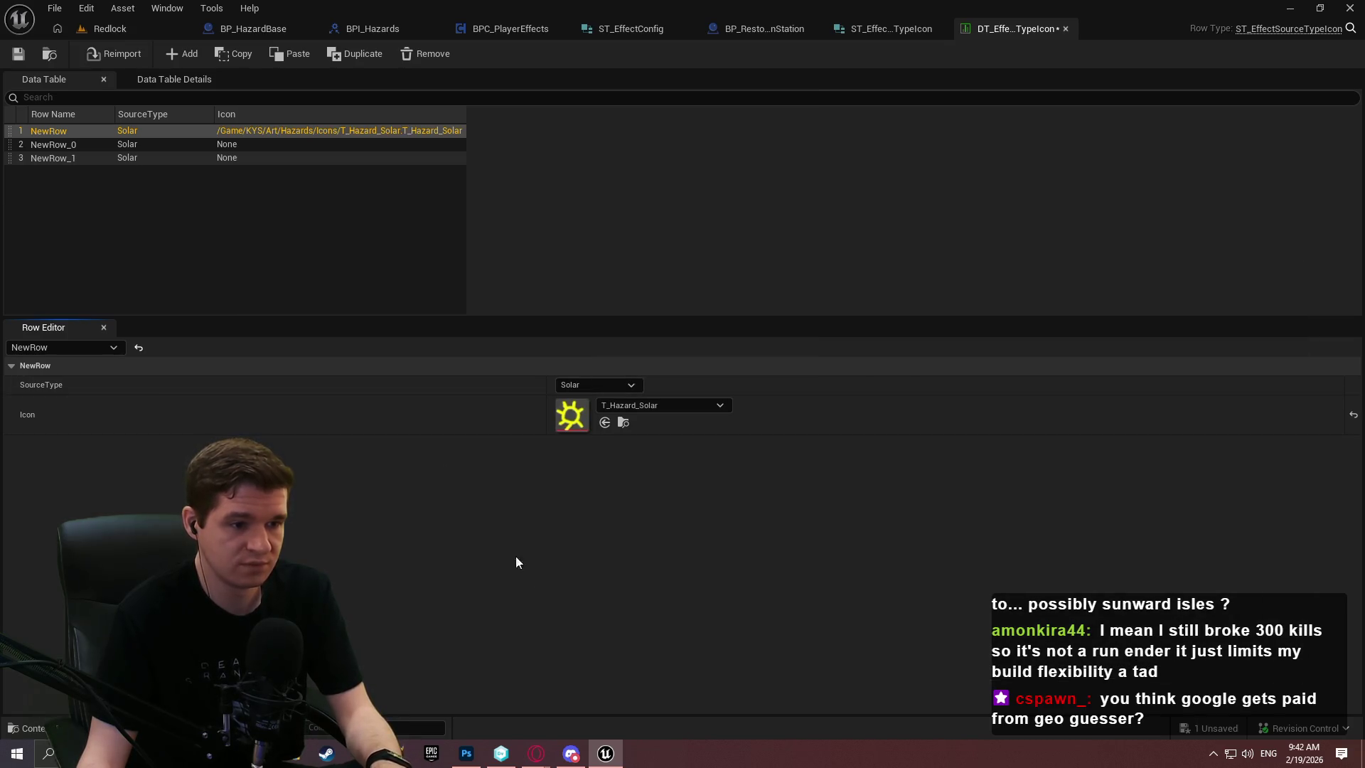
click(181, 143)
click(629, 384)
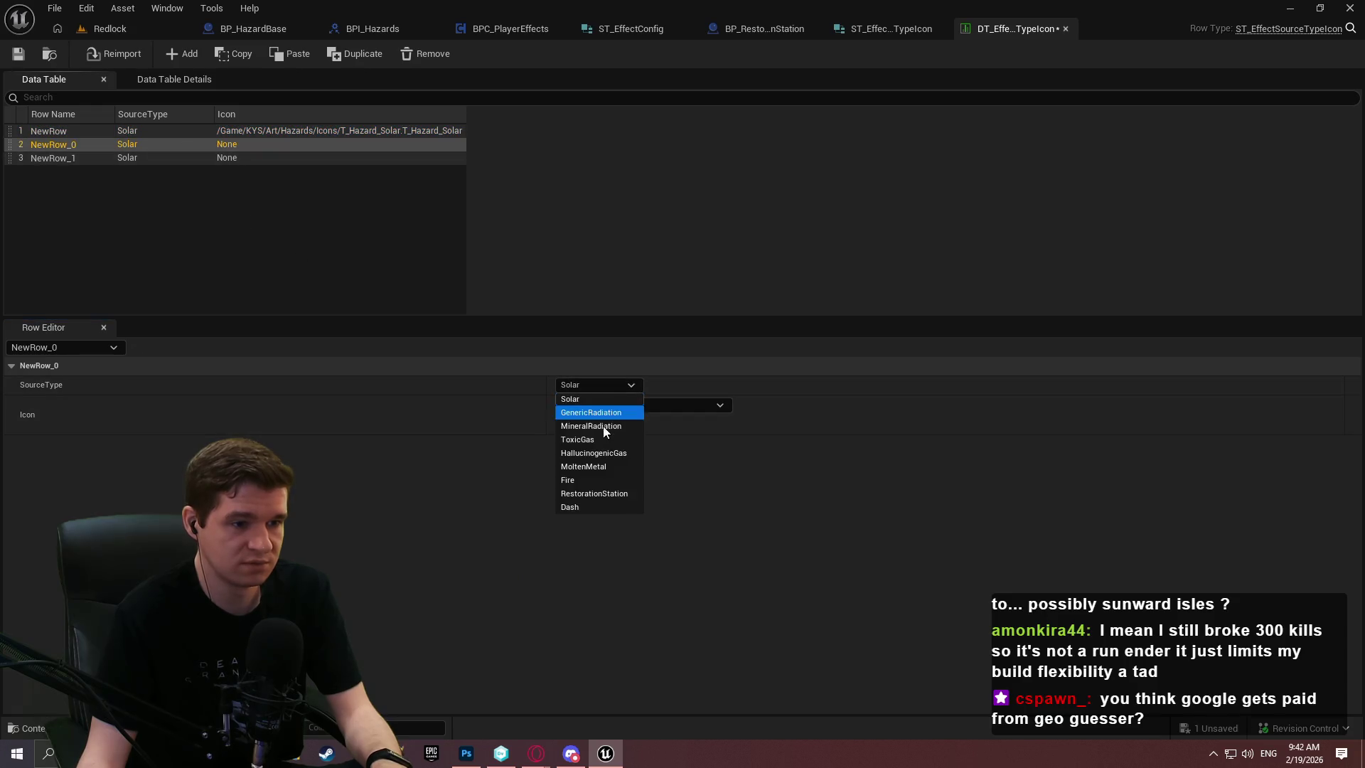
click(595, 413)
click(639, 407)
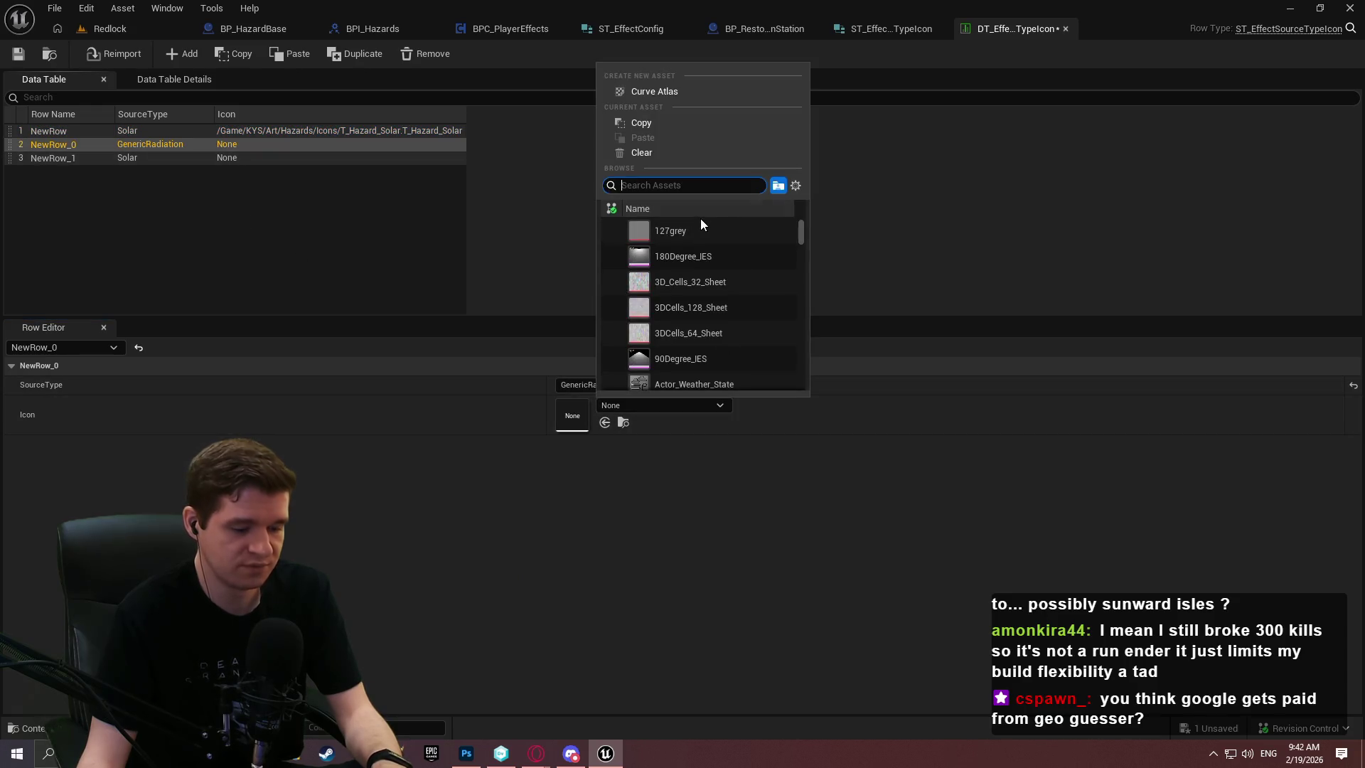
click(739, 258)
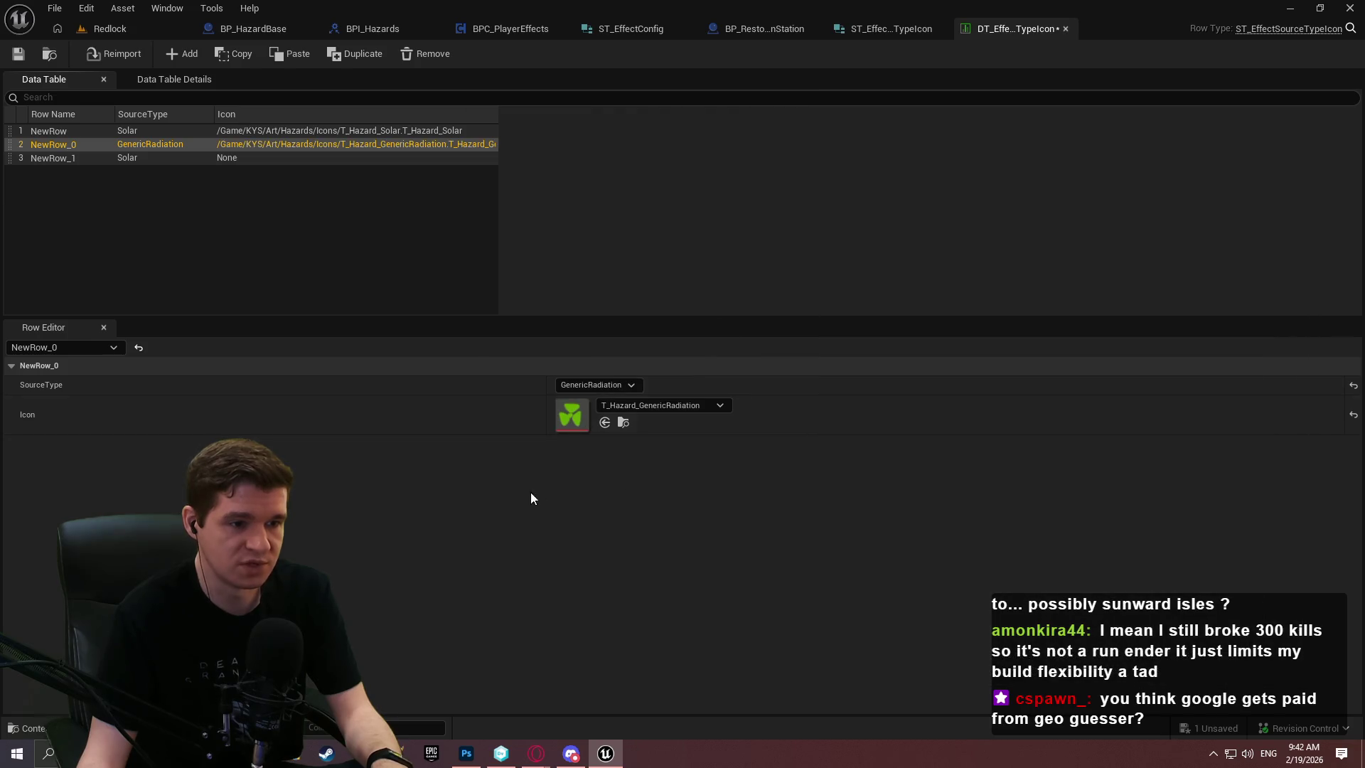
Set NewRow_1's SourceType to MineralRadiation and add two more rows
click(254, 159)
click(609, 384)
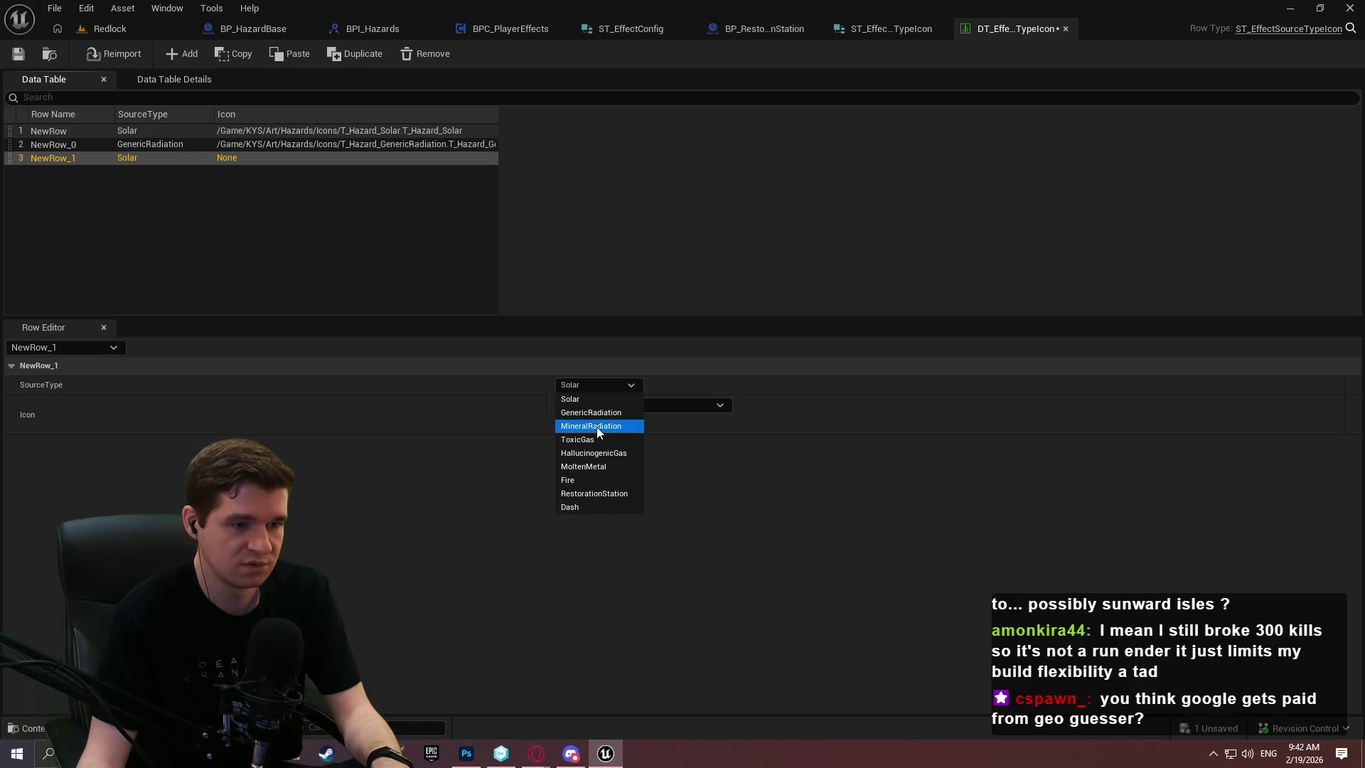
click(596, 426)
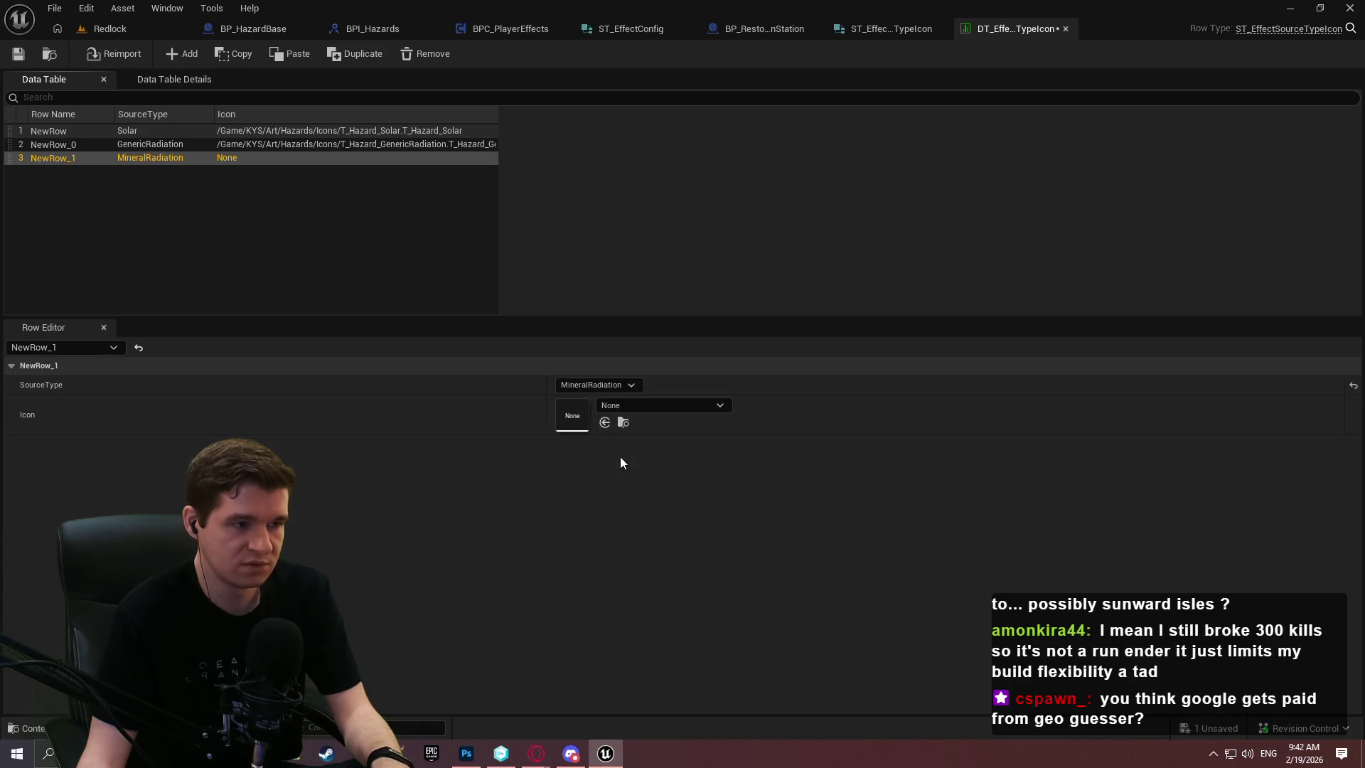
click(185, 60)
click(185, 60)
Add a row and set NewRow_2–4 to ToxicGas, HallucinogenicGas and MoltenMetal
click(185, 60)
click(184, 59)
click(185, 60)
click(184, 59)
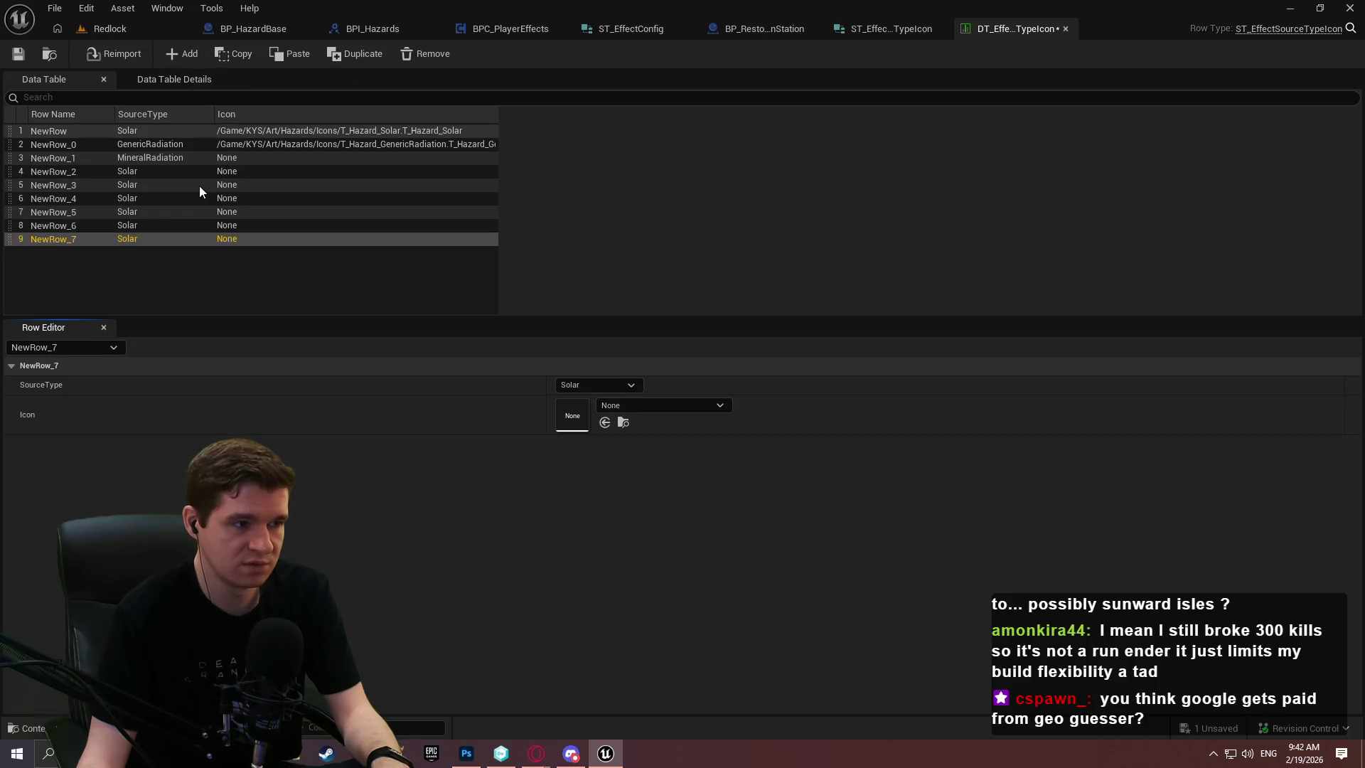
click(206, 172)
click(585, 384)
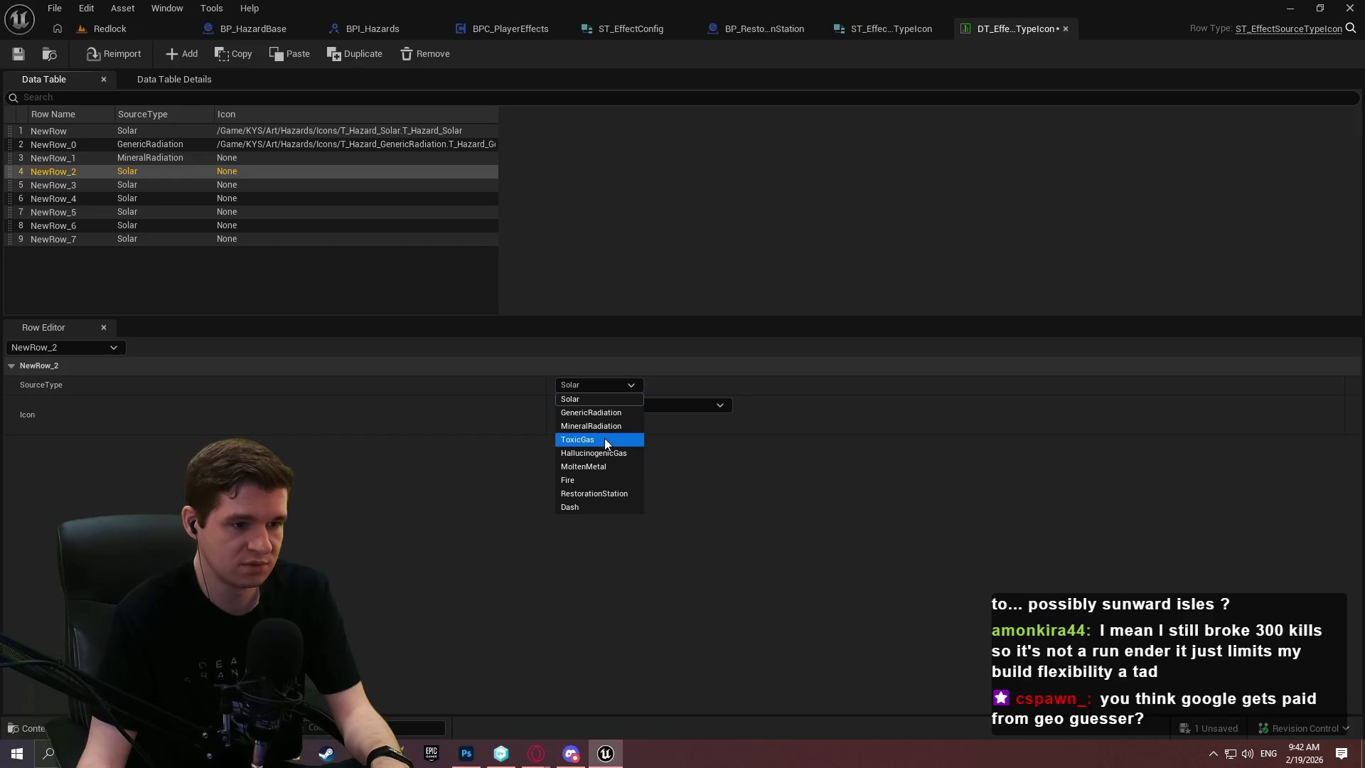
click(605, 437)
click(172, 187)
click(619, 384)
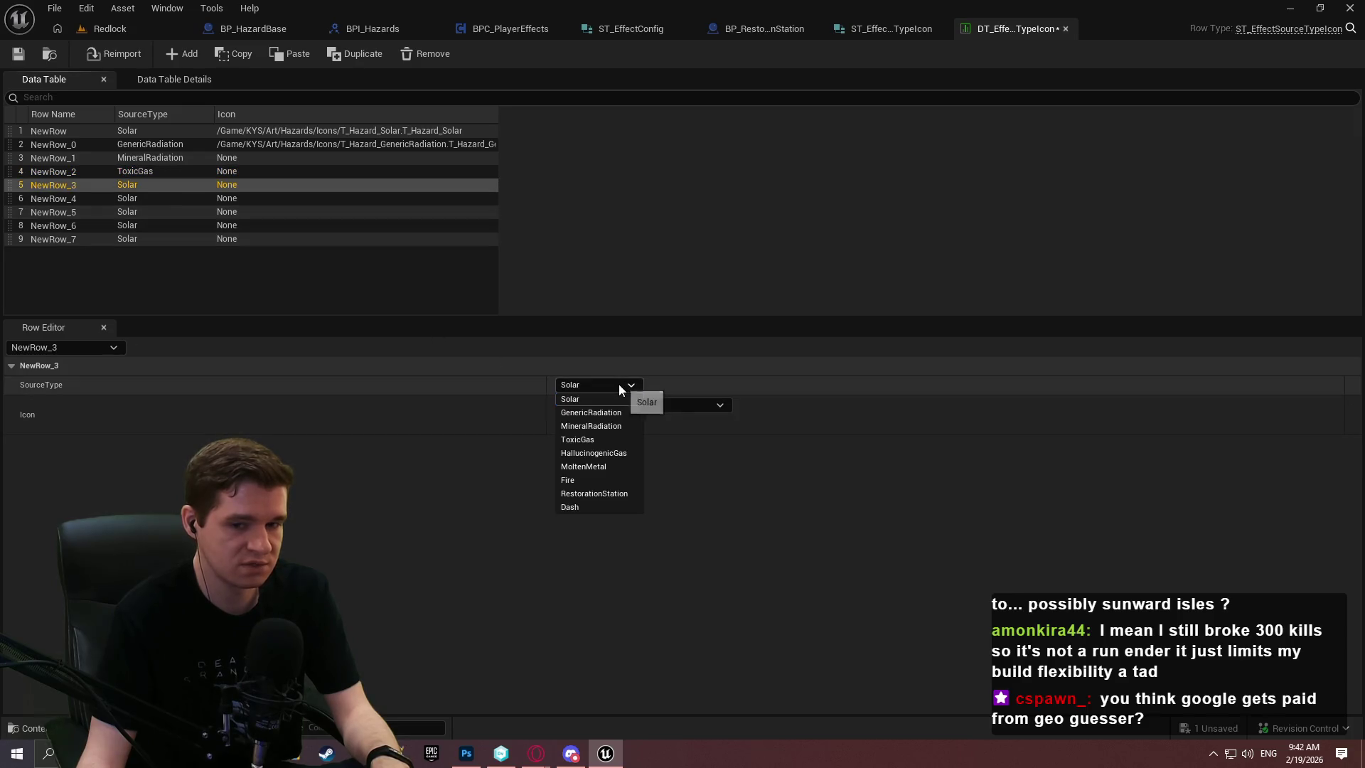
click(612, 450)
click(232, 199)
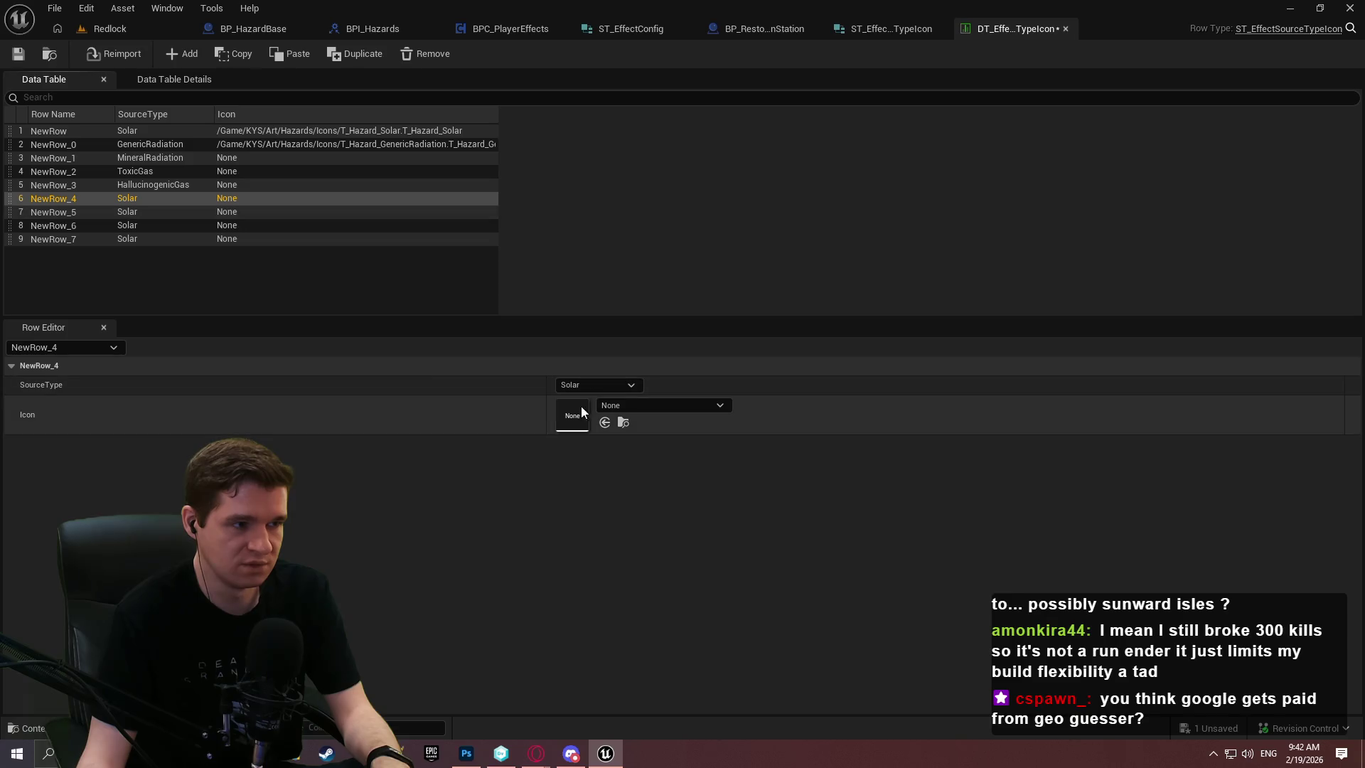
click(594, 383)
click(628, 468)
Set NewRow_5, NewRow_6 and NewRow_7 source types to Fire, RestorationStation and Dash
click(186, 211)
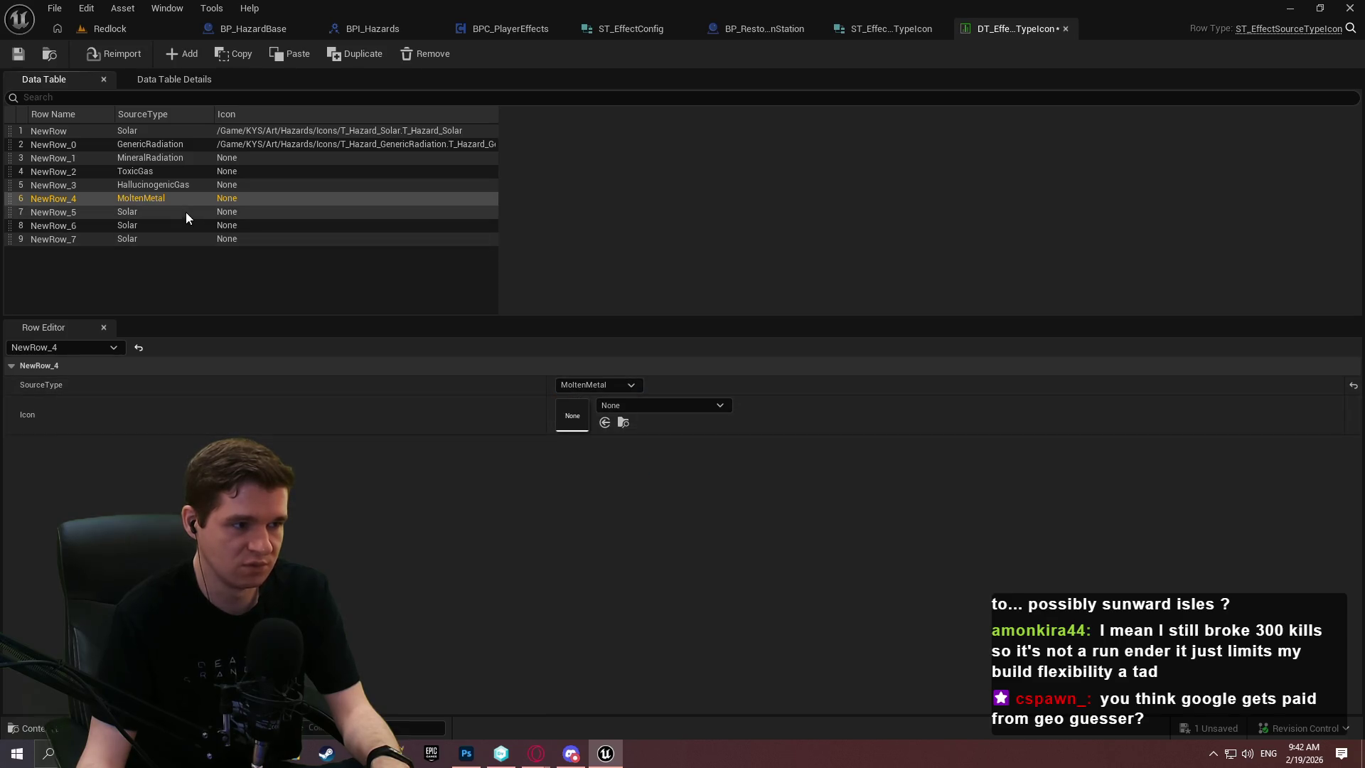
click(569, 385)
click(594, 480)
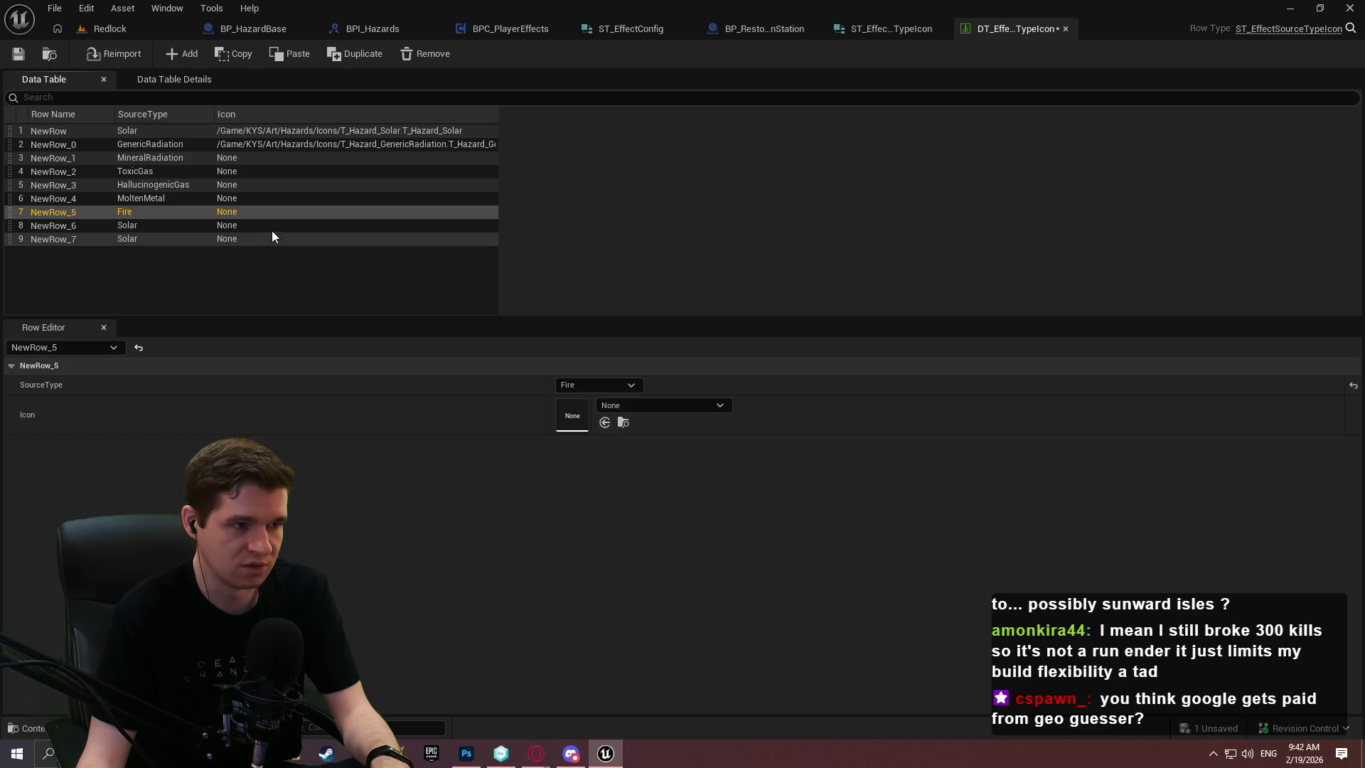
click(273, 226)
click(608, 386)
click(602, 496)
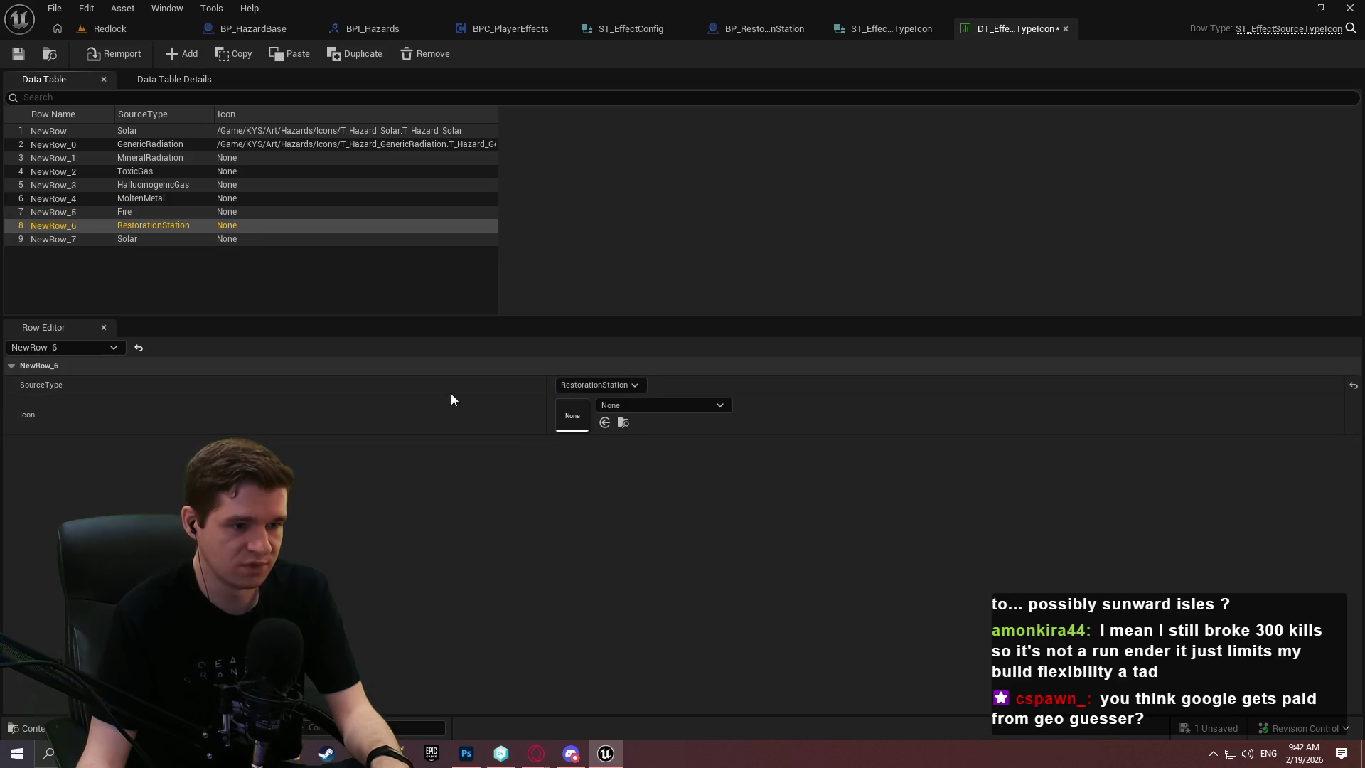
click(255, 240)
click(600, 385)
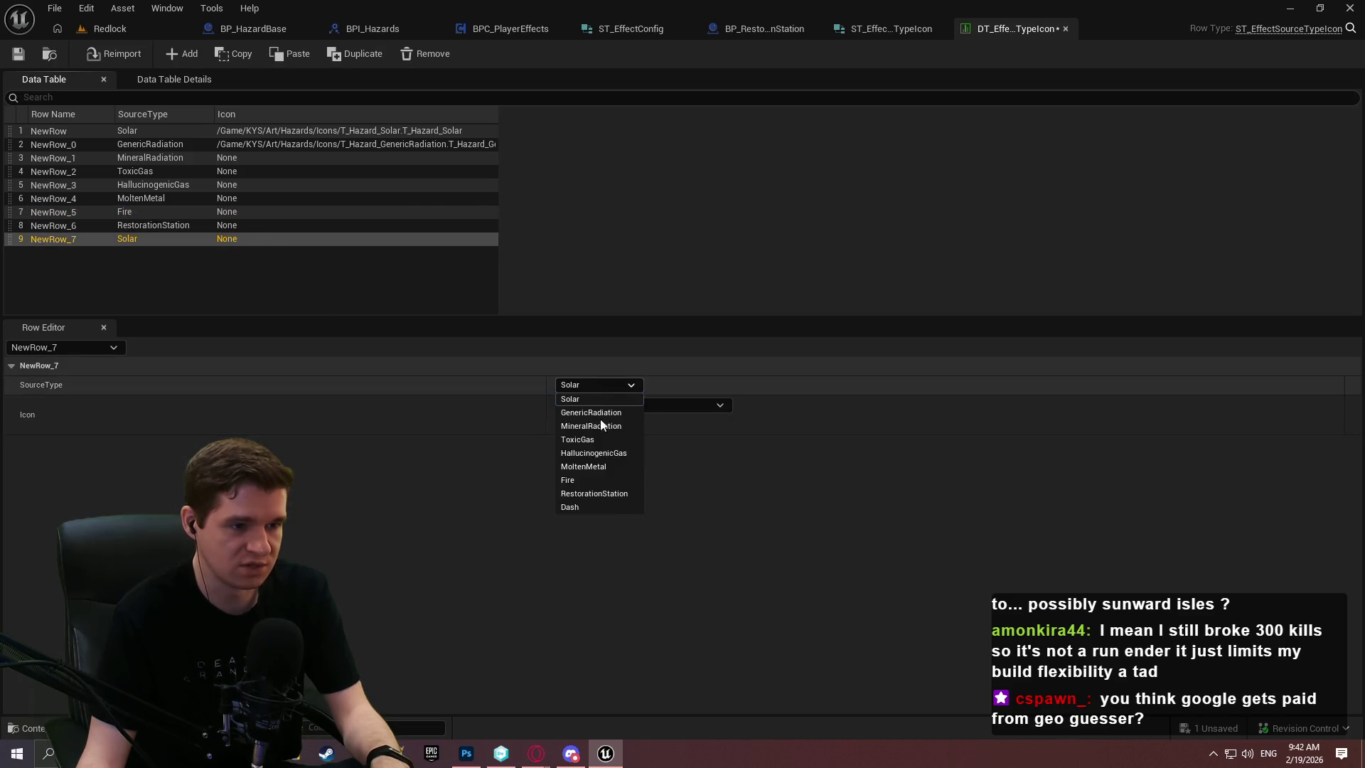
click(591, 512)
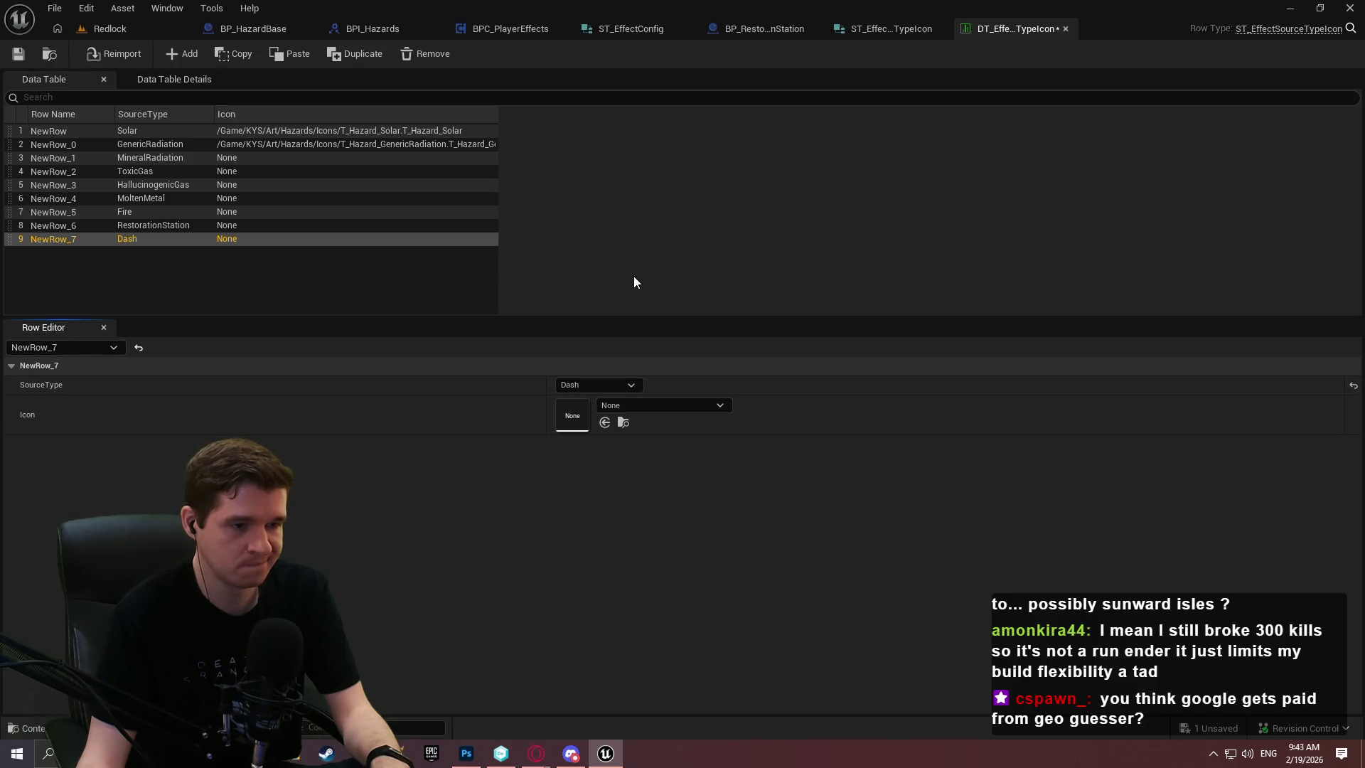
Assign T_Hazard_MineralRadiation, T_Hazard_ToxicGas and T_Hazard_HallucinogenicGas icons to their rows
click(260, 157)
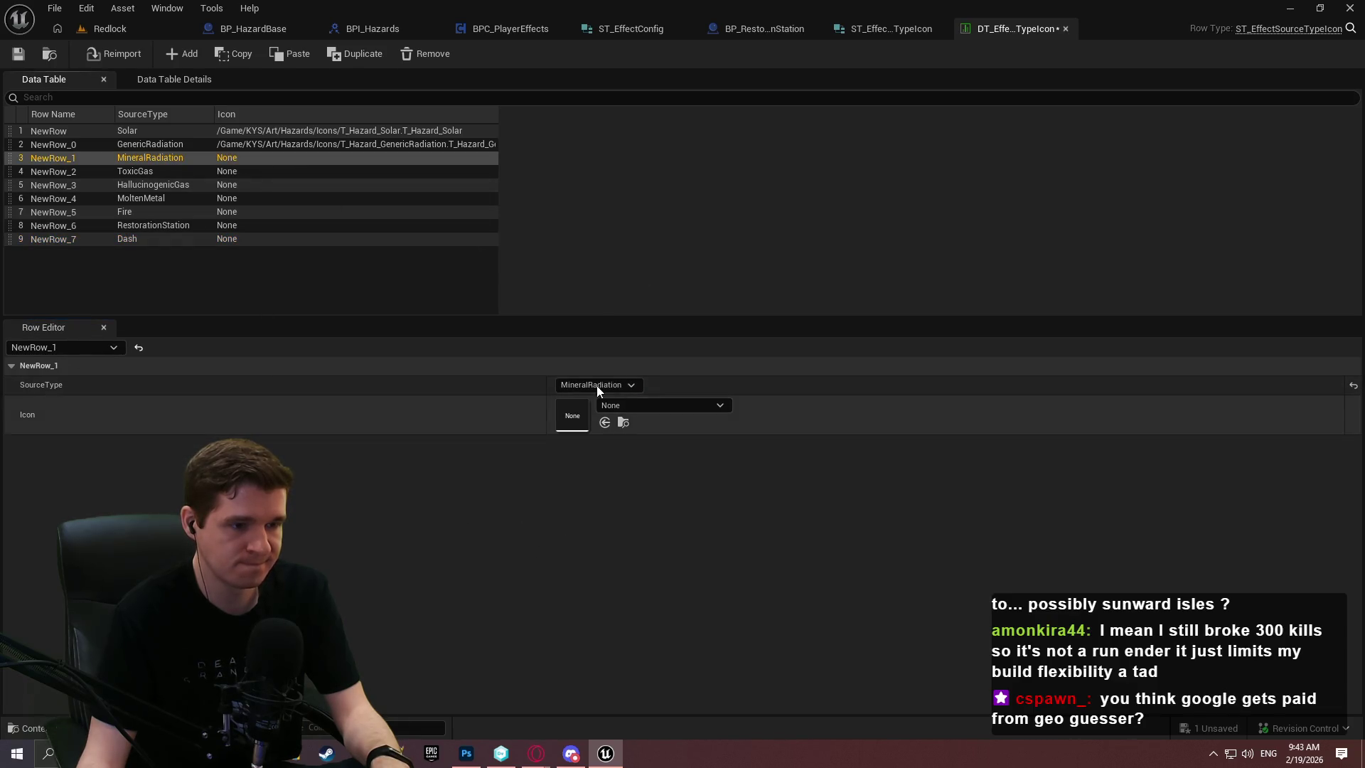
click(633, 405)
text(haz)
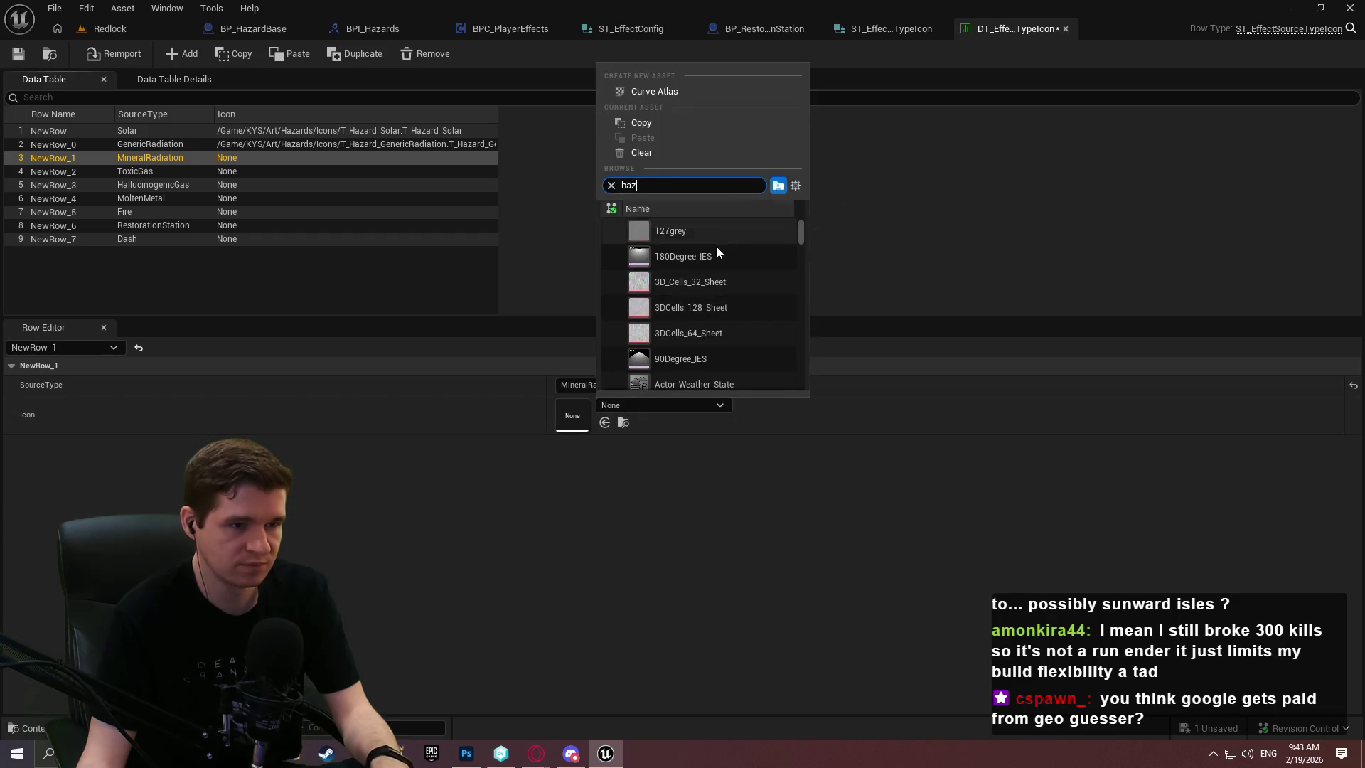
click(718, 307)
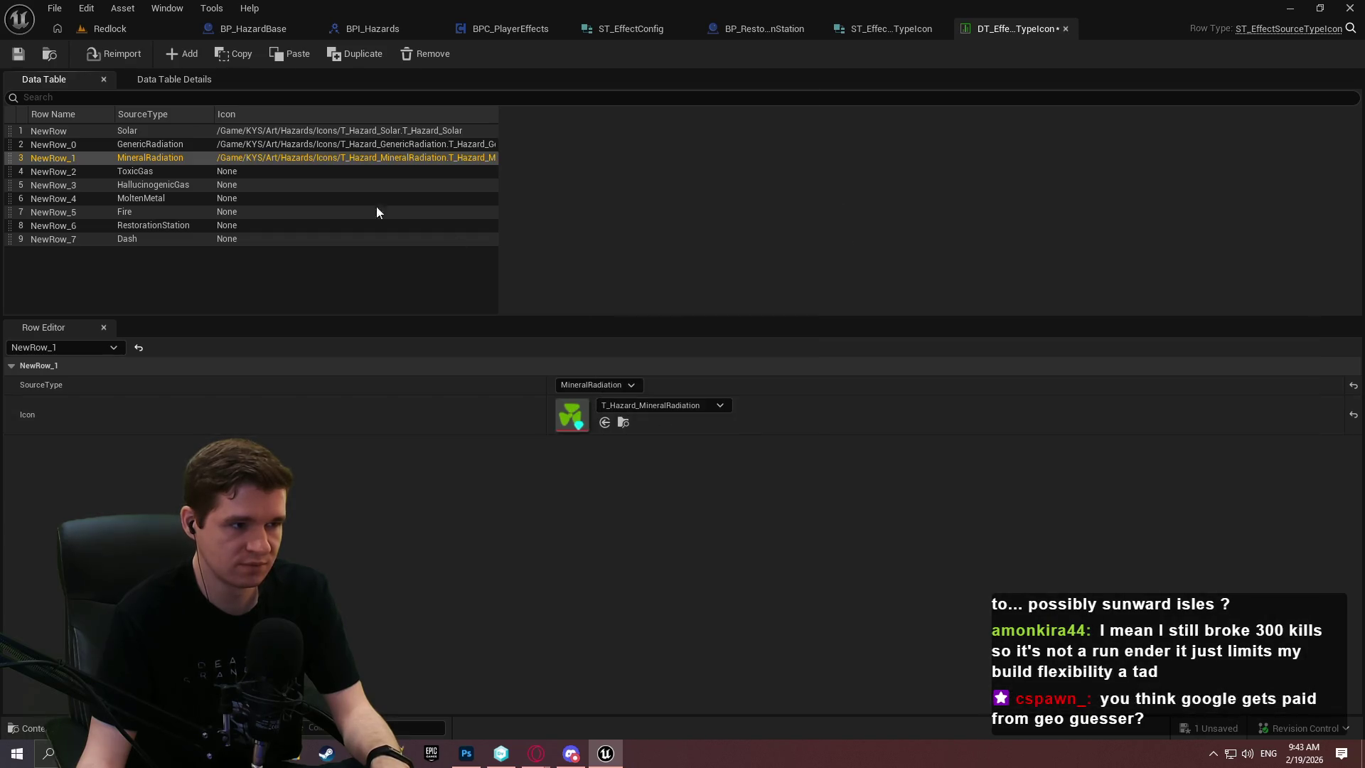
click(334, 172)
click(646, 404)
text(haz)
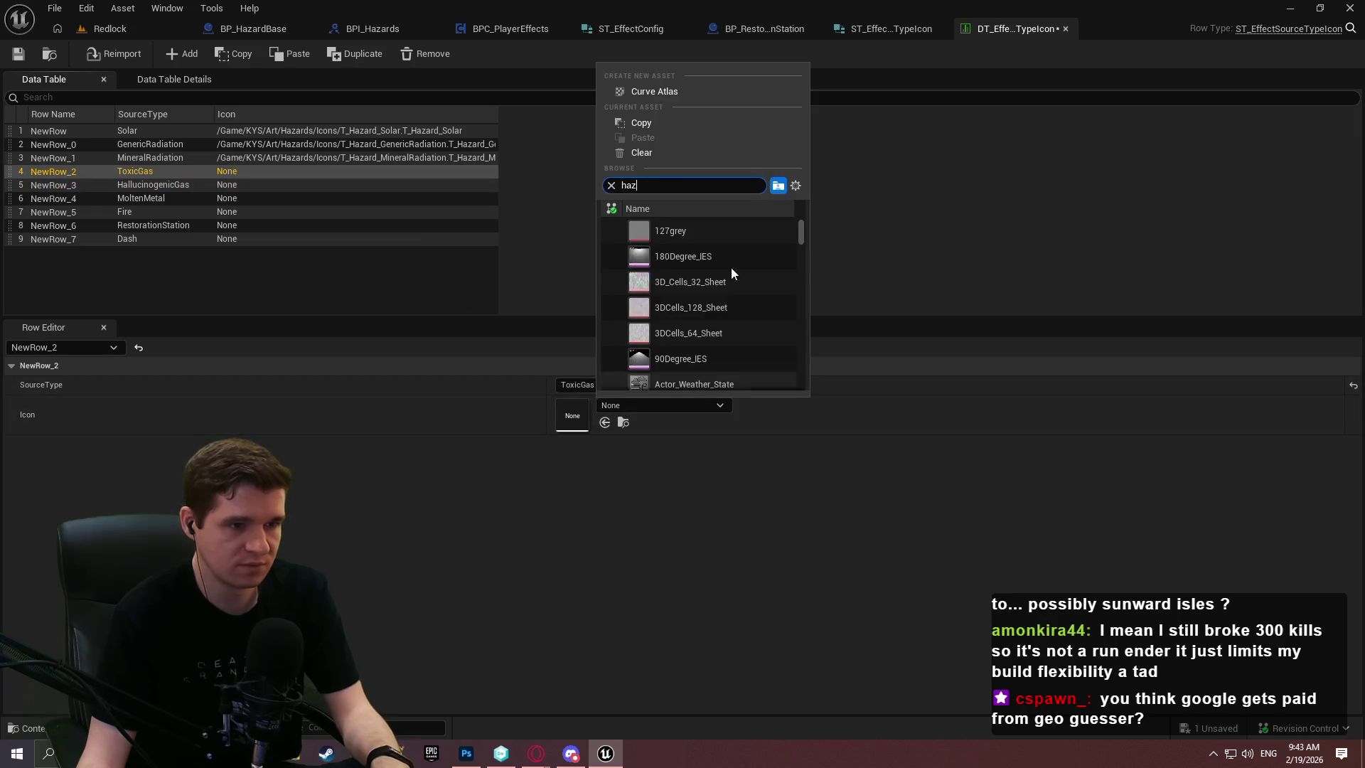
click(717, 381)
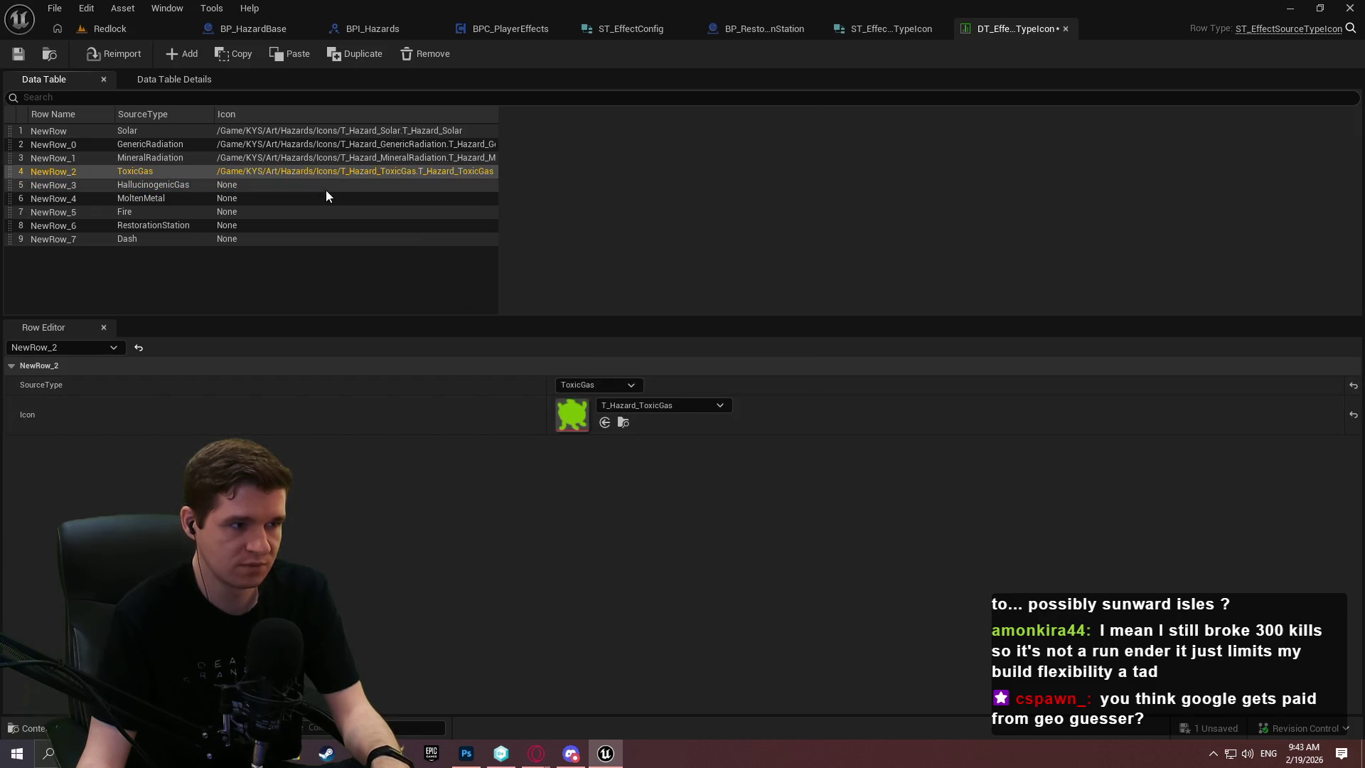
click(326, 187)
click(630, 407)
text(haz)
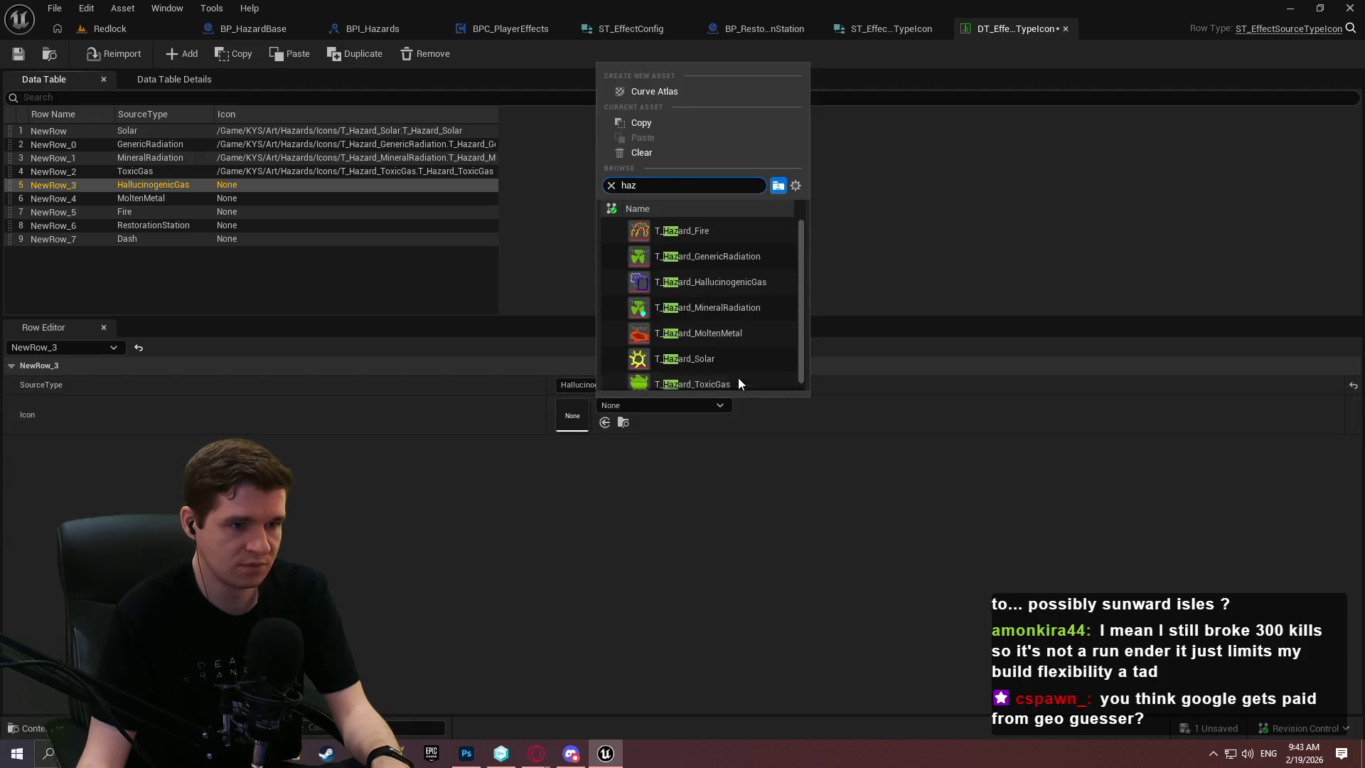
click(723, 283)
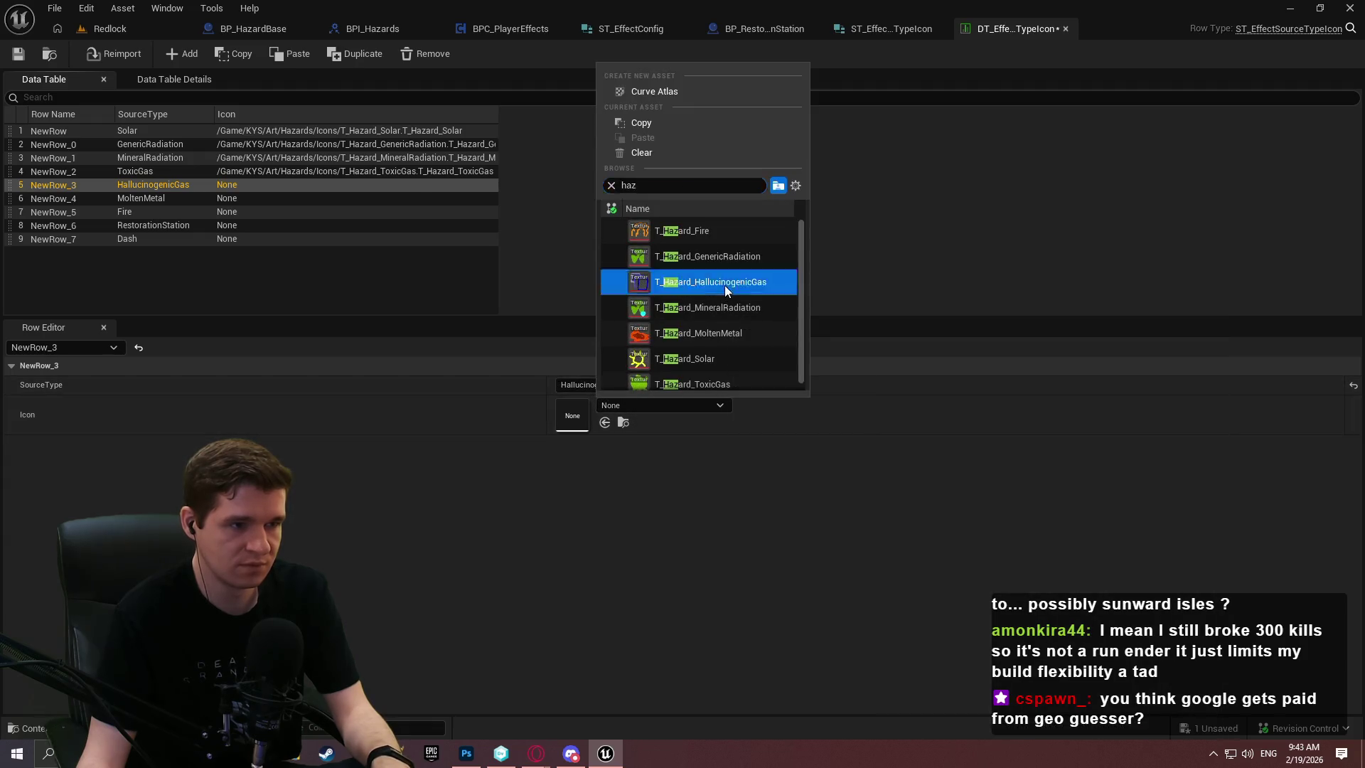
Assign T_Hazard_MoltenMetal, T_Hazard_Fire and T_Effect_RestorationStation icons, then save the table
click(275, 211)
click(359, 199)
click(685, 405)
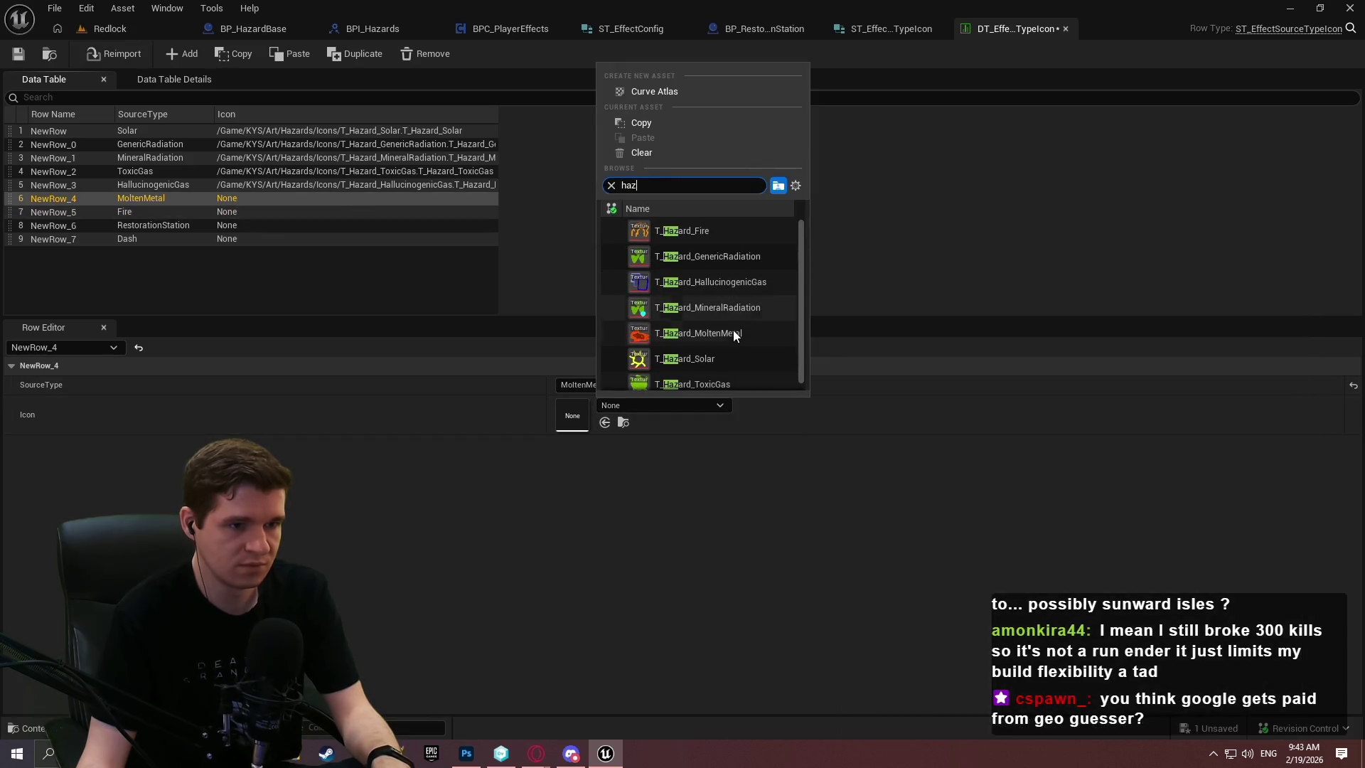
click(732, 330)
click(308, 211)
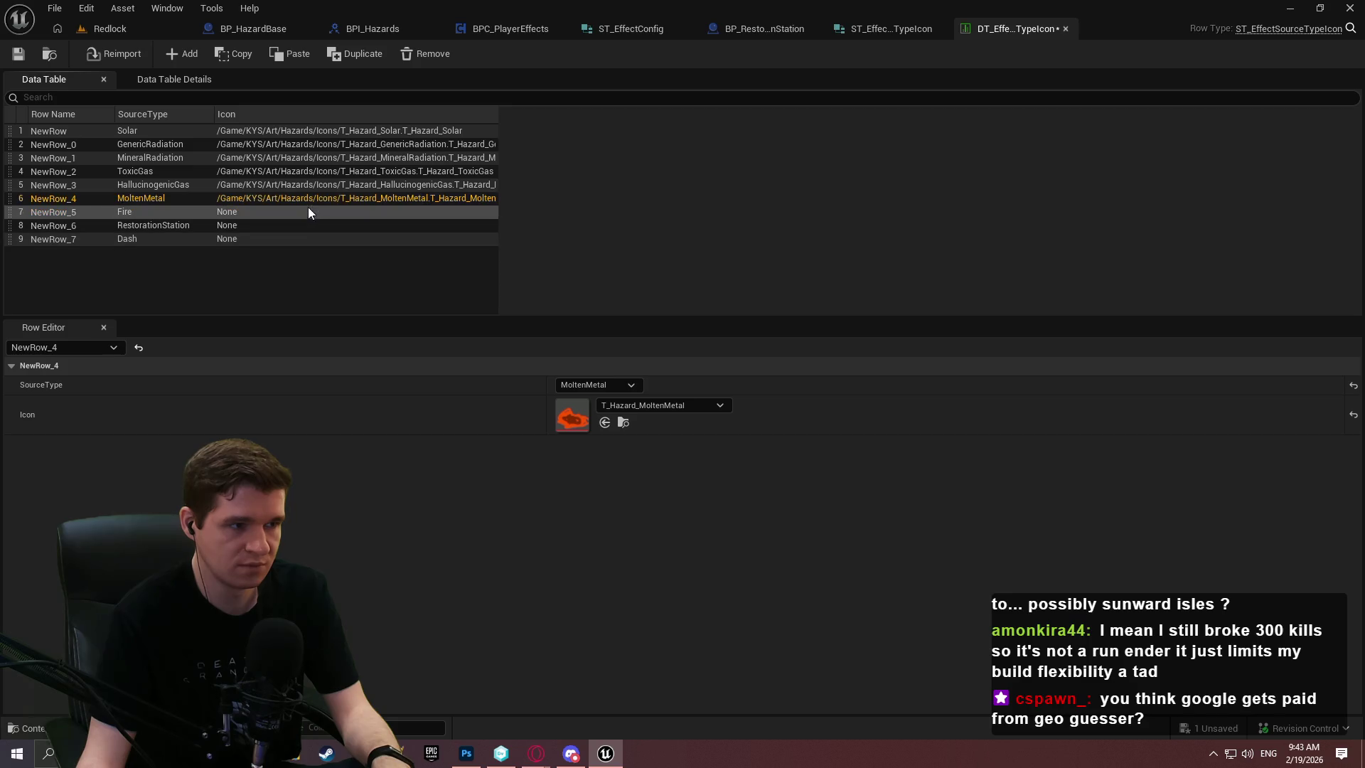
click(652, 406)
text(hazard)
click(703, 232)
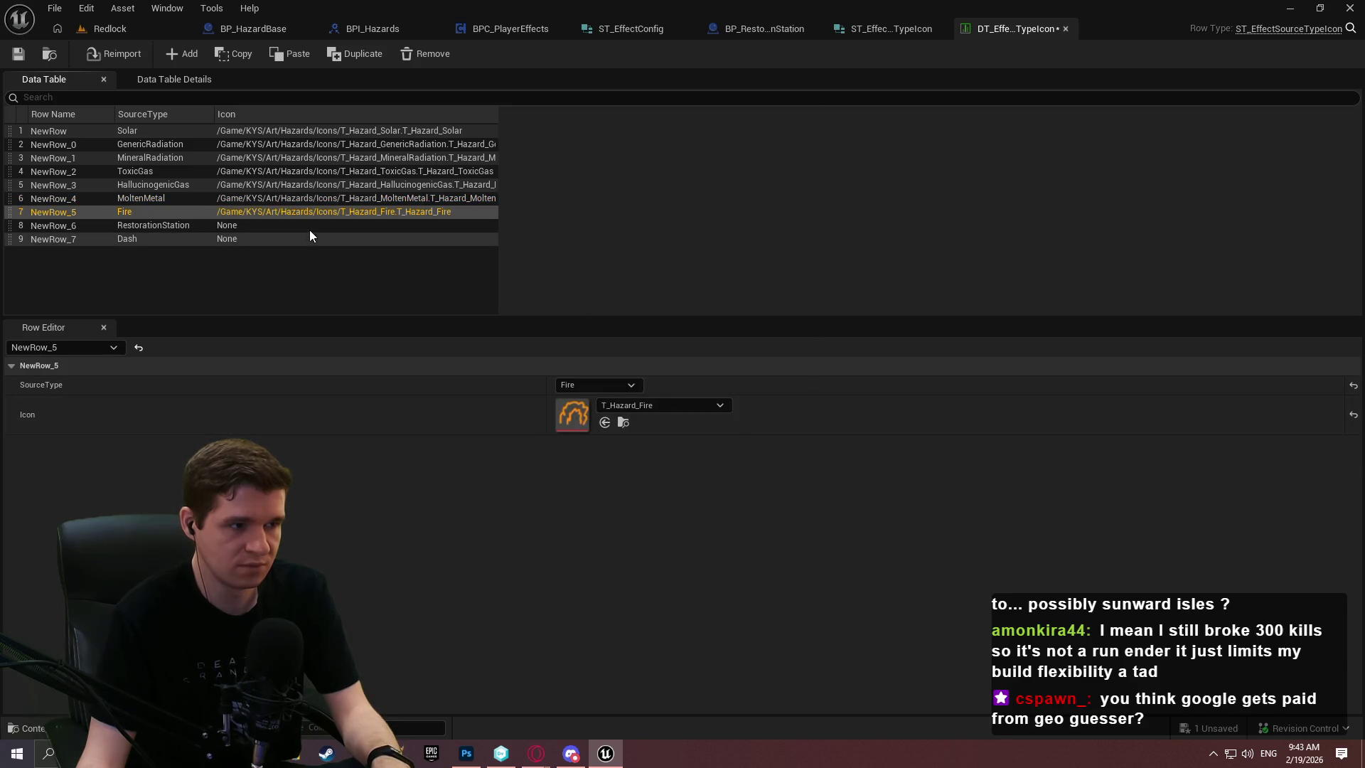
click(309, 227)
click(655, 406)
text(res)
click(715, 233)
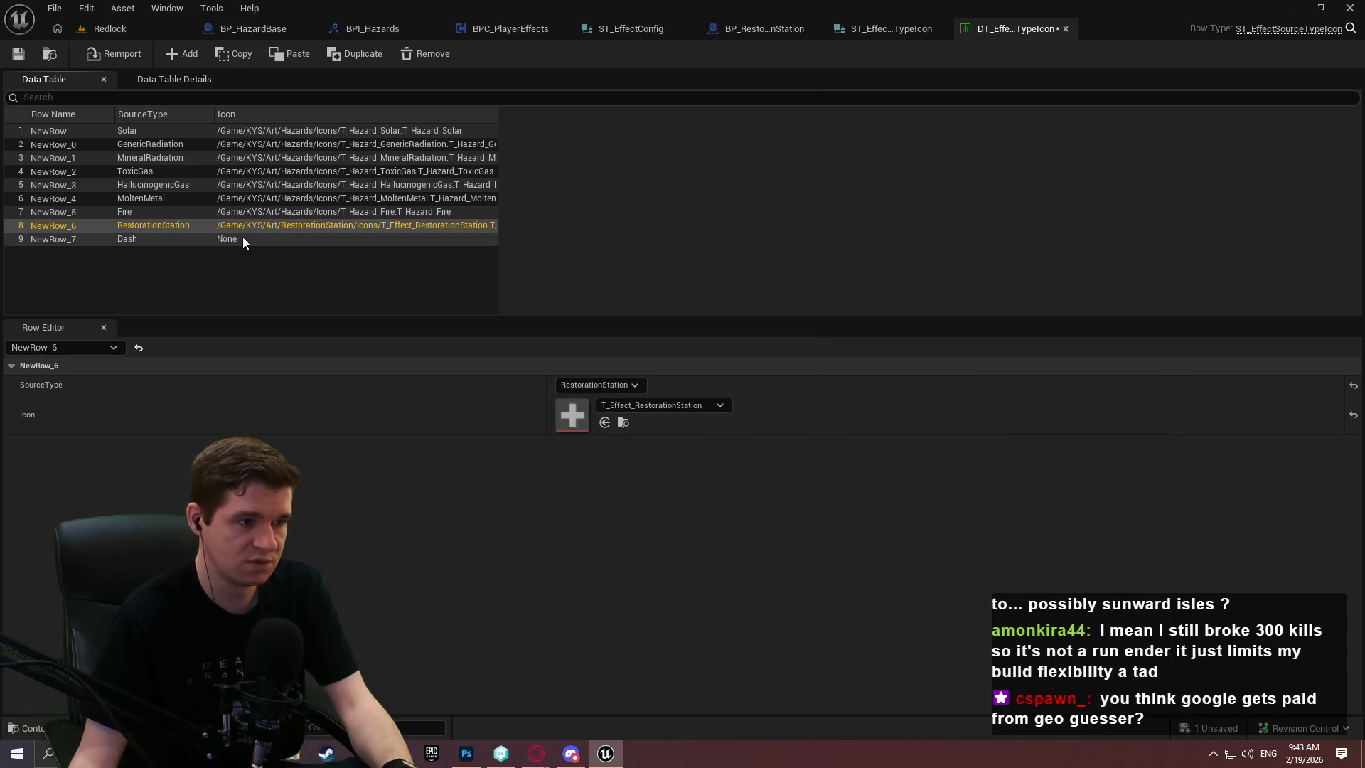
click(18, 54)
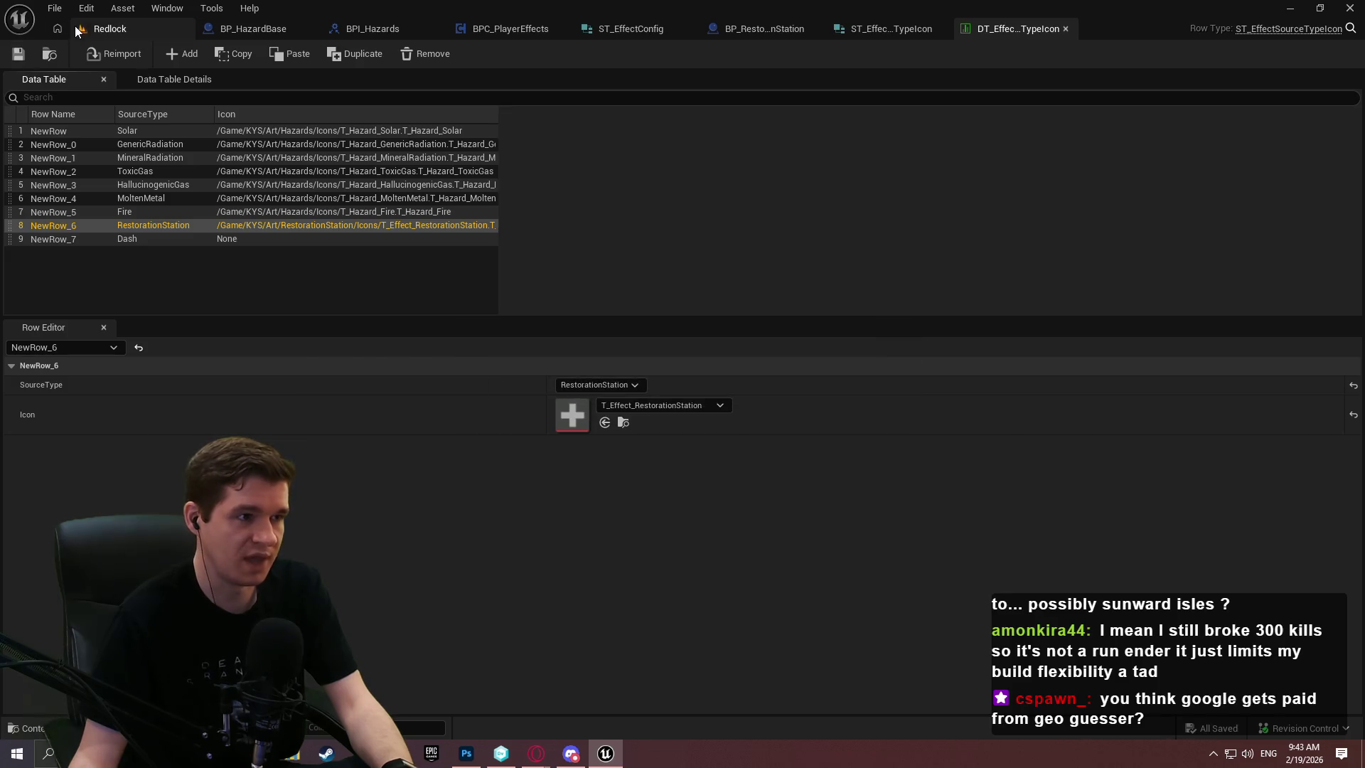
Create a new Abilities folder under KYS/Art in the Content Browser
click(76, 27)
click(736, 544)
click(695, 362)
double_click(340, 434)
right_click(668, 543)
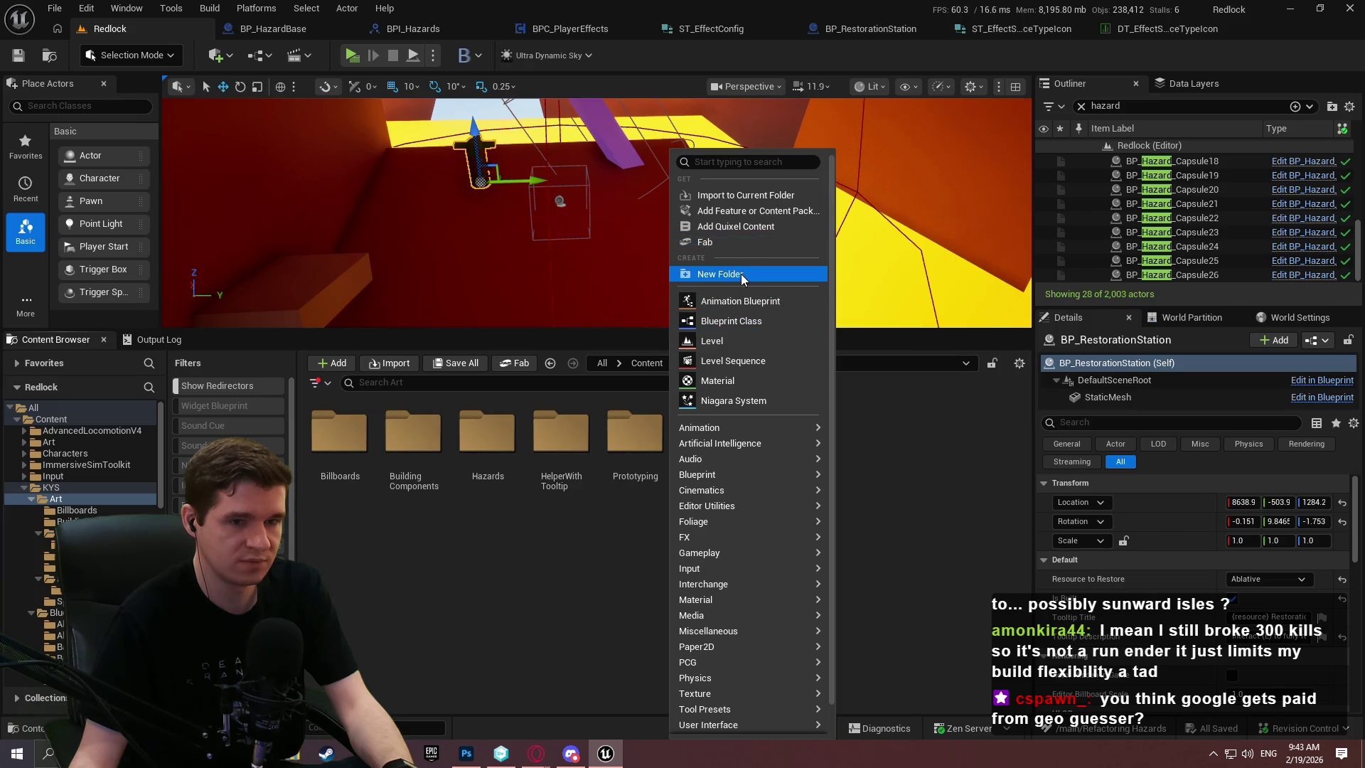
click(738, 274)
text(Abilit)
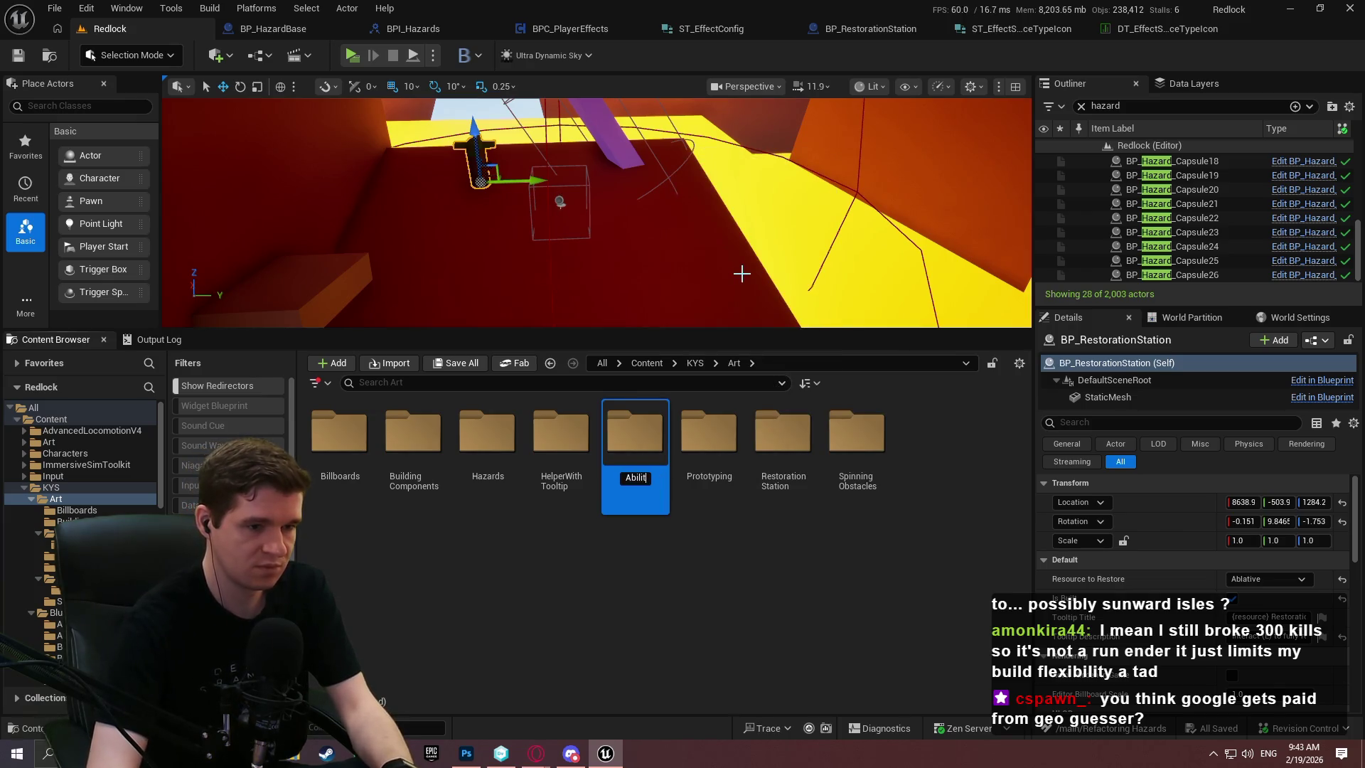
text(ies)
key(Return)
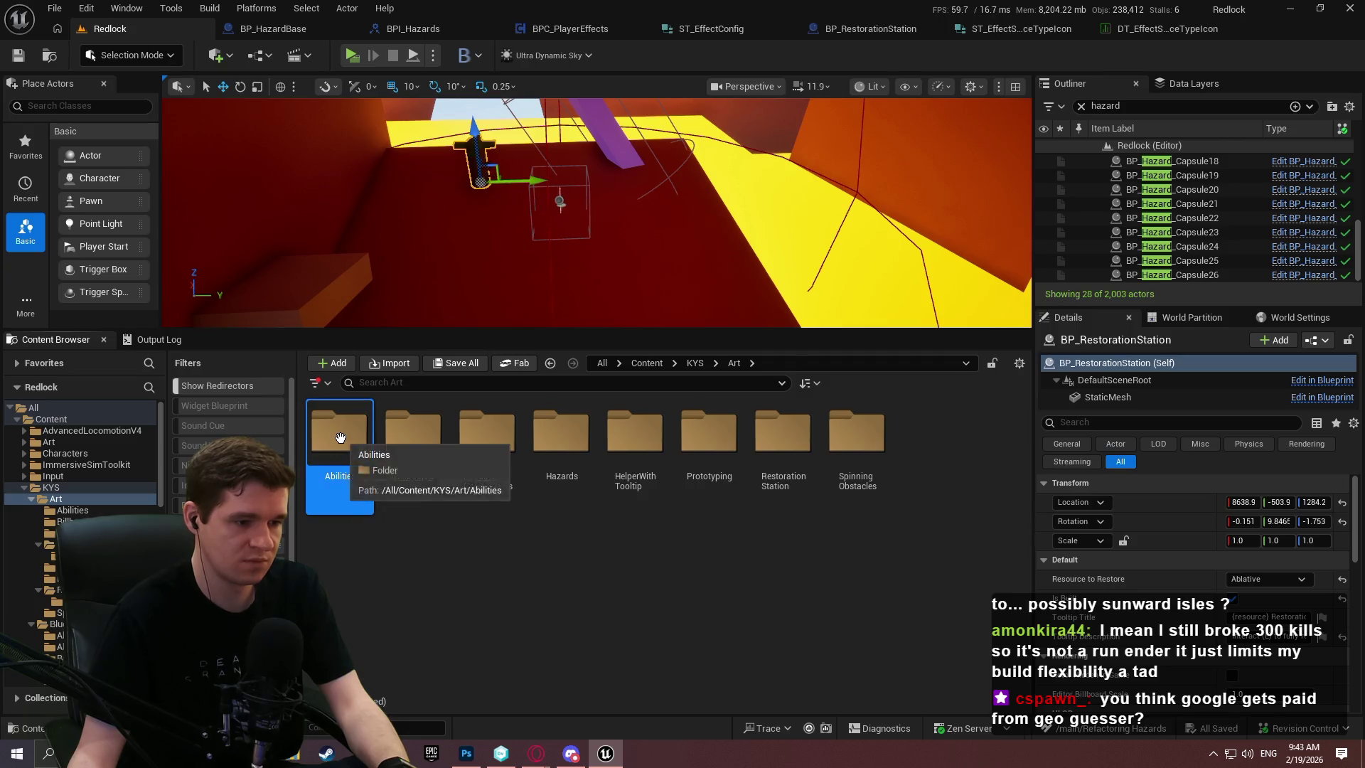
Import T_Ability_Dash.png from Explorer into the Abilities folder and save it
double_click(338, 437)
key(super+e)
mouse_move(531, 339)
mouse_down()
mouse_move(531, 675)
mouse_move(565, 691)
mouse_up()
click(331, 497)
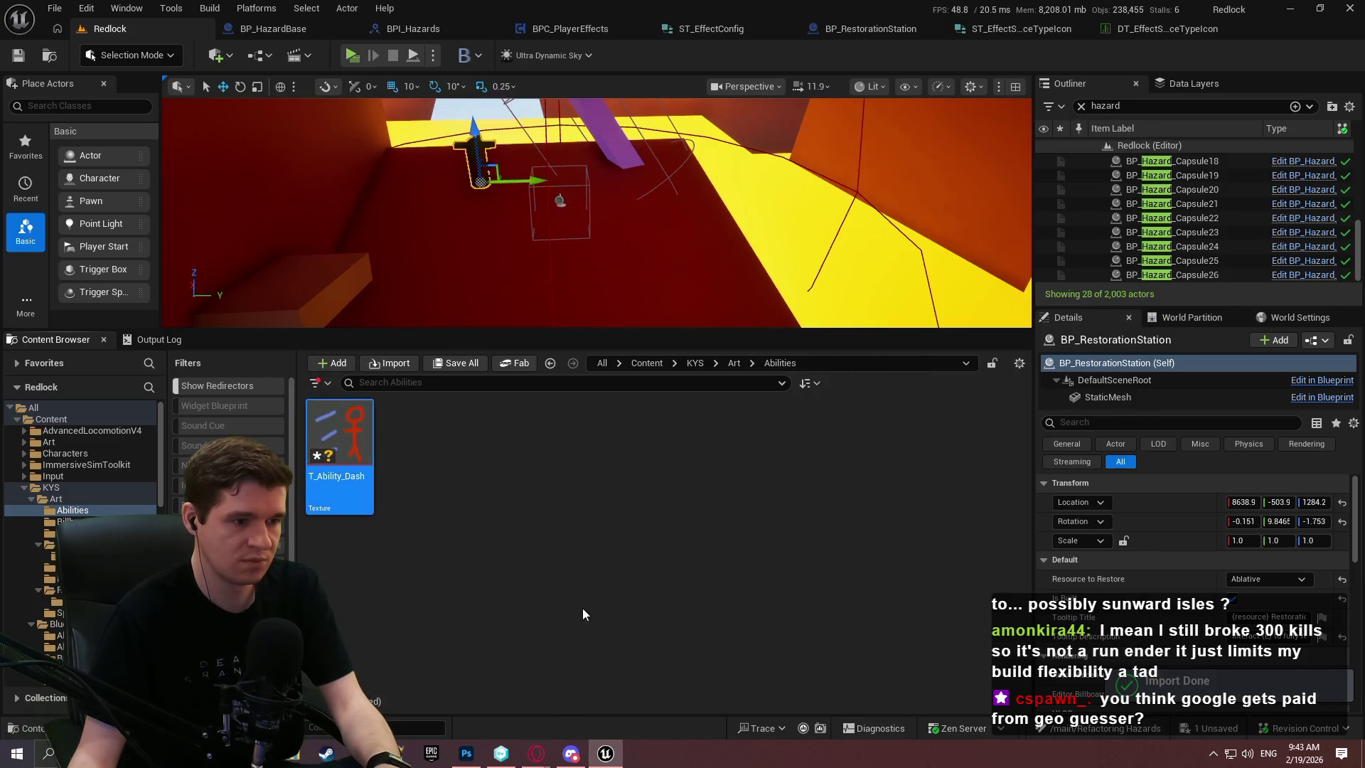
key(ctrl+s)
click(535, 591)
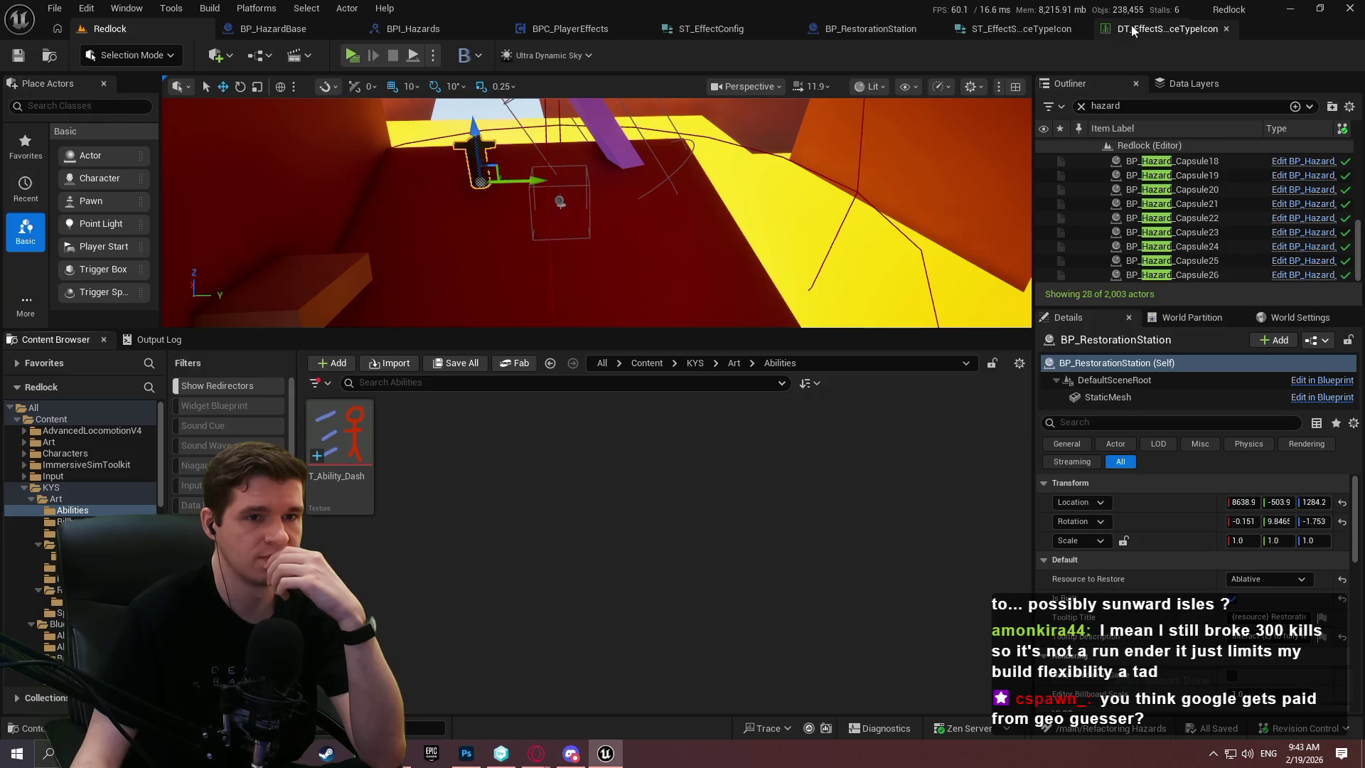
Set the Dash row's Icon to T_Ability_Dash and save the data table
click(1128, 29)
click(302, 239)
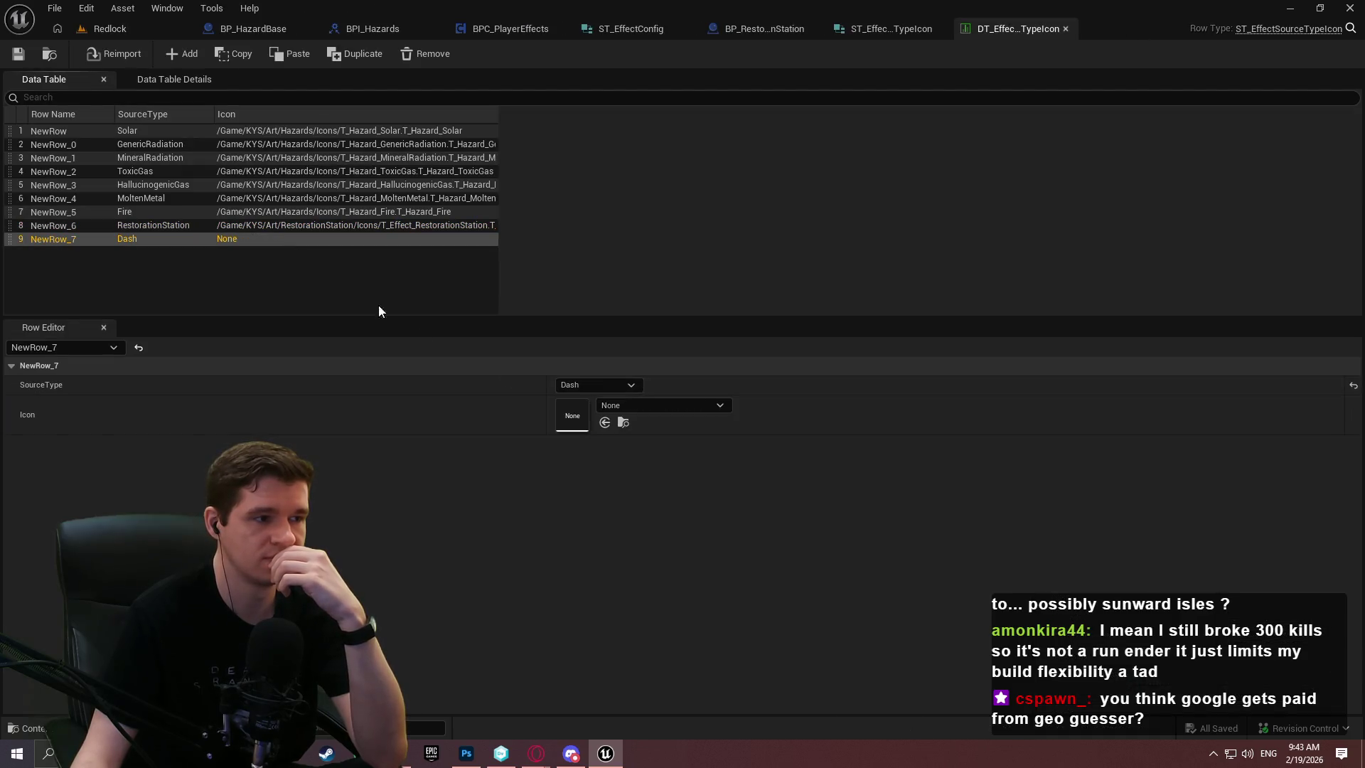
click(633, 406)
text(dash)
click(686, 229)
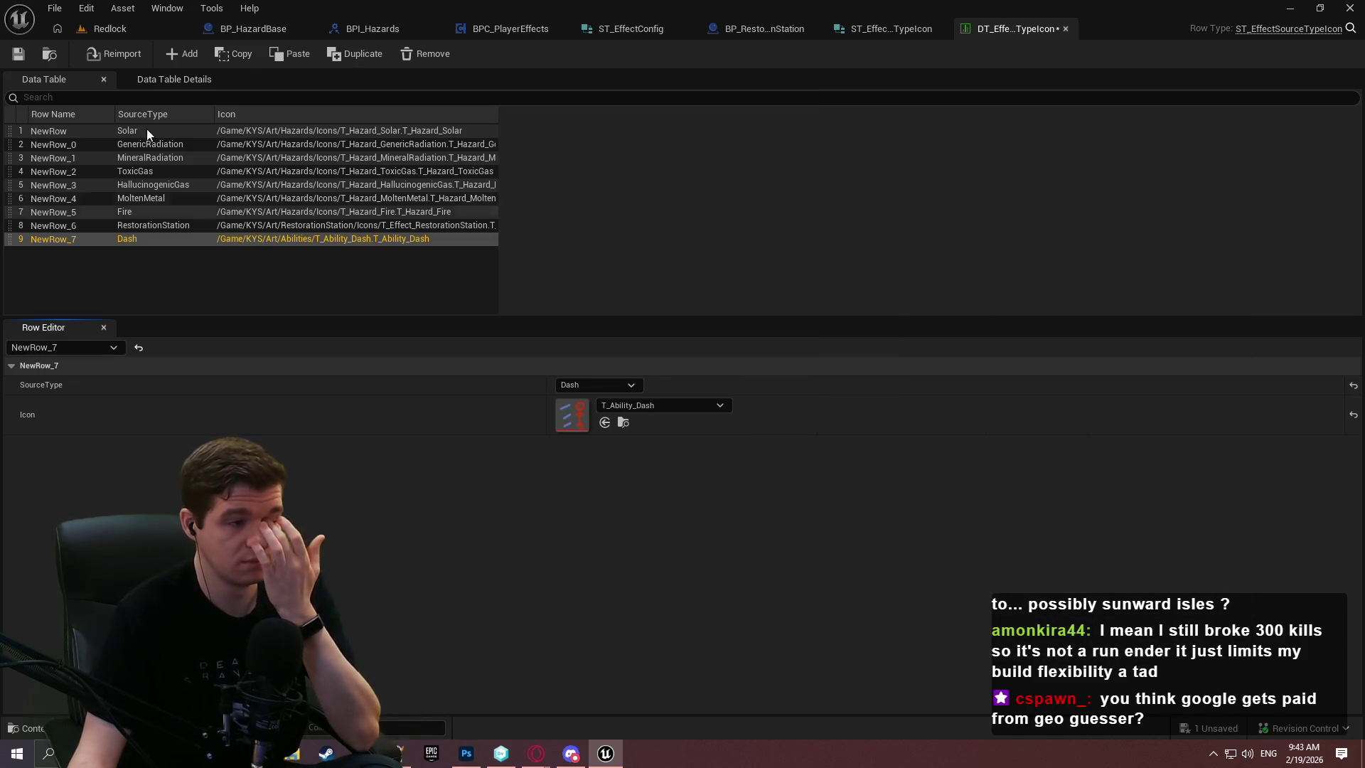
click(17, 55)
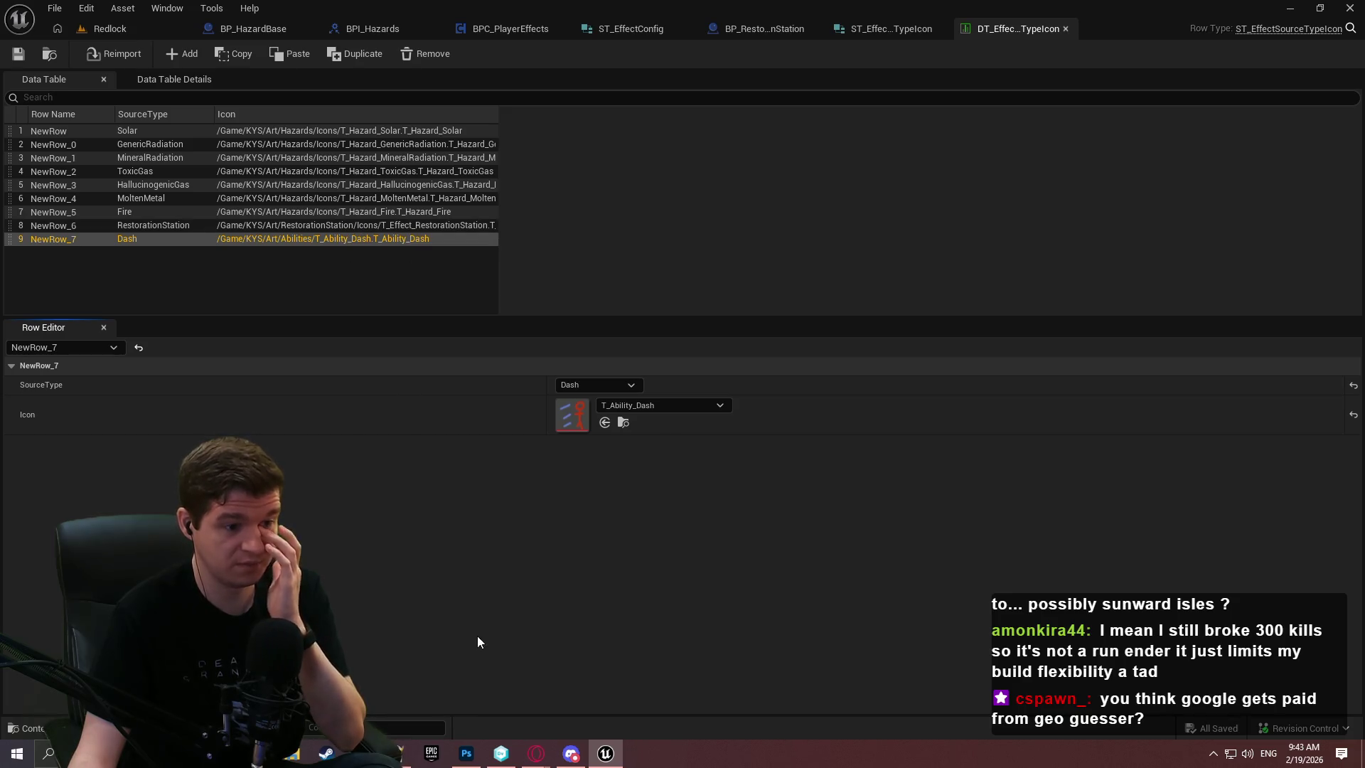
click(465, 752)
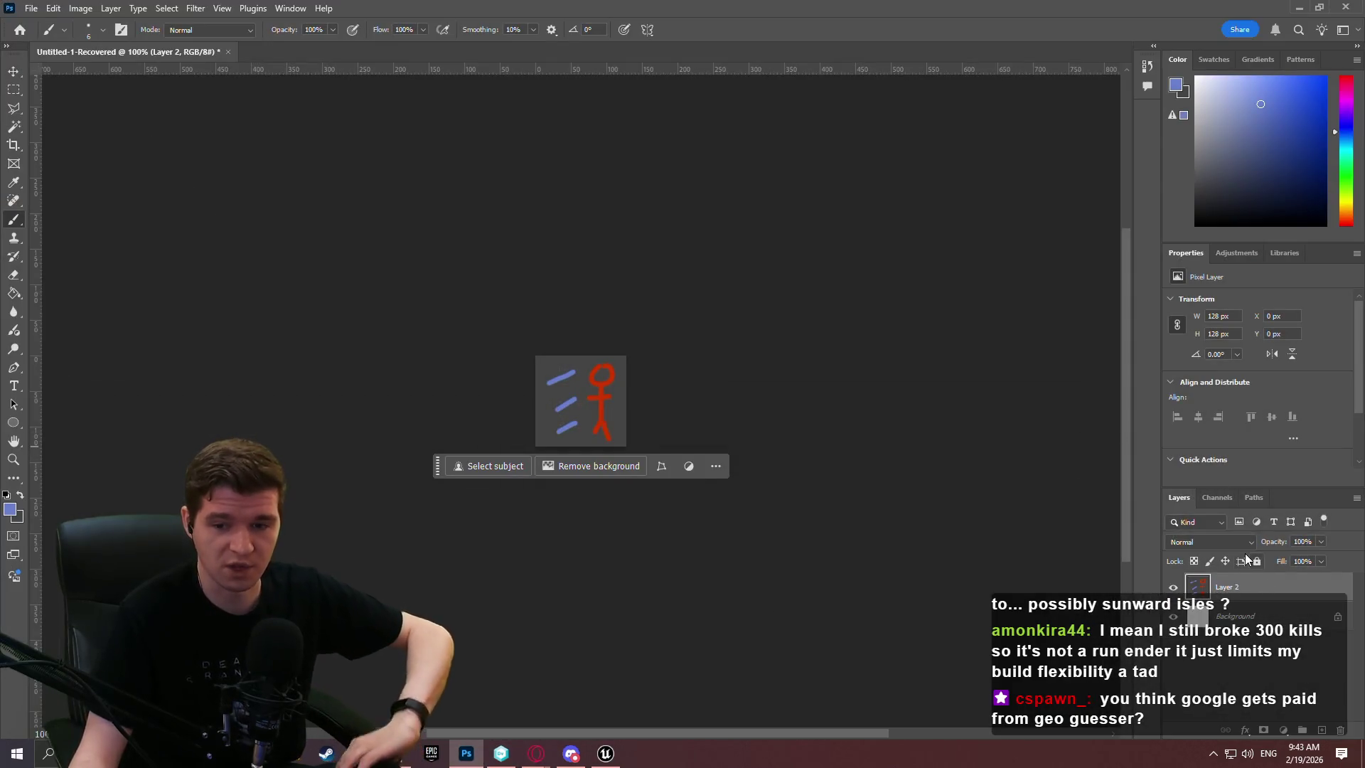
Switch the painting colour to magenta for the question mark on the drawing layer
click(1205, 677)
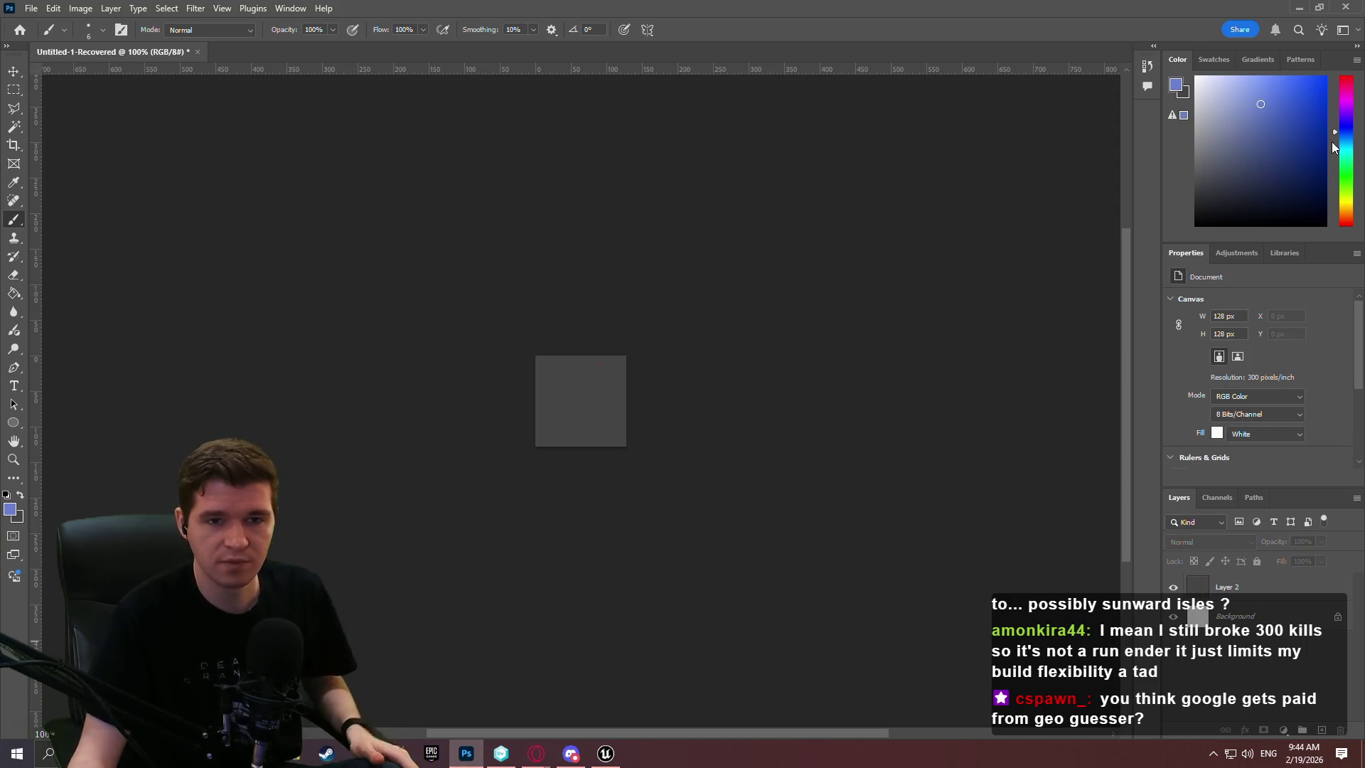
click(1347, 104)
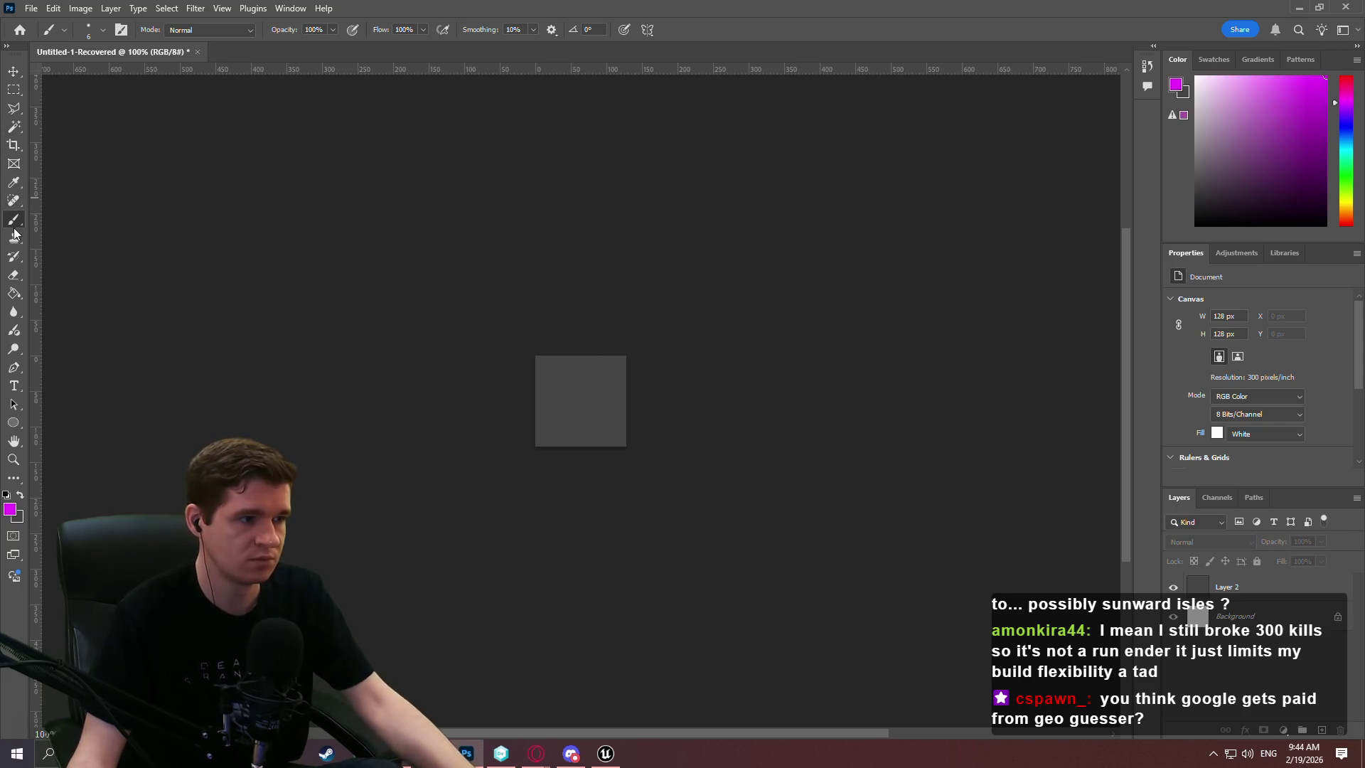
click(1228, 585)
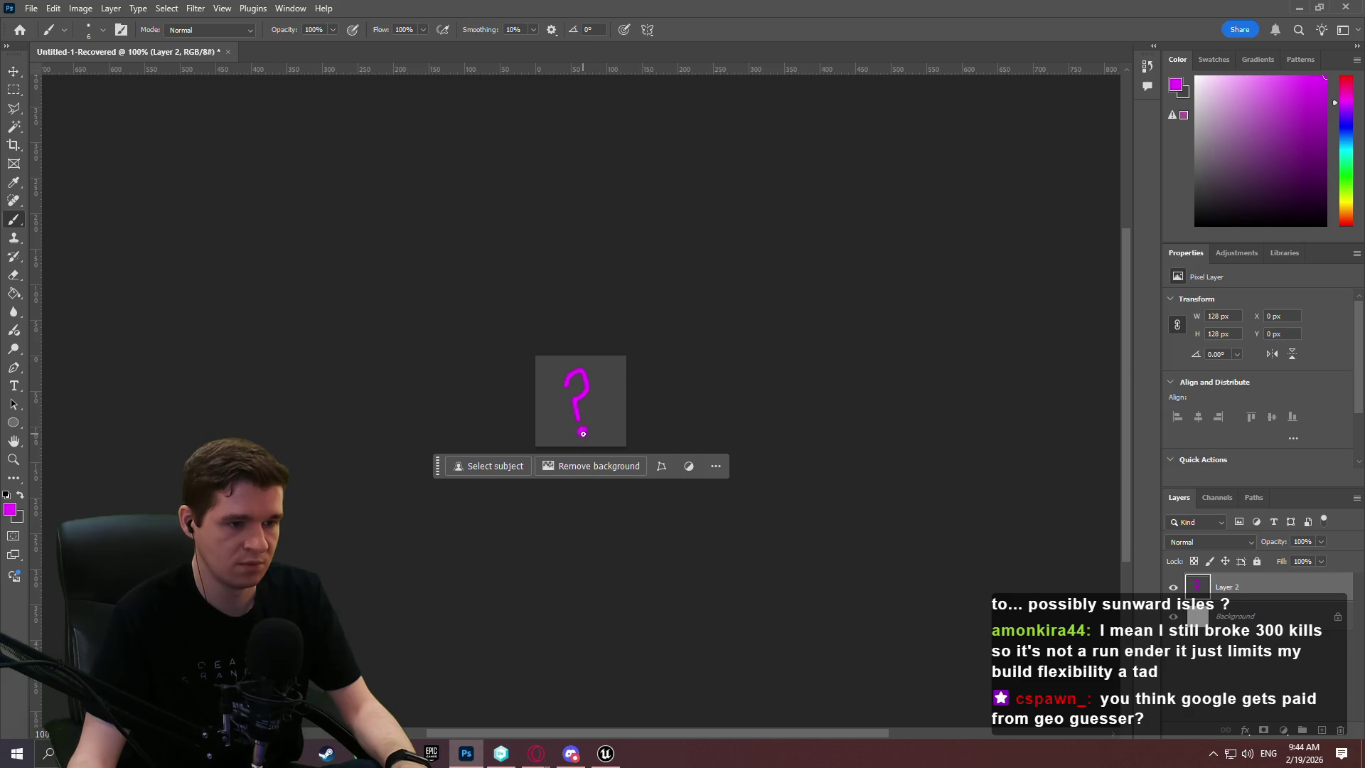
Quick Export the question-mark icon as T_Effect_Fallback.png, then return to Unreal
click(32, 8)
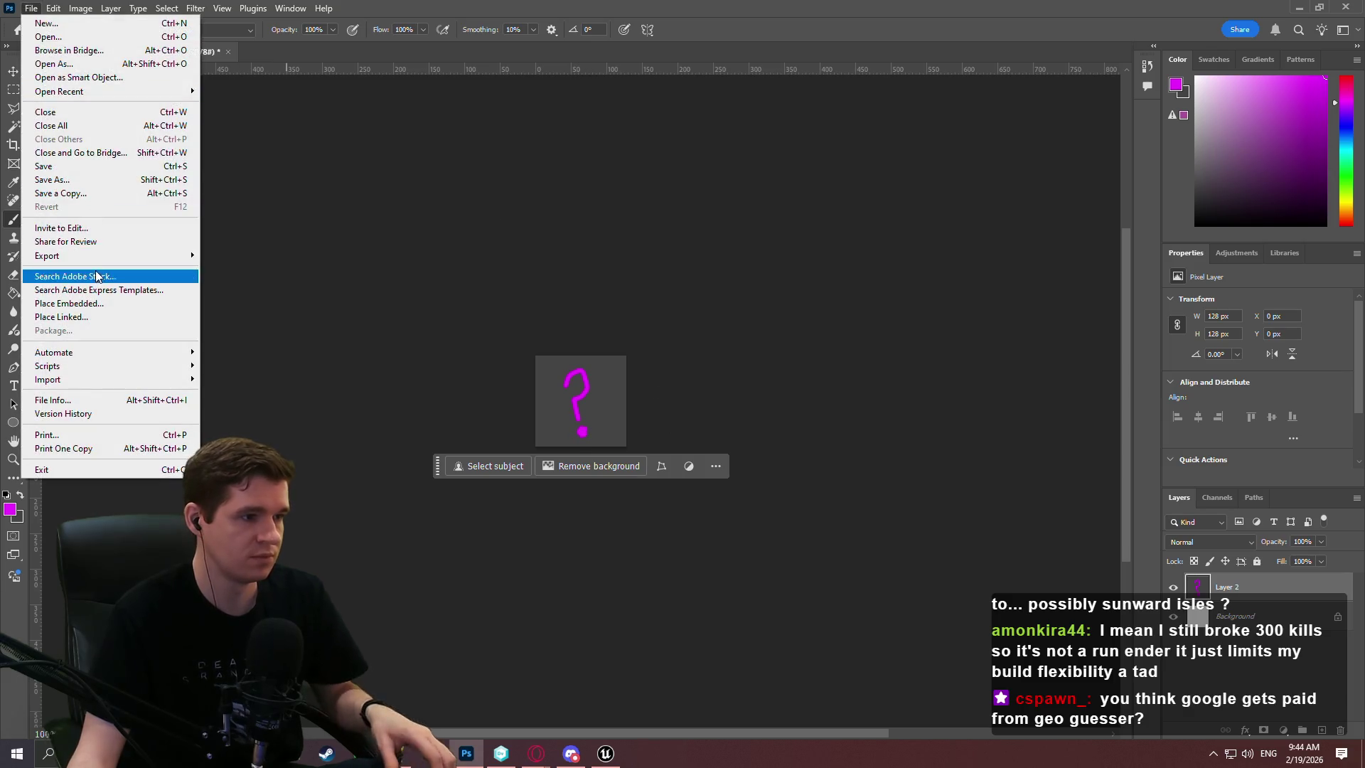
mouse_move(114, 254)
click(285, 255)
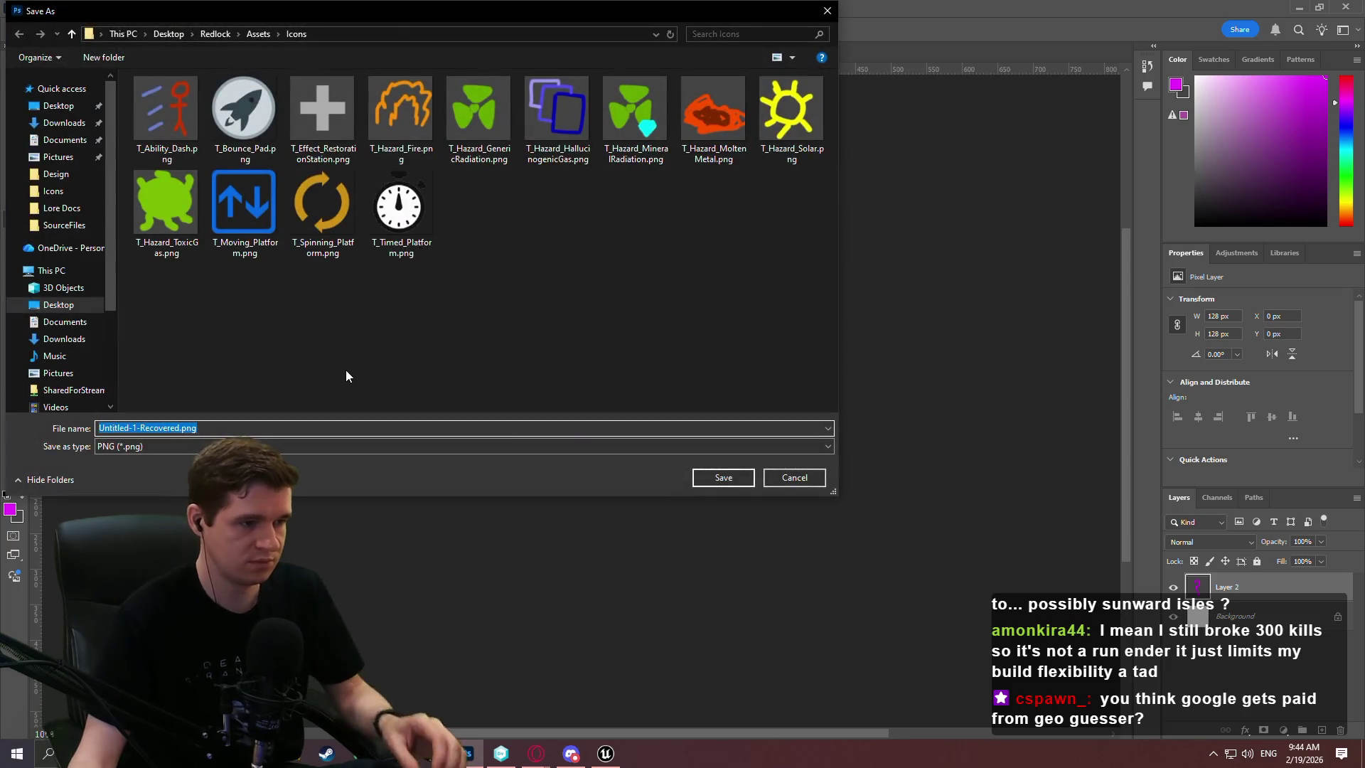
text(T_Effe)
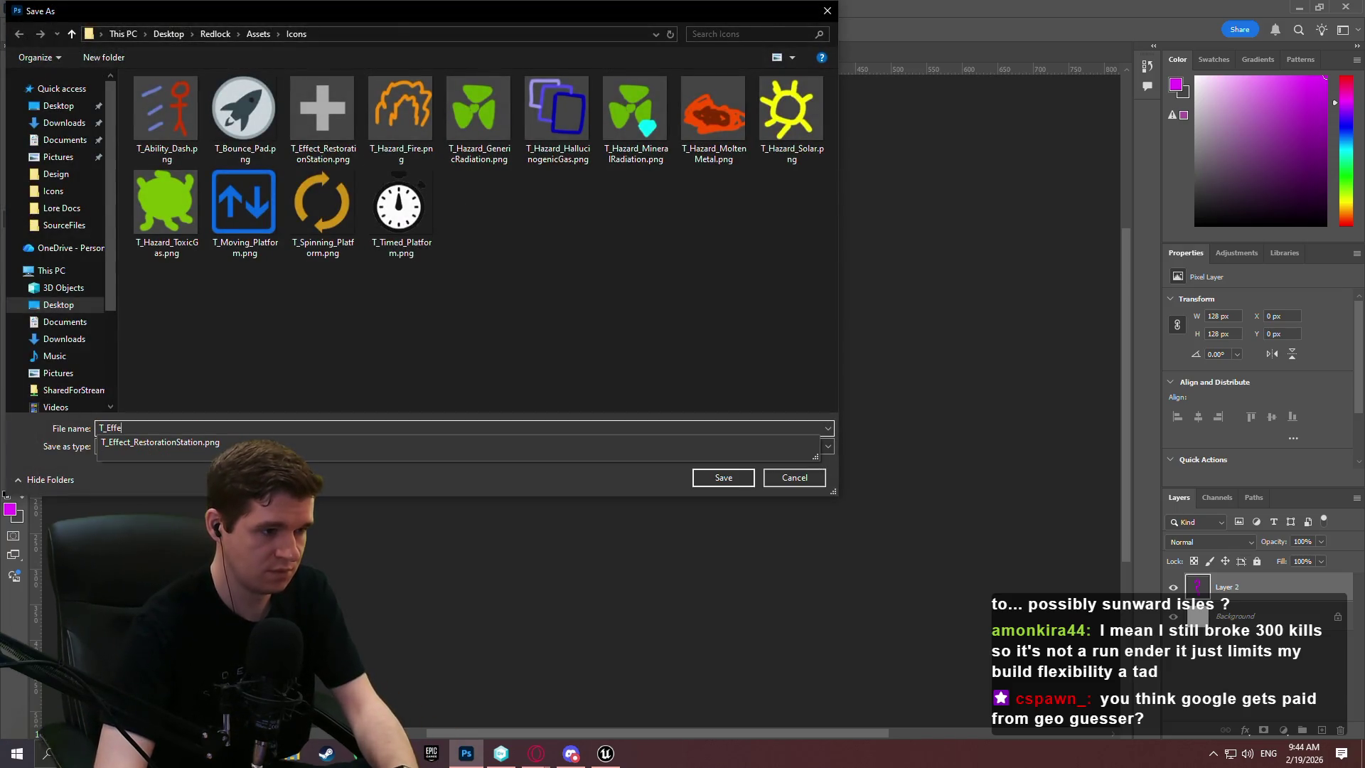
text(ct_Fa)
text(llback)
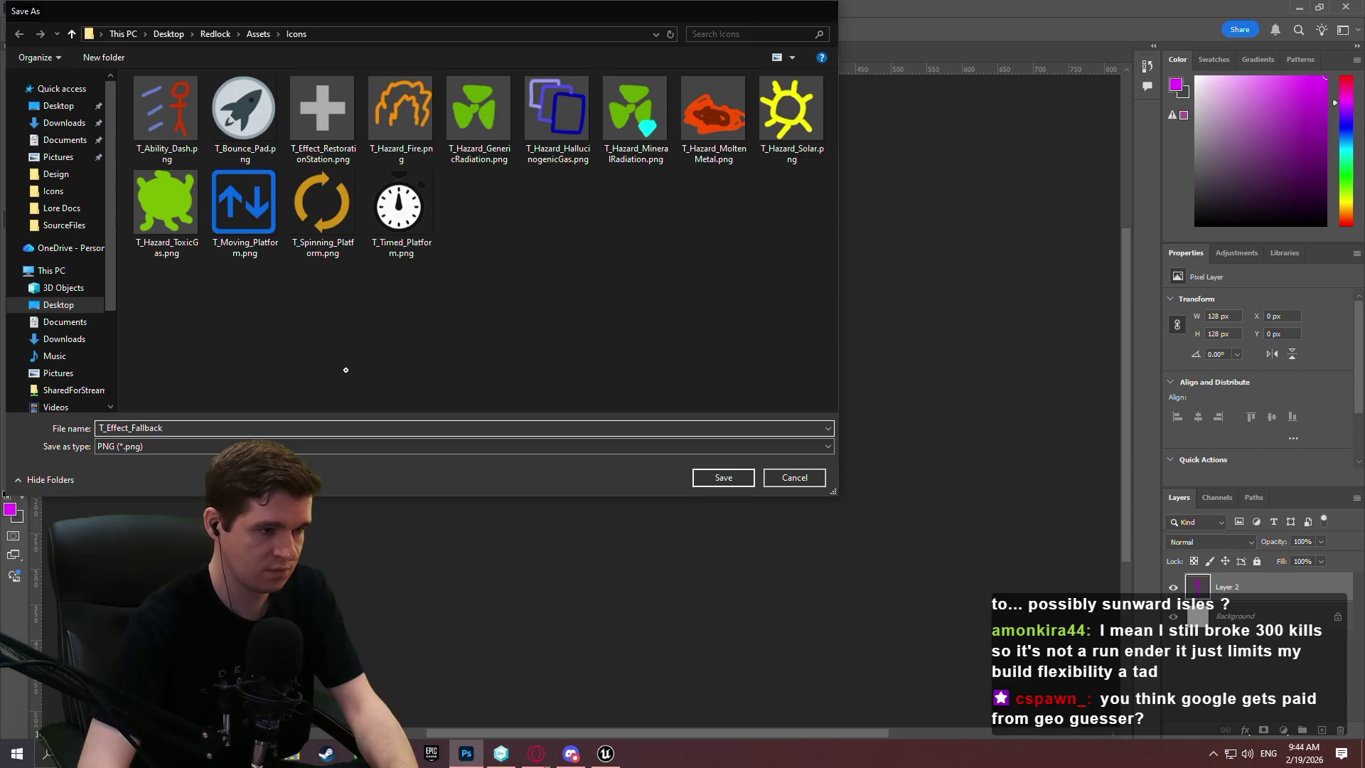
key(Return)
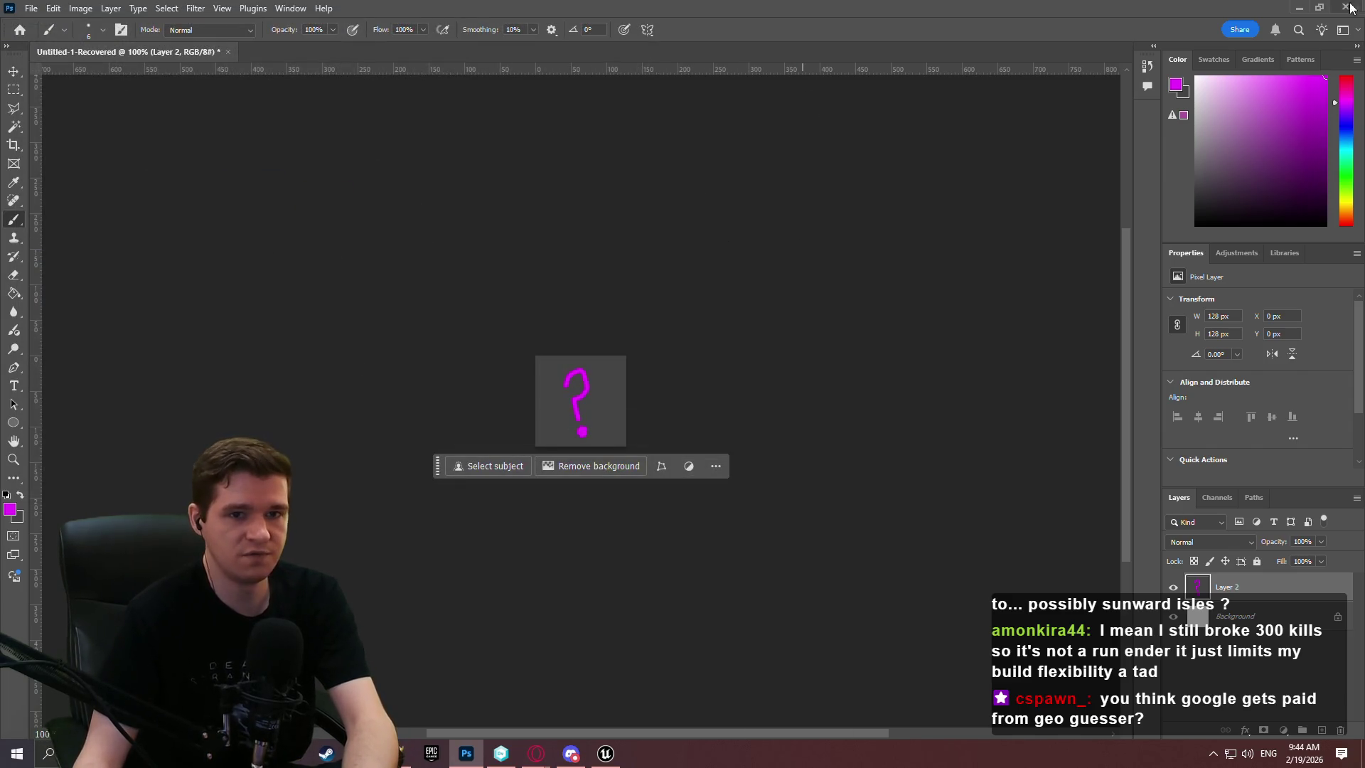
key(alt+Tab)
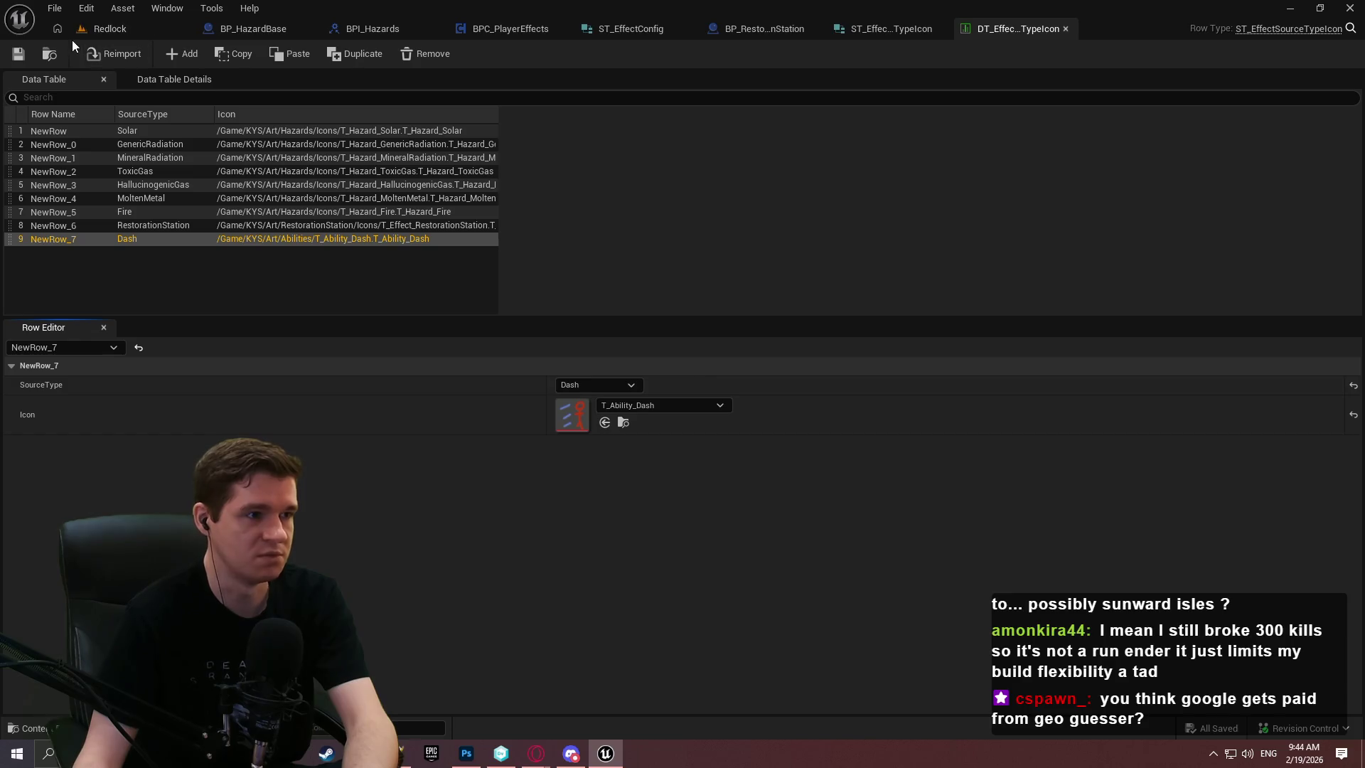
Close the icon data table, open BPFL_KYS from KYS > Core, and add a new function
click(1066, 28)
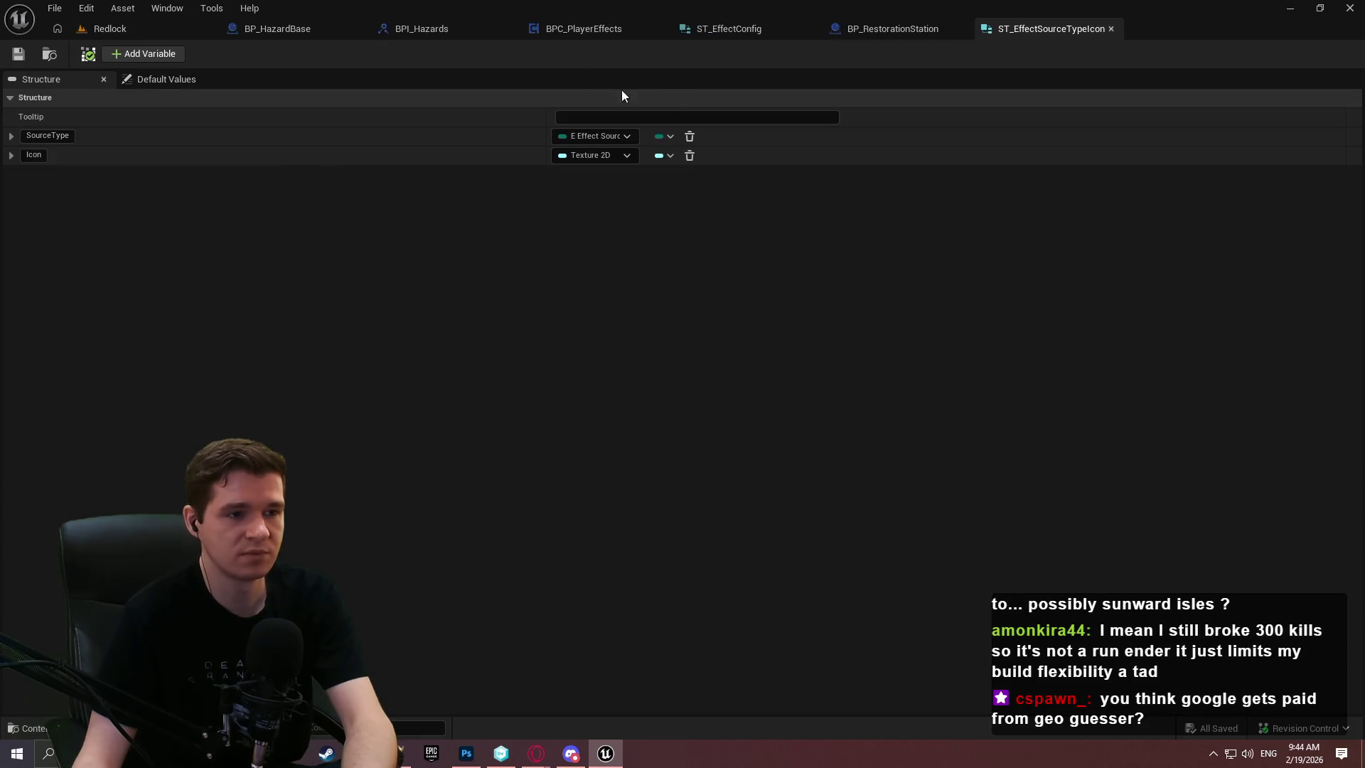
click(108, 28)
click(693, 363)
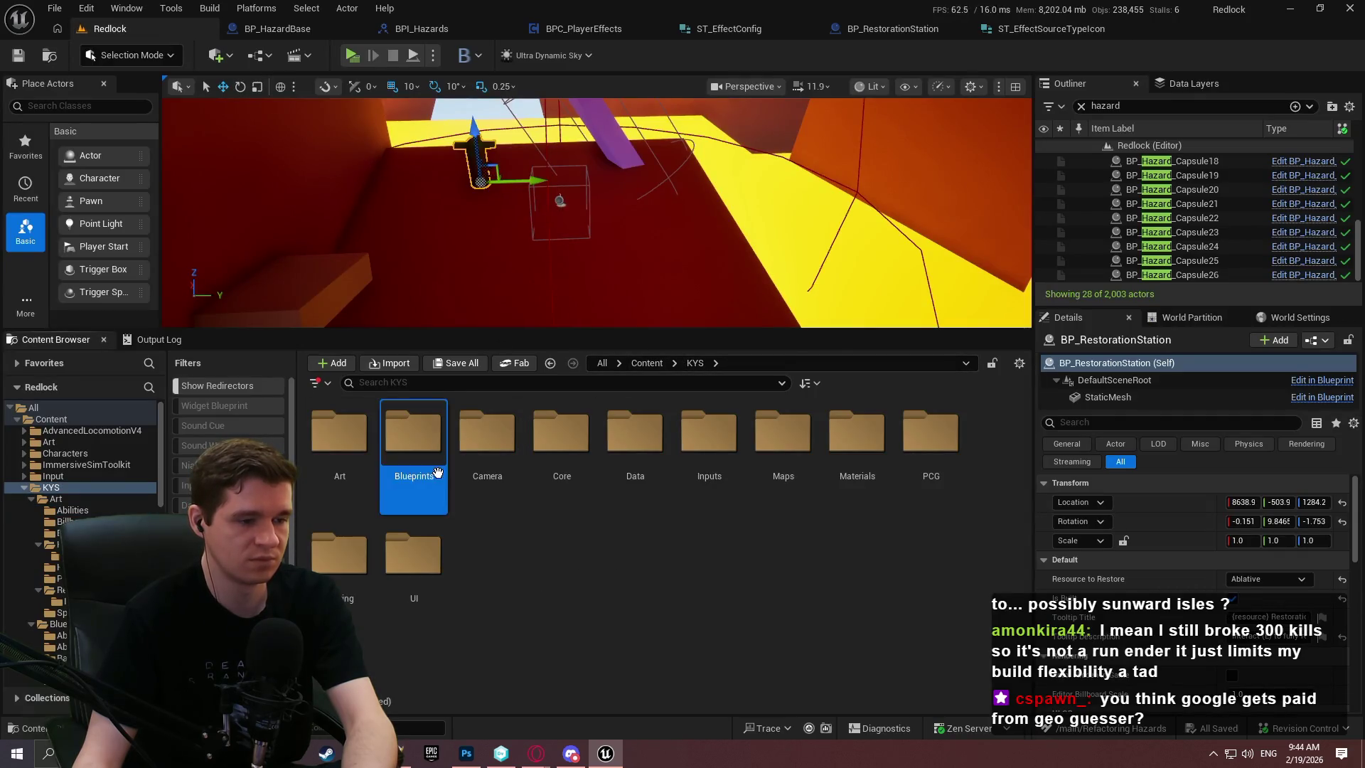
double_click(413, 434)
key(alt+Left)
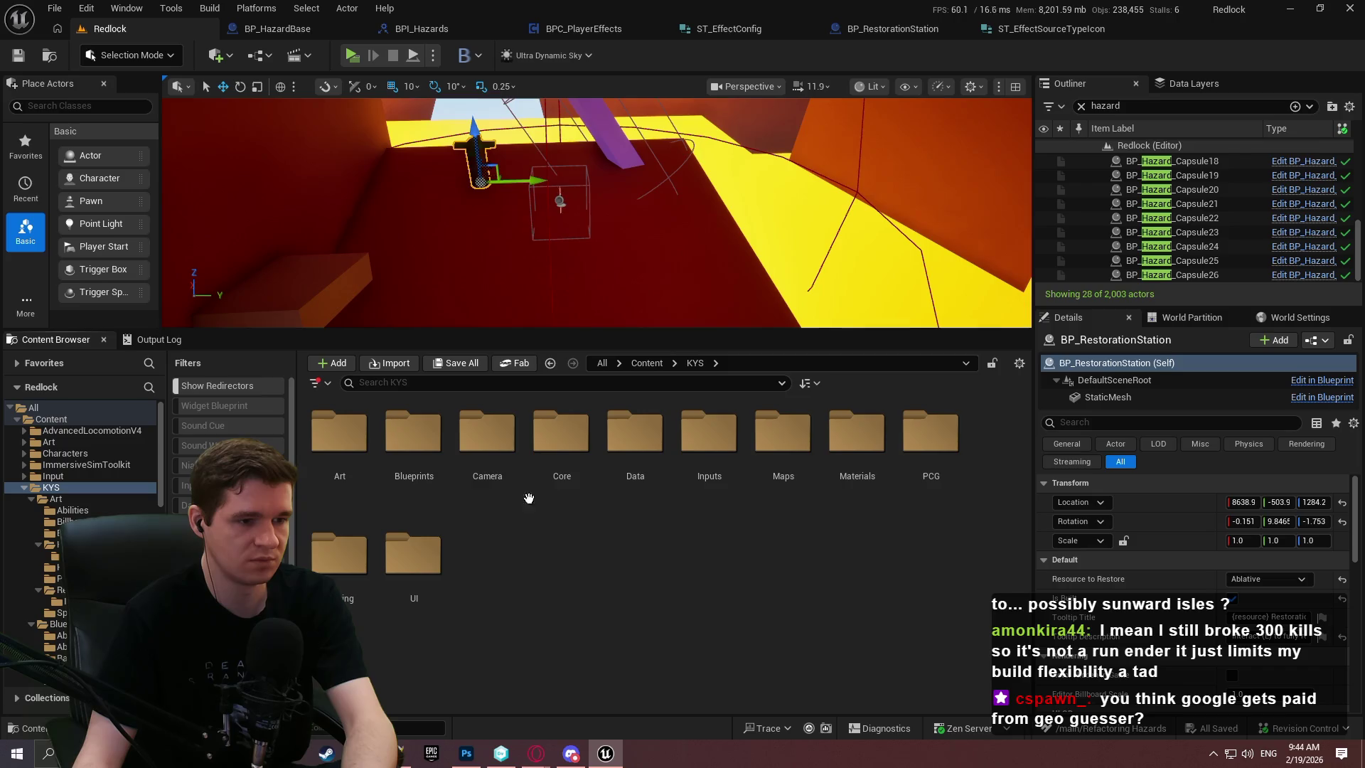
click(559, 472)
double_click(562, 437)
double_click(361, 475)
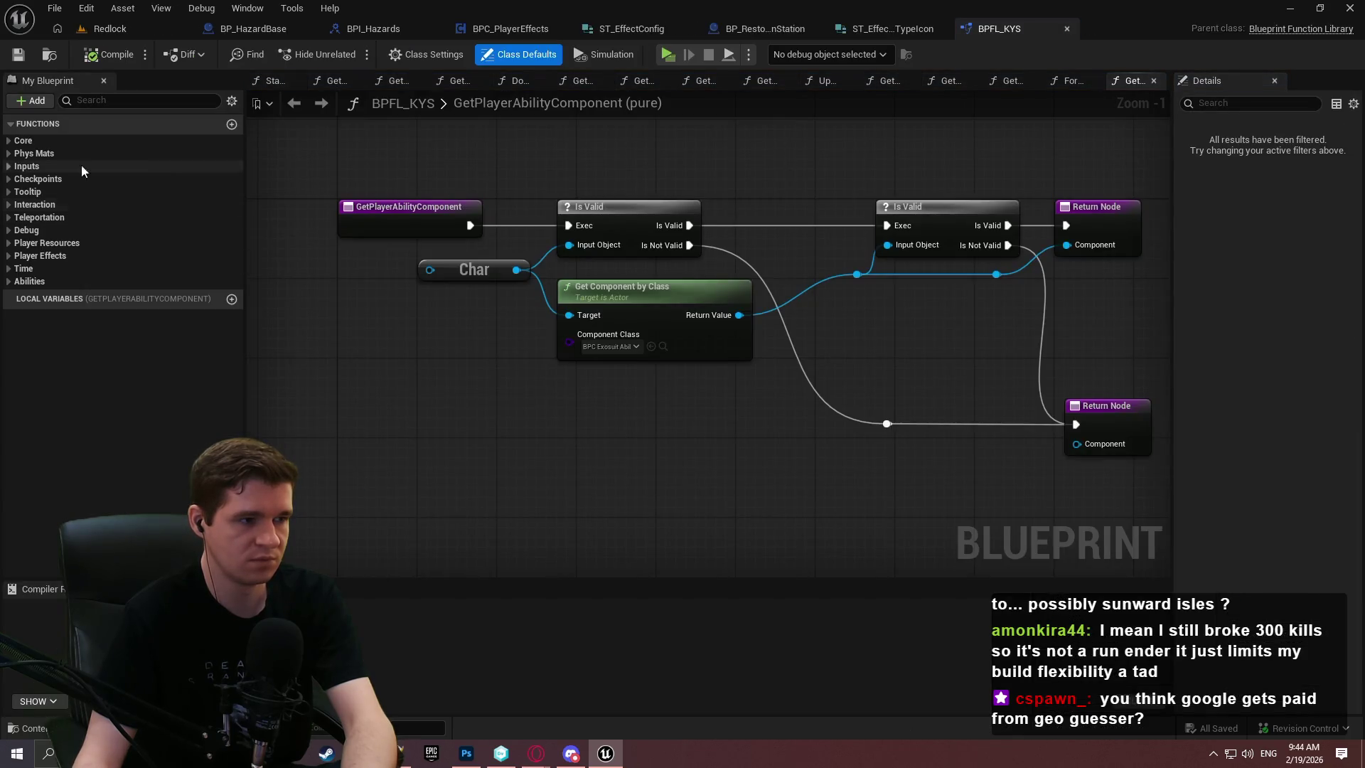
click(231, 125)
Name the new function GetIconForEffectSourceType and name its output parameter Icon
text(GetIconForEffect)
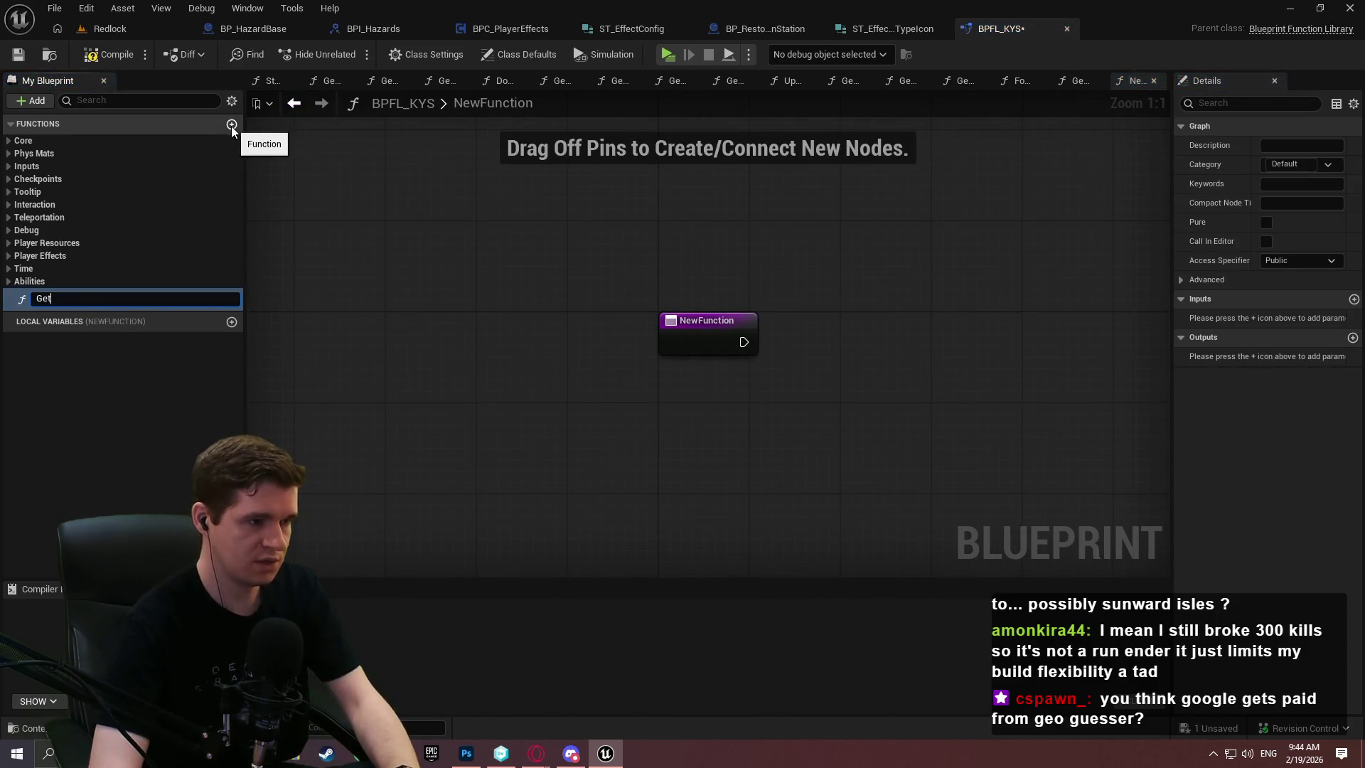
text(SourceType)
drag(924, 350, 945, 338)
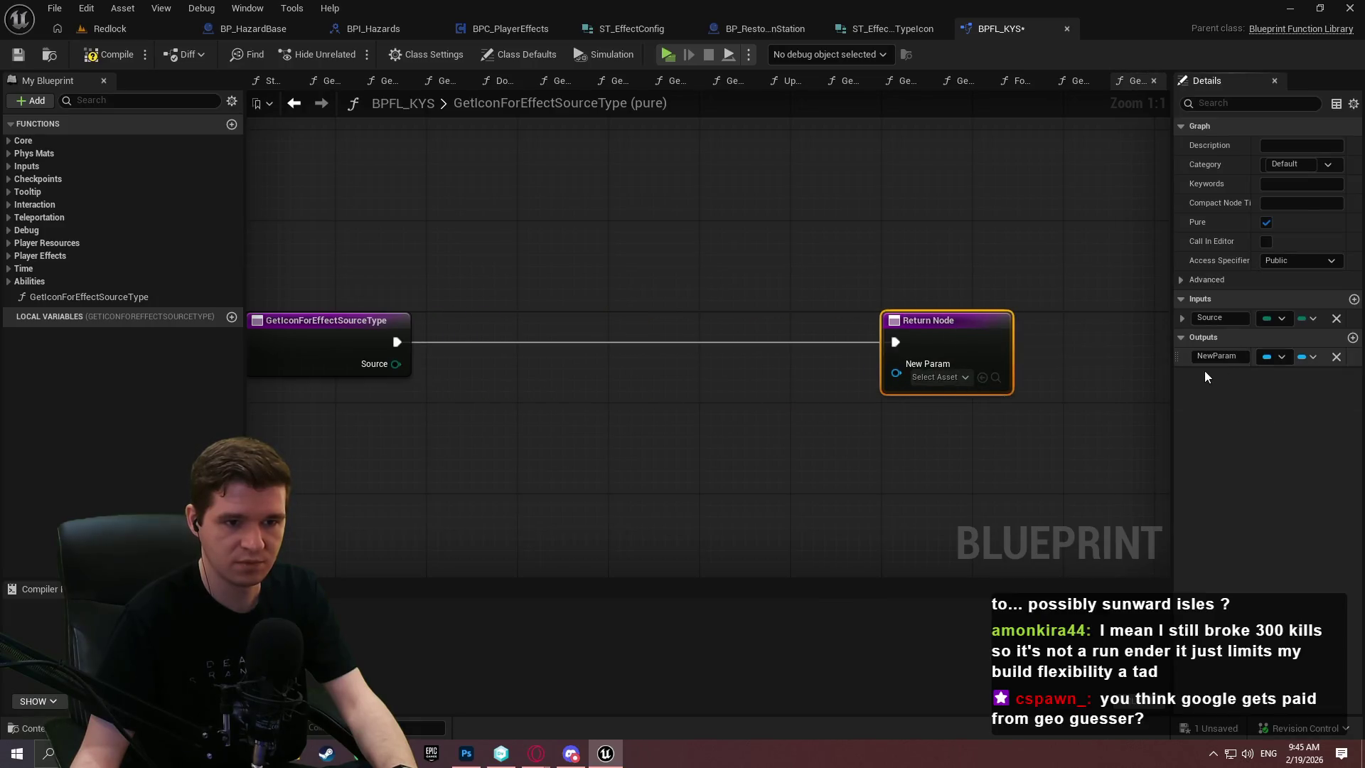
double_click(1240, 356)
text(Ico)
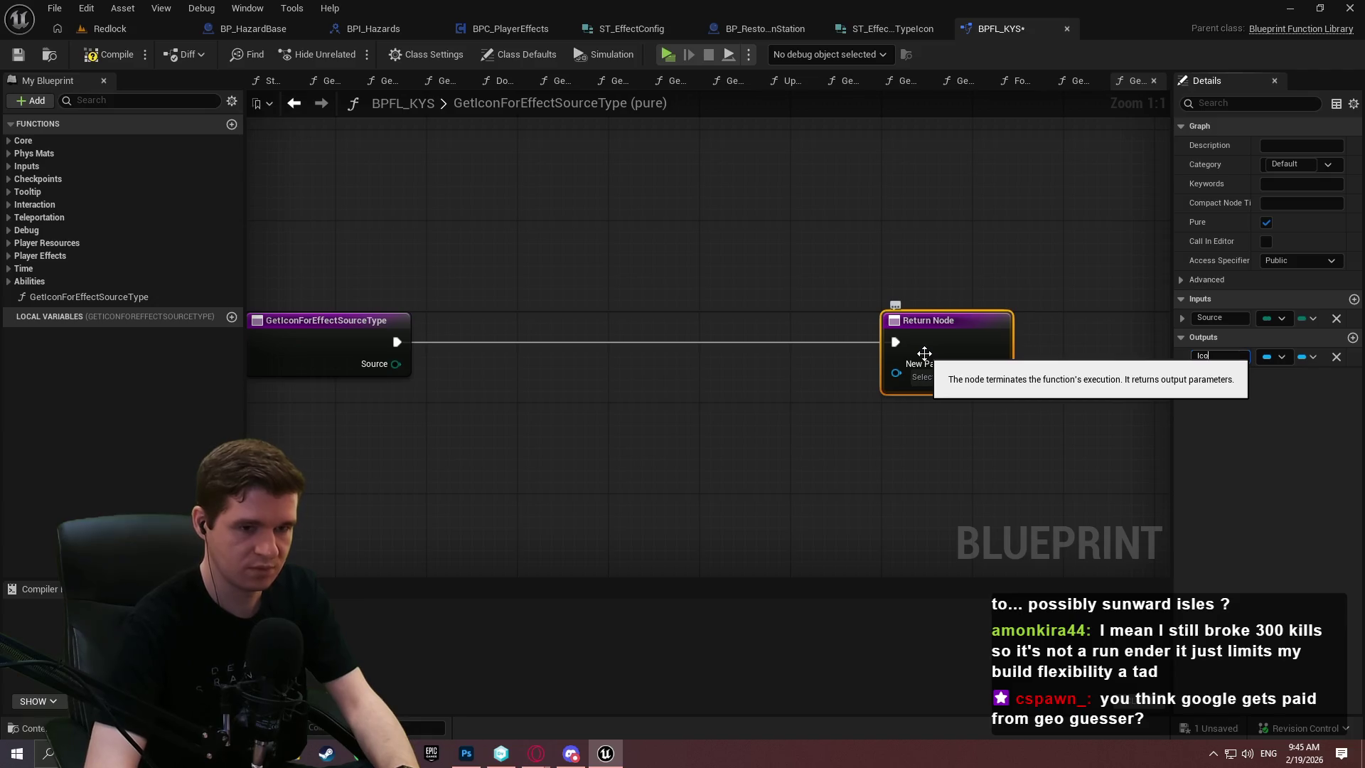
click(1238, 357)
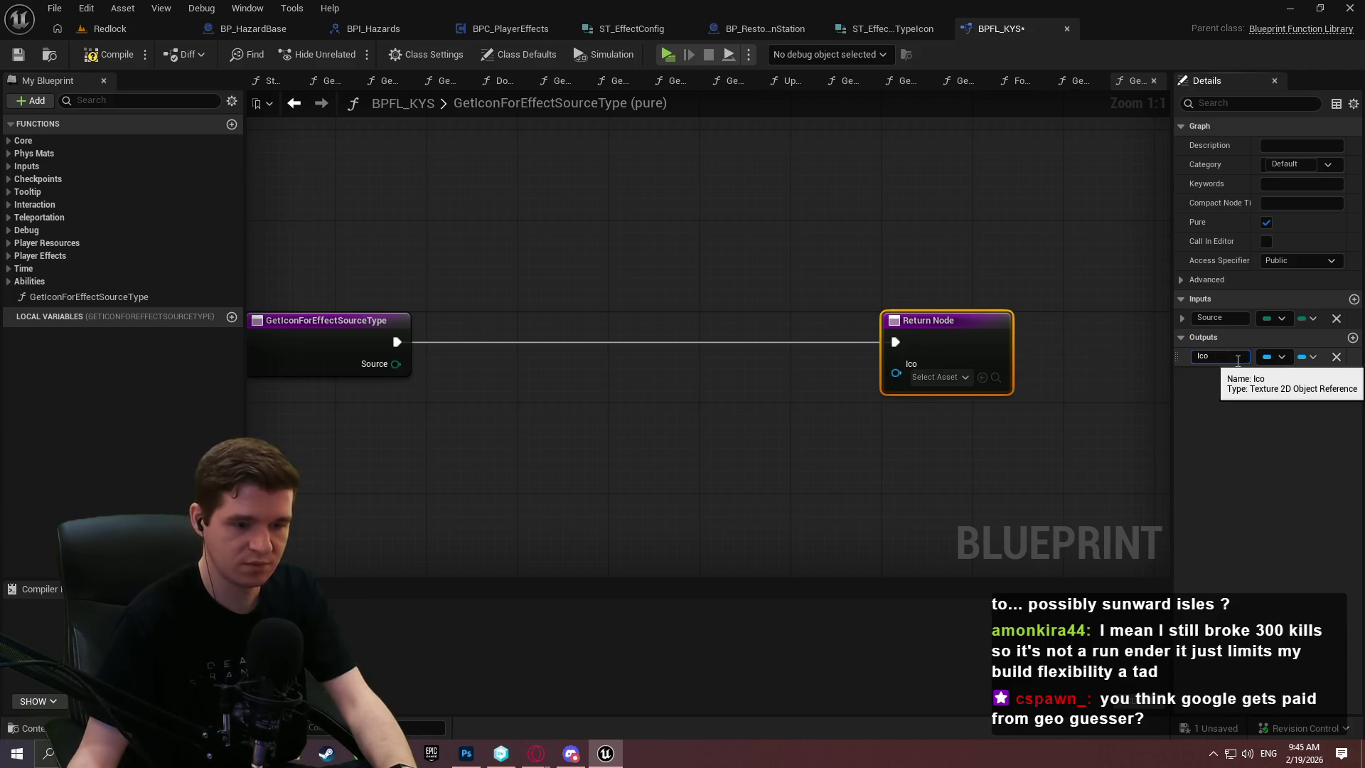
text(n)
click(682, 414)
Move the Return Node right and search for a For Each node from the Source pin
scroll(761, 317, down, 1)
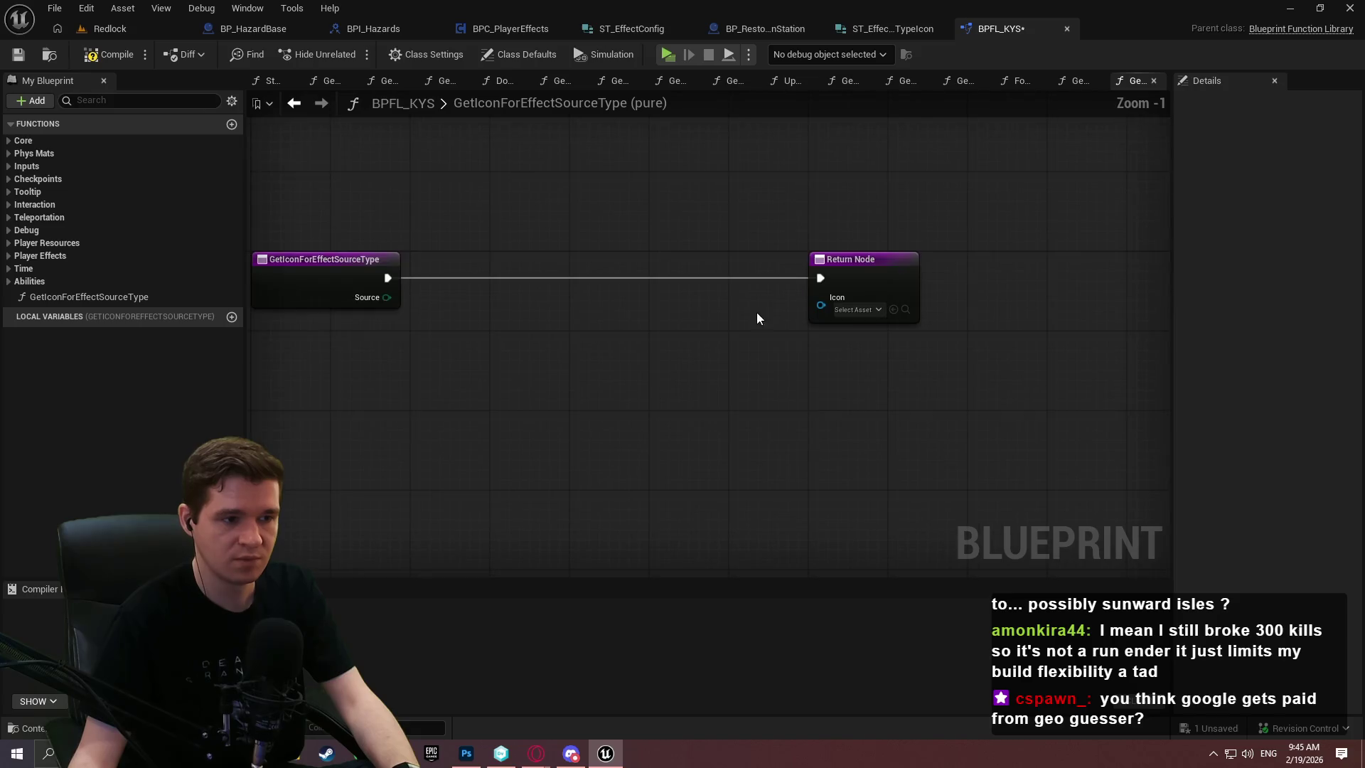
drag(865, 264, 955, 294)
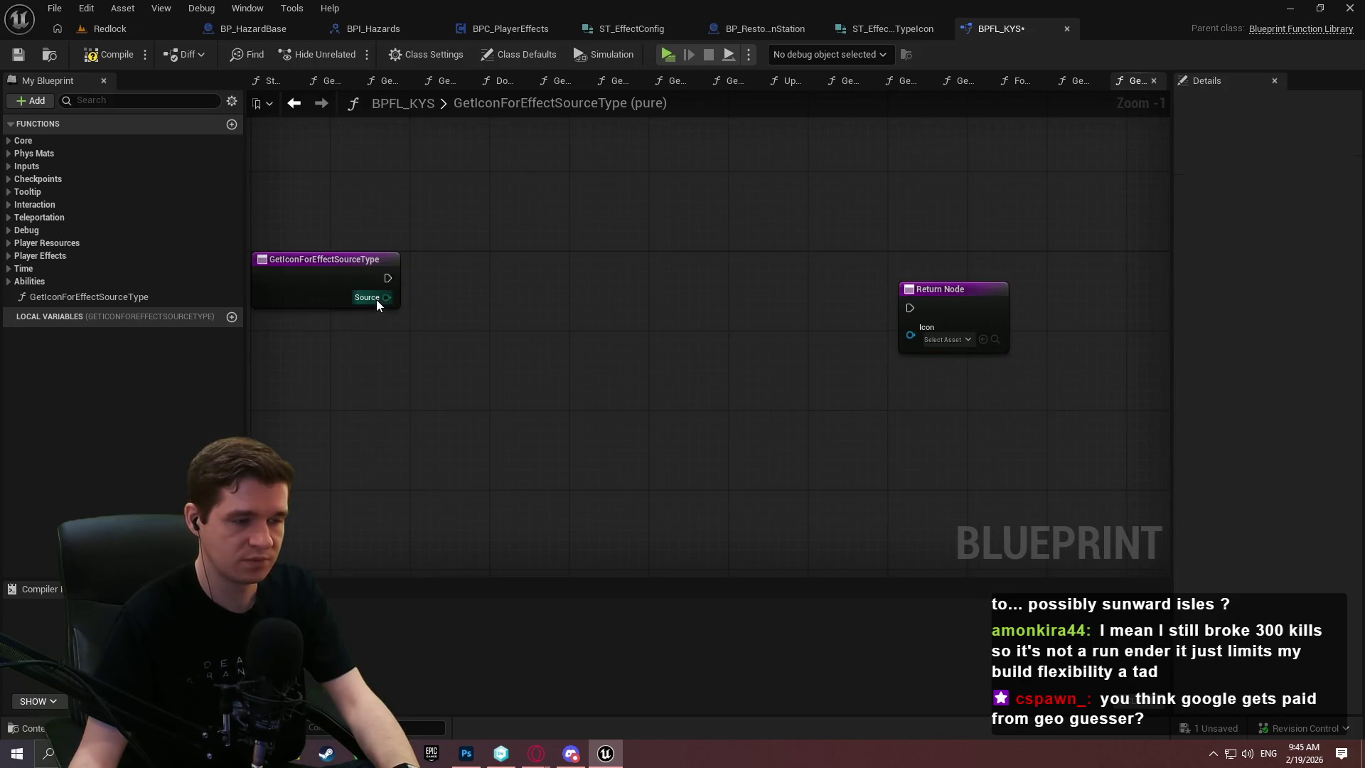
mouse_move(384, 297)
mouse_down()
mouse_move(497, 357)
mouse_move(469, 327)
mouse_up()
text(for eac)
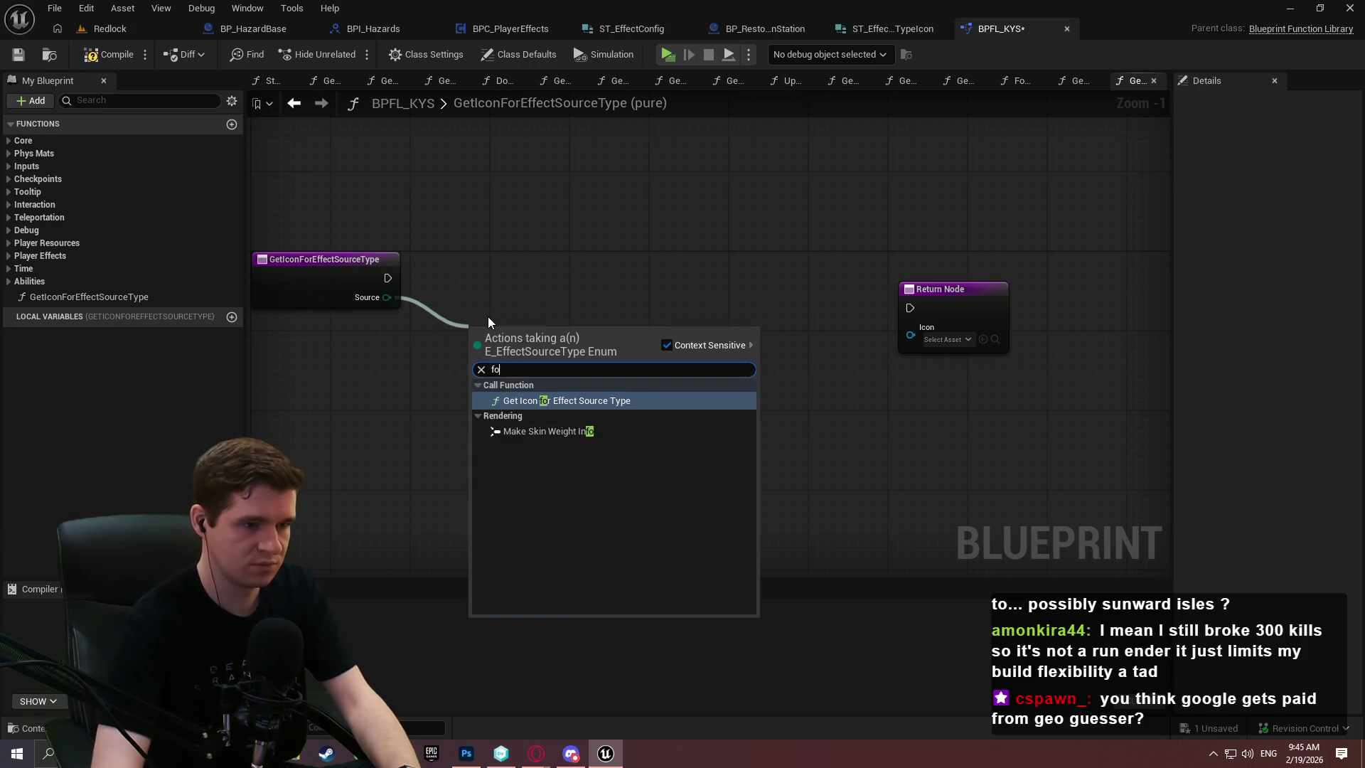
right_click(567, 271)
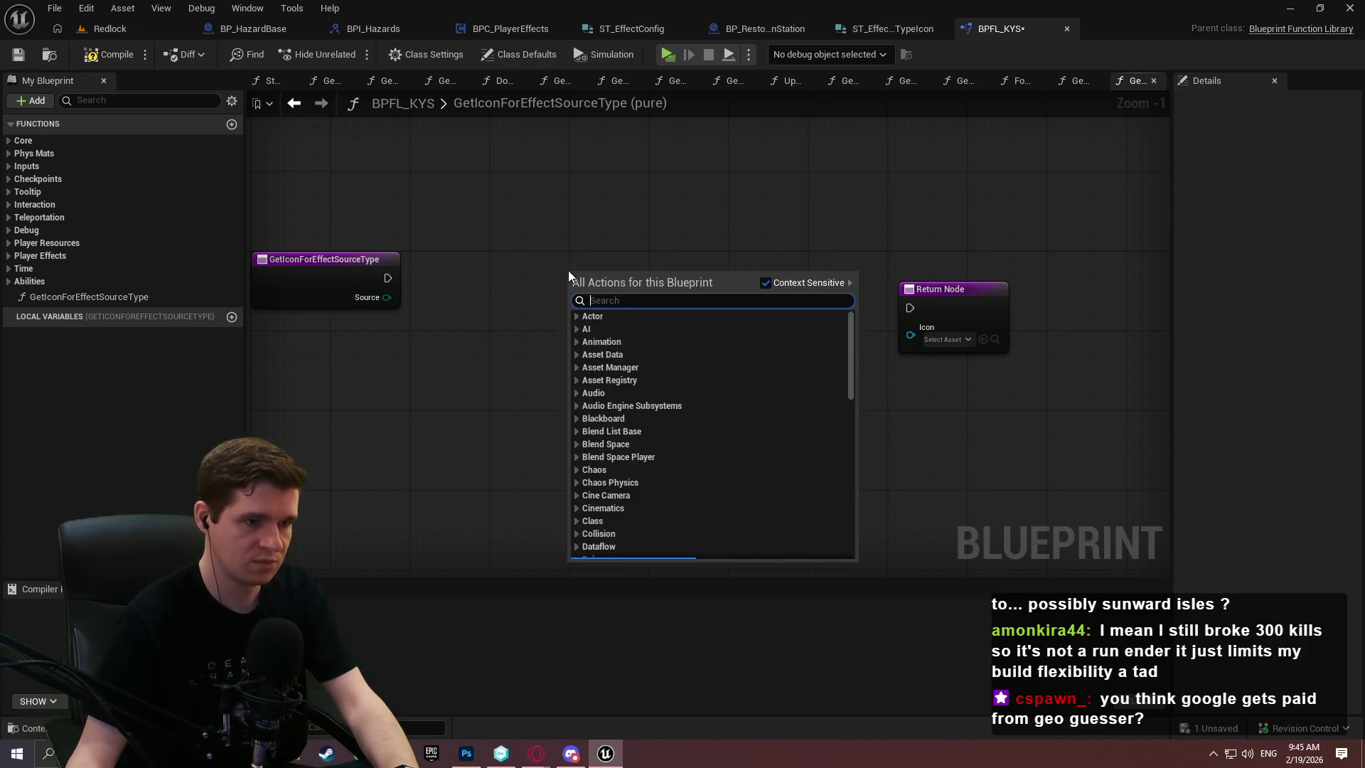
text(for each)
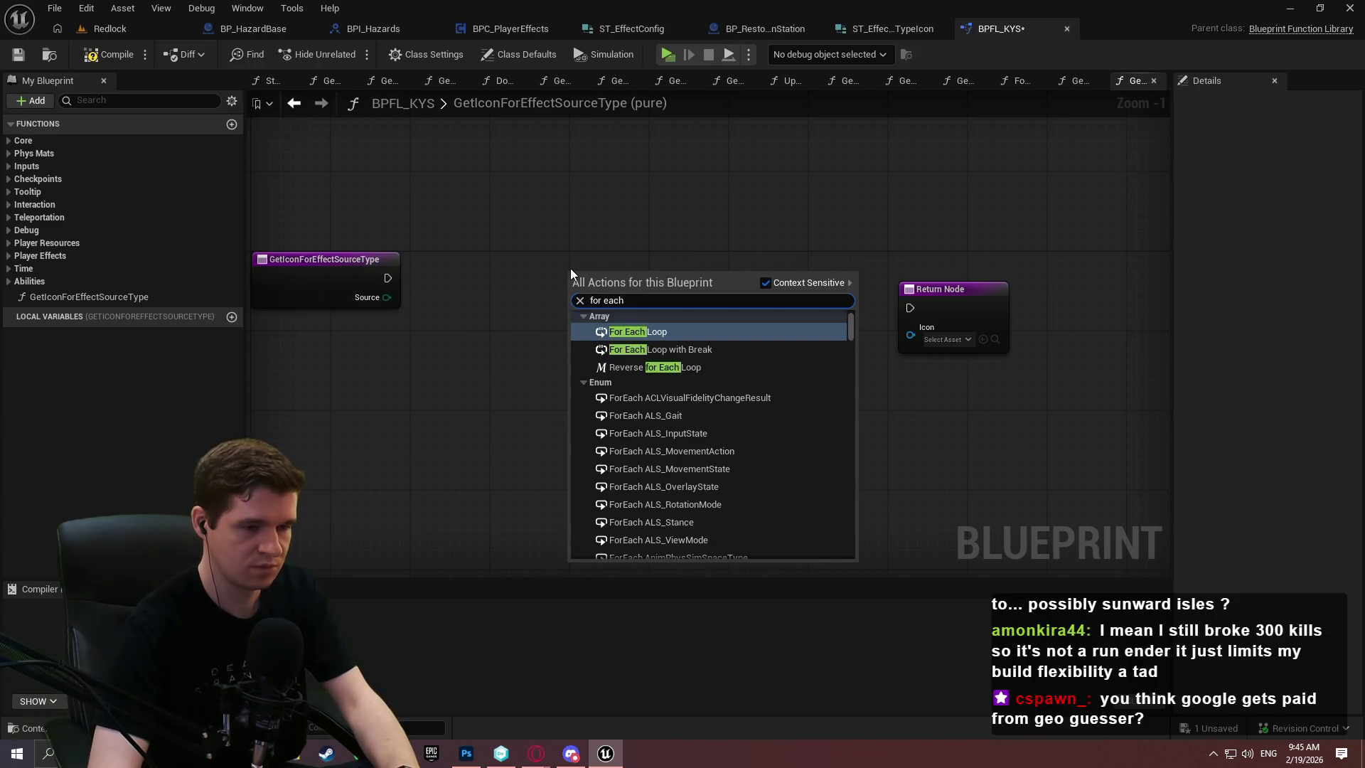
text( effect)
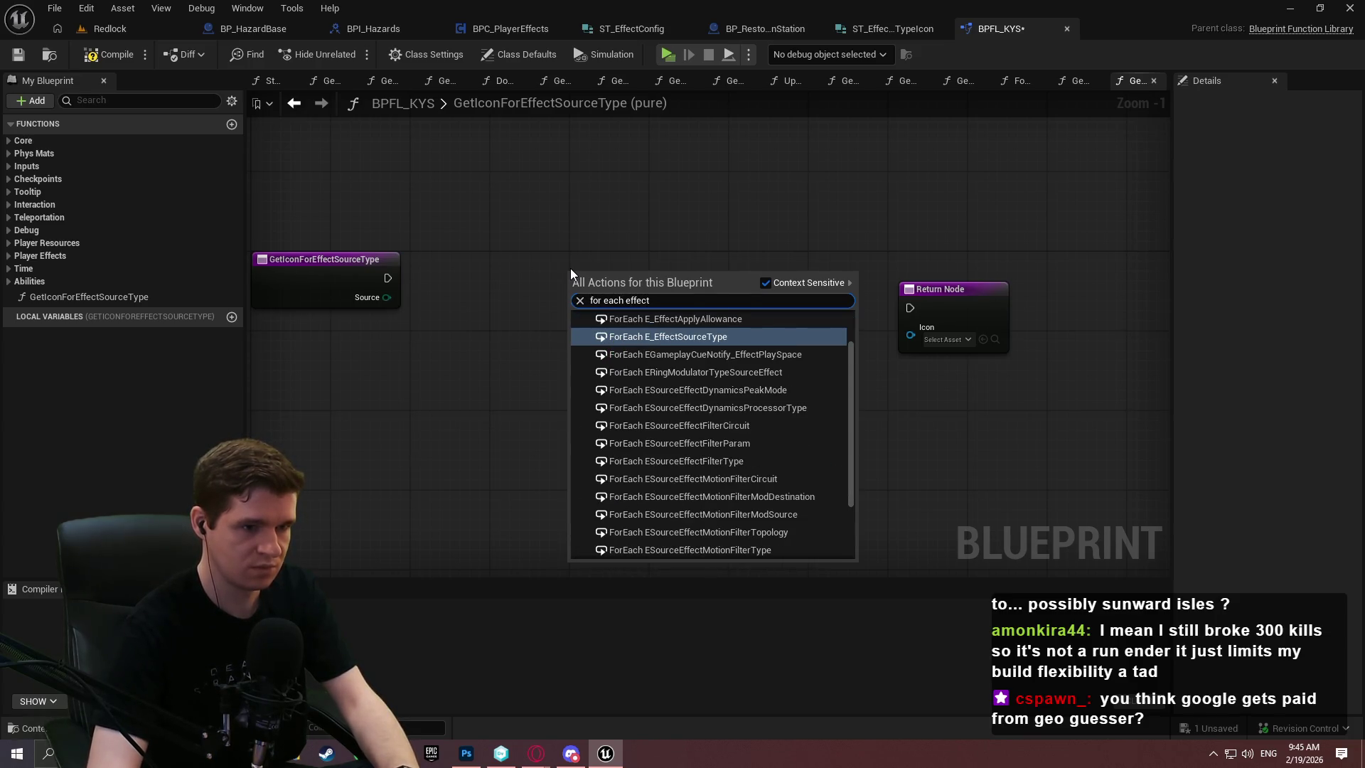
text(source)
key(Return)
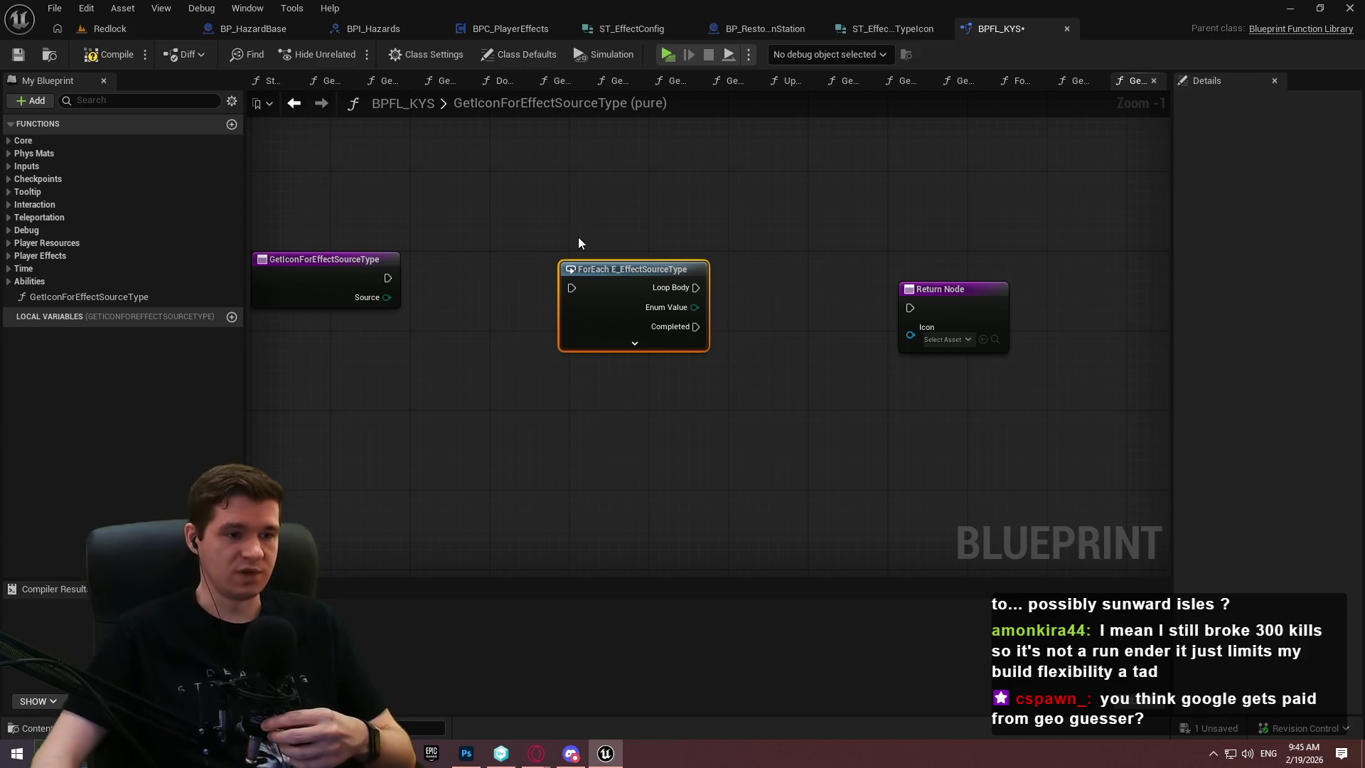
click(616, 416)
drag(616, 416, 749, 365)
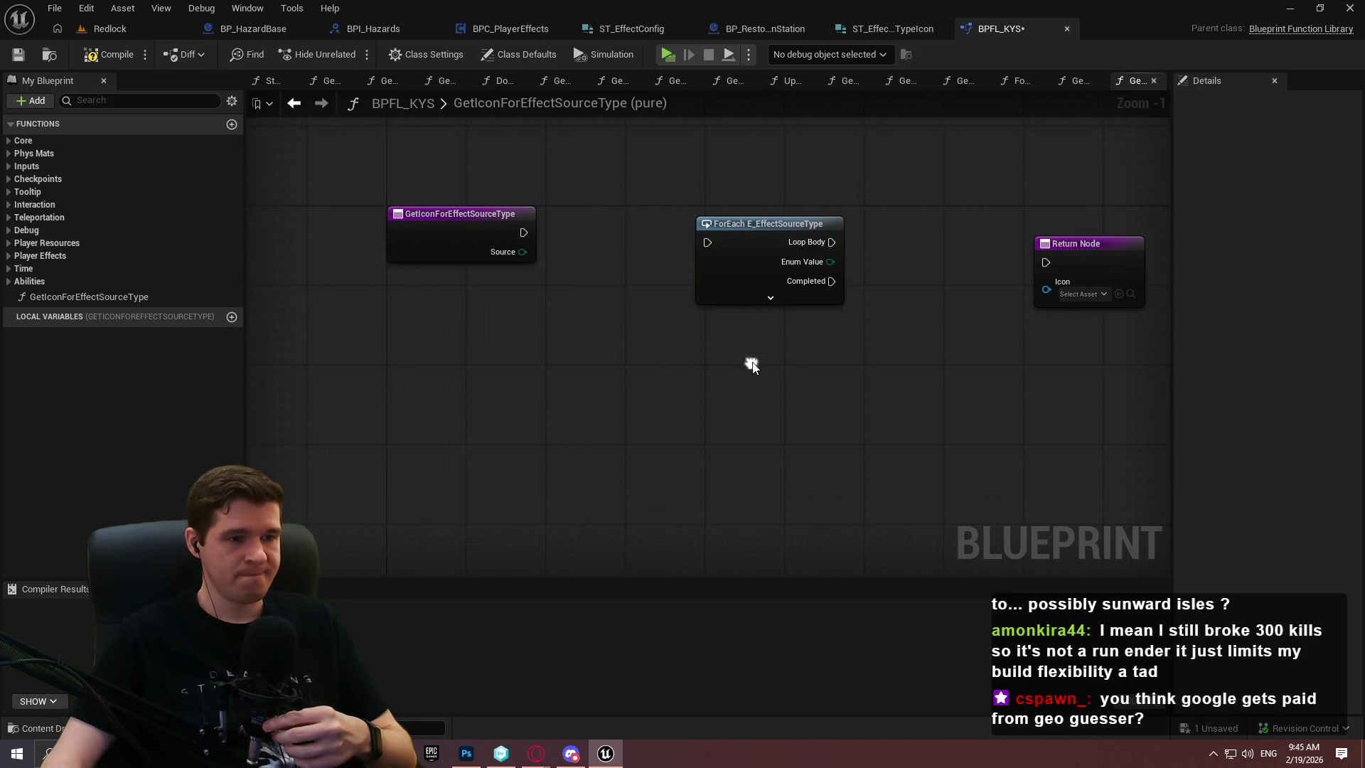
scroll(774, 320, up, 1)
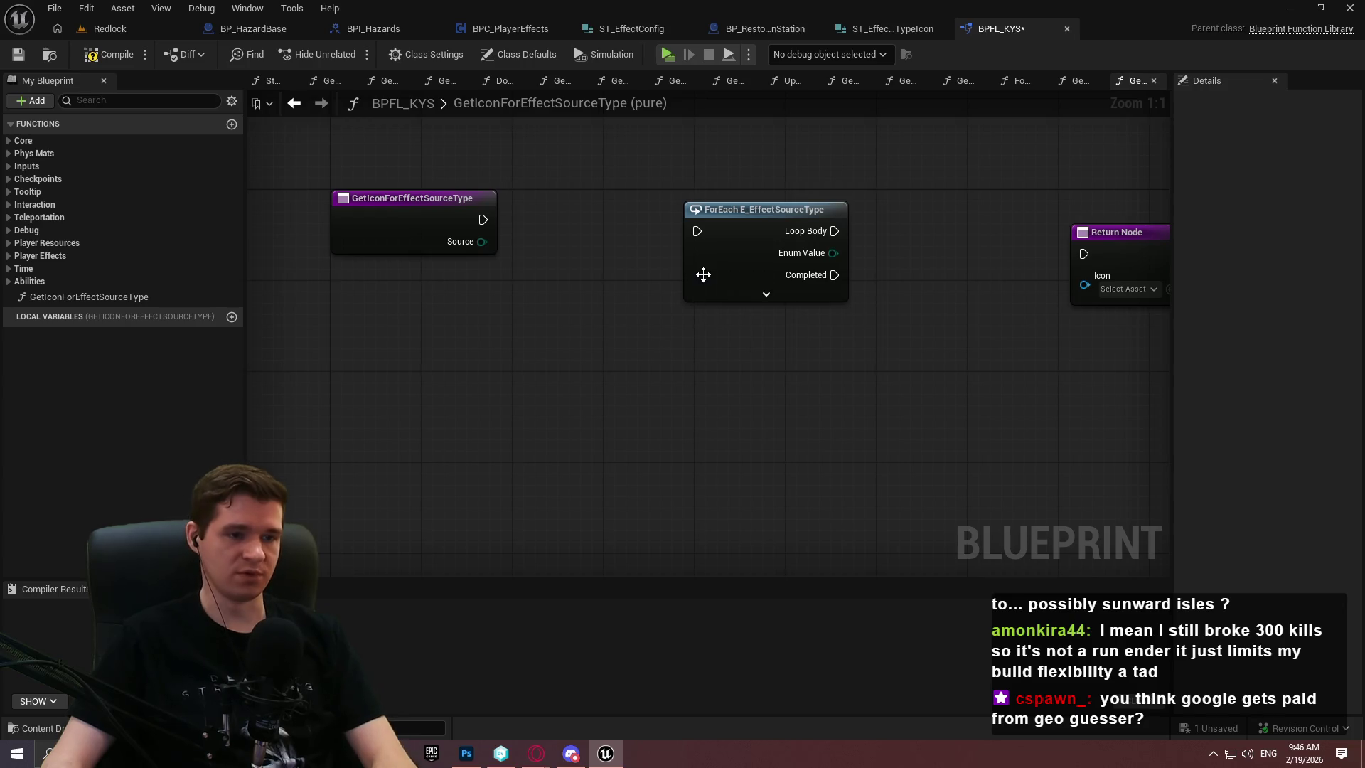
click(807, 276)
key(Delete)
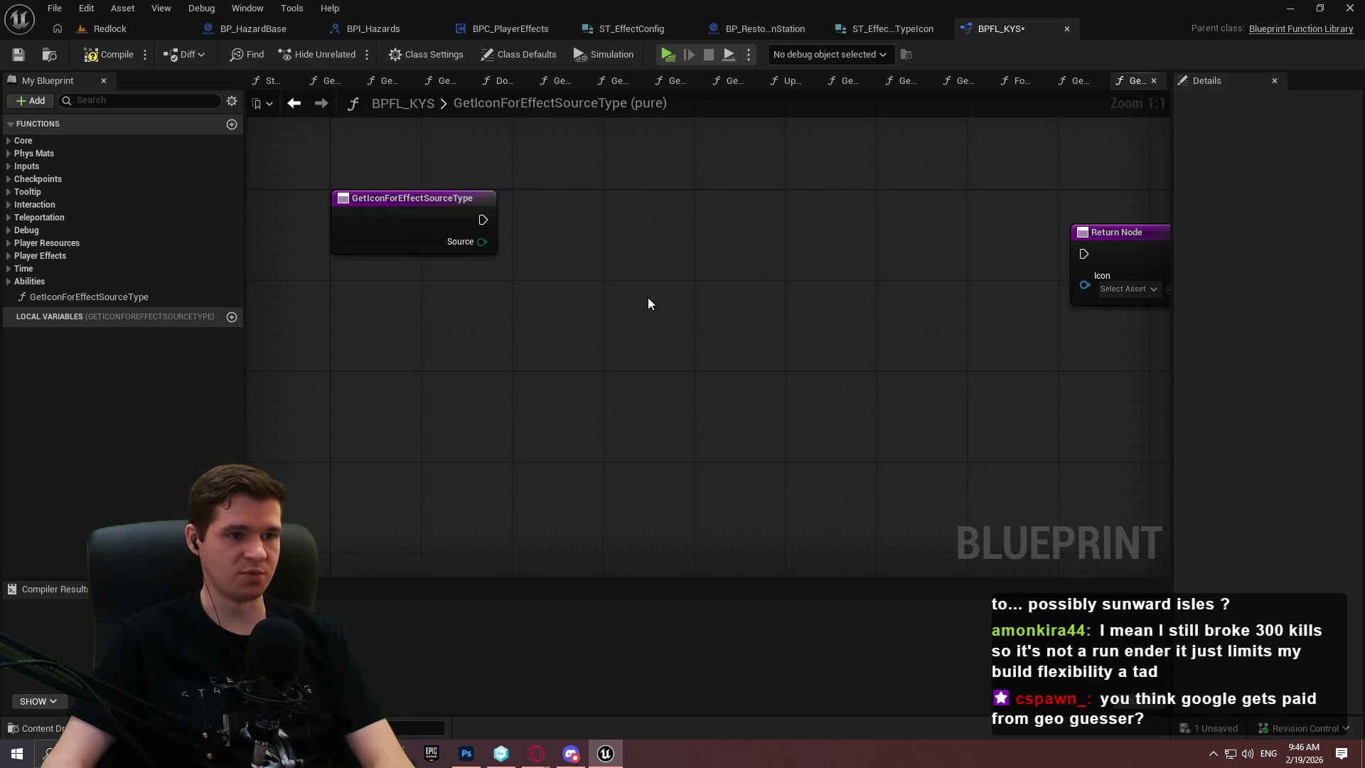
Add Get Data Table Row Names for DT_EffectSourceTypeIcon and wire it to the function entry
right_click(648, 299)
text(get data)
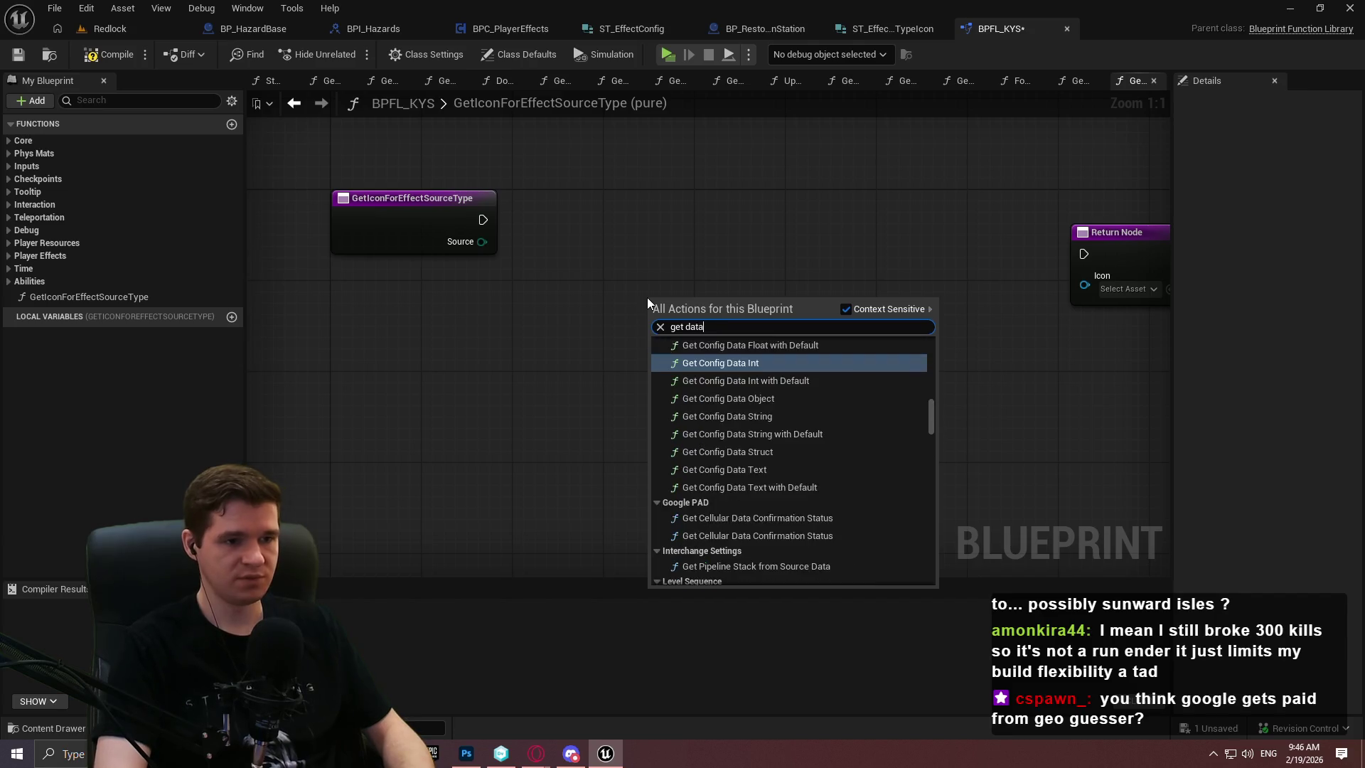
text( table row)
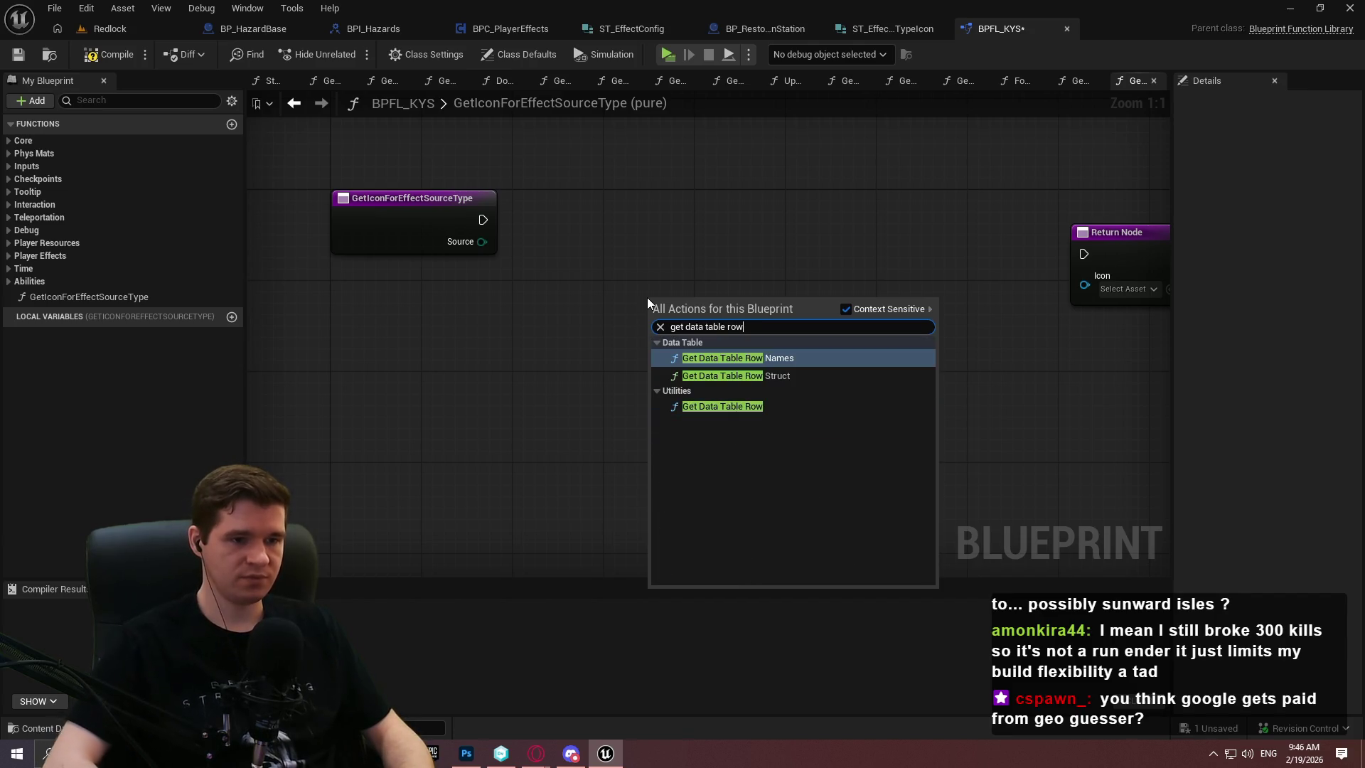
key(Return)
click(720, 357)
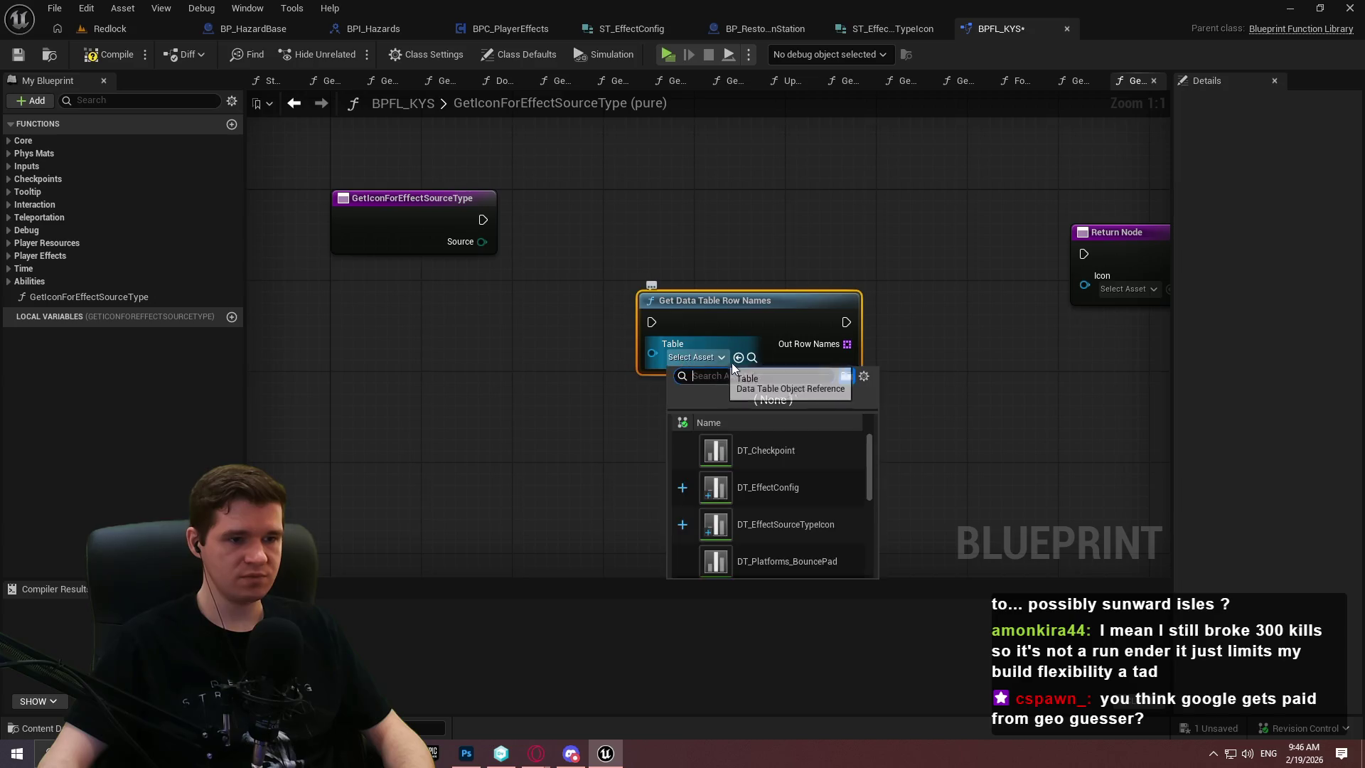
click(852, 536)
click(870, 404)
mouse_move(652, 322)
mouse_down()
mouse_move(501, 216)
mouse_move(484, 219)
mouse_up()
drag(706, 305, 639, 209)
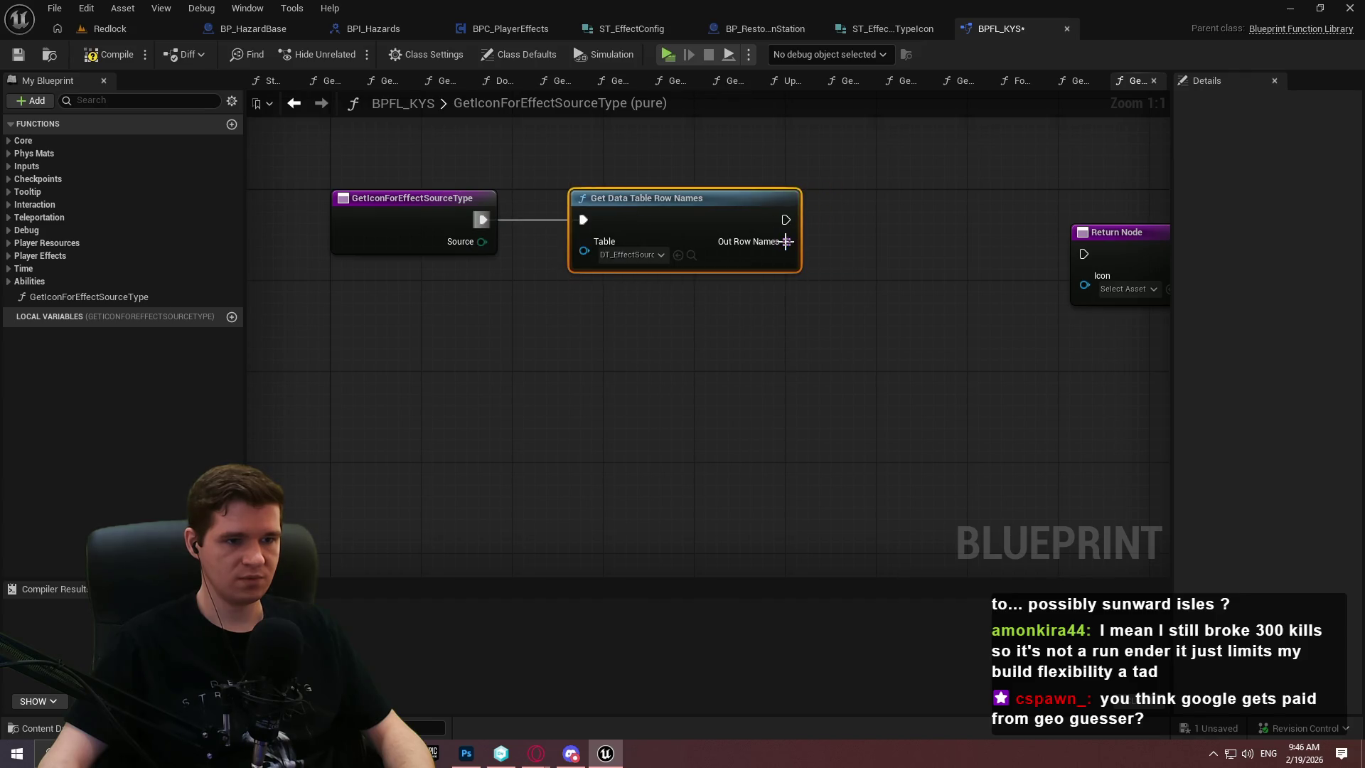
Feed the row names into a For Each Loop and move the Return Node below it
drag(787, 242, 852, 241)
text(for each)
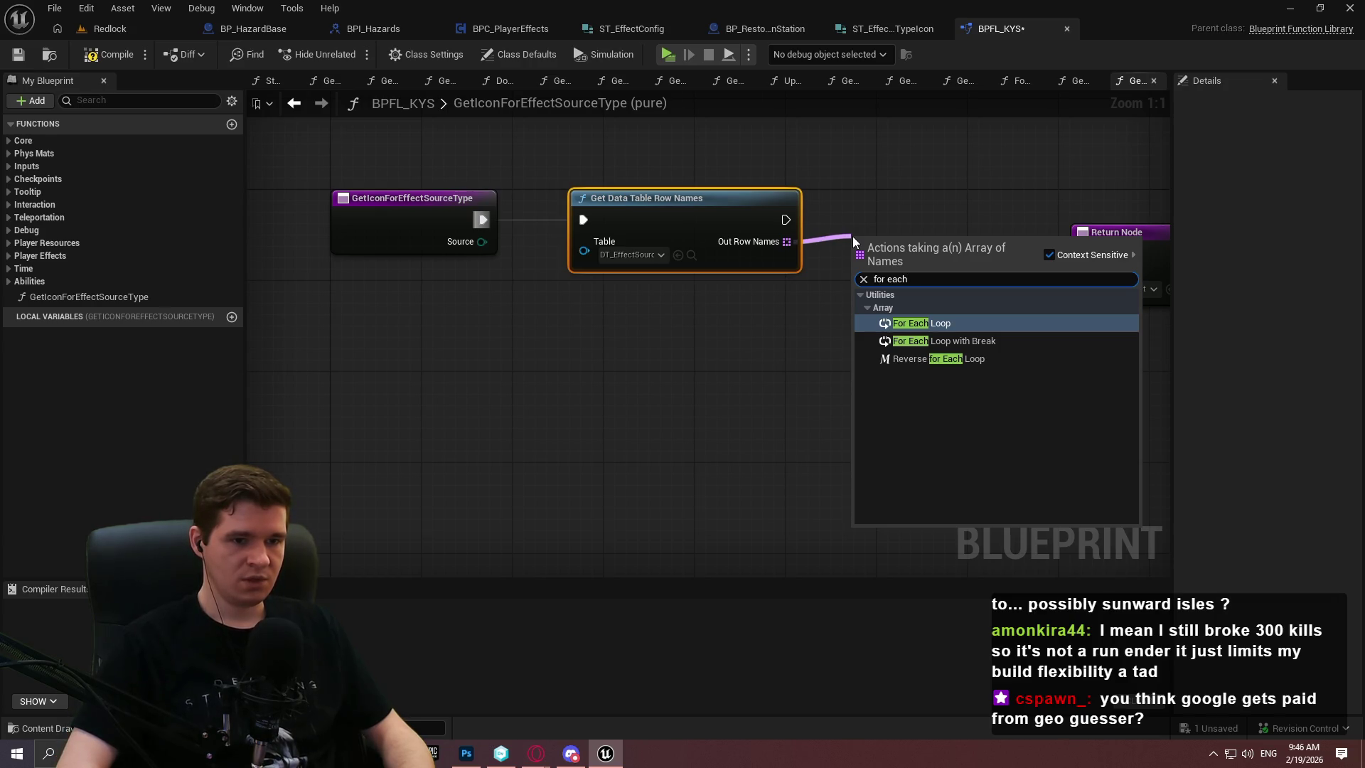
key(Return)
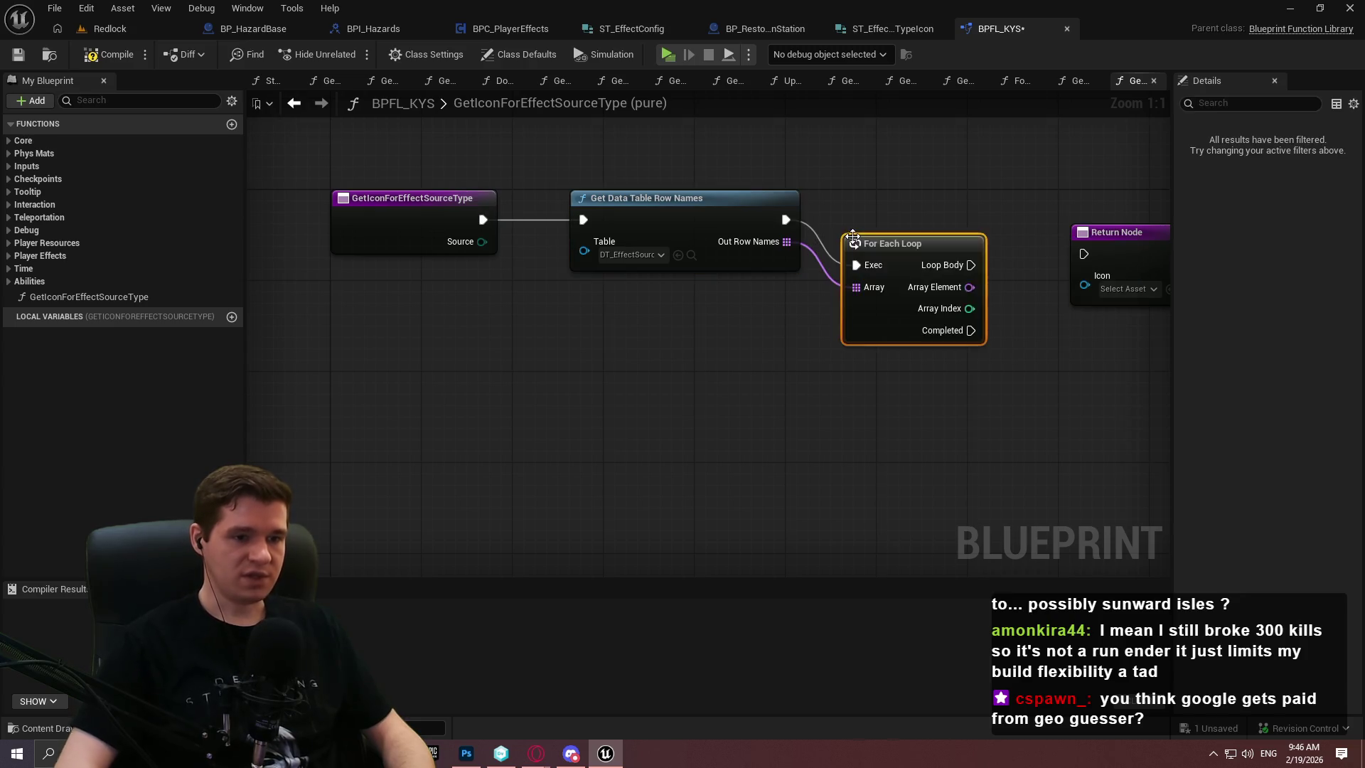
mouse_move(887, 231)
mouse_down()
mouse_move(887, 219)
mouse_move(937, 488)
mouse_up()
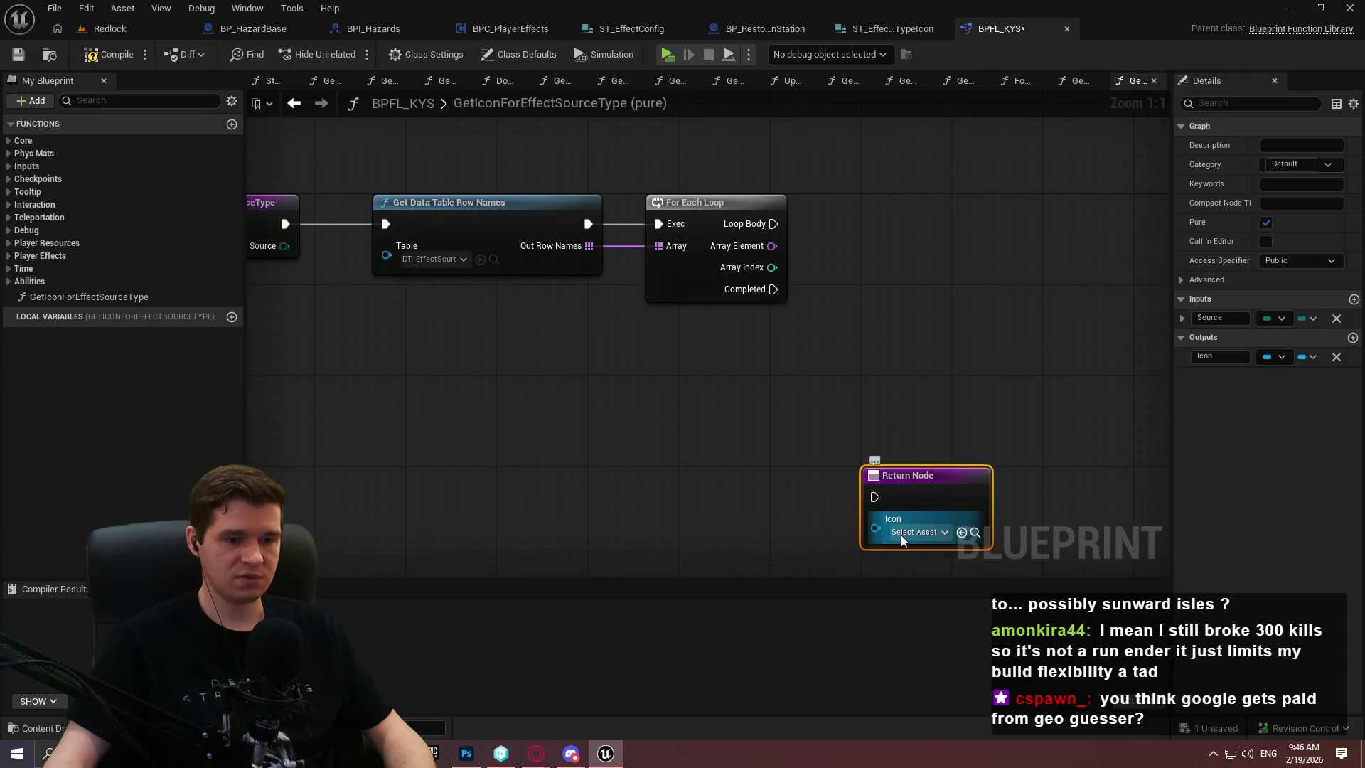
click(916, 531)
text(fall)
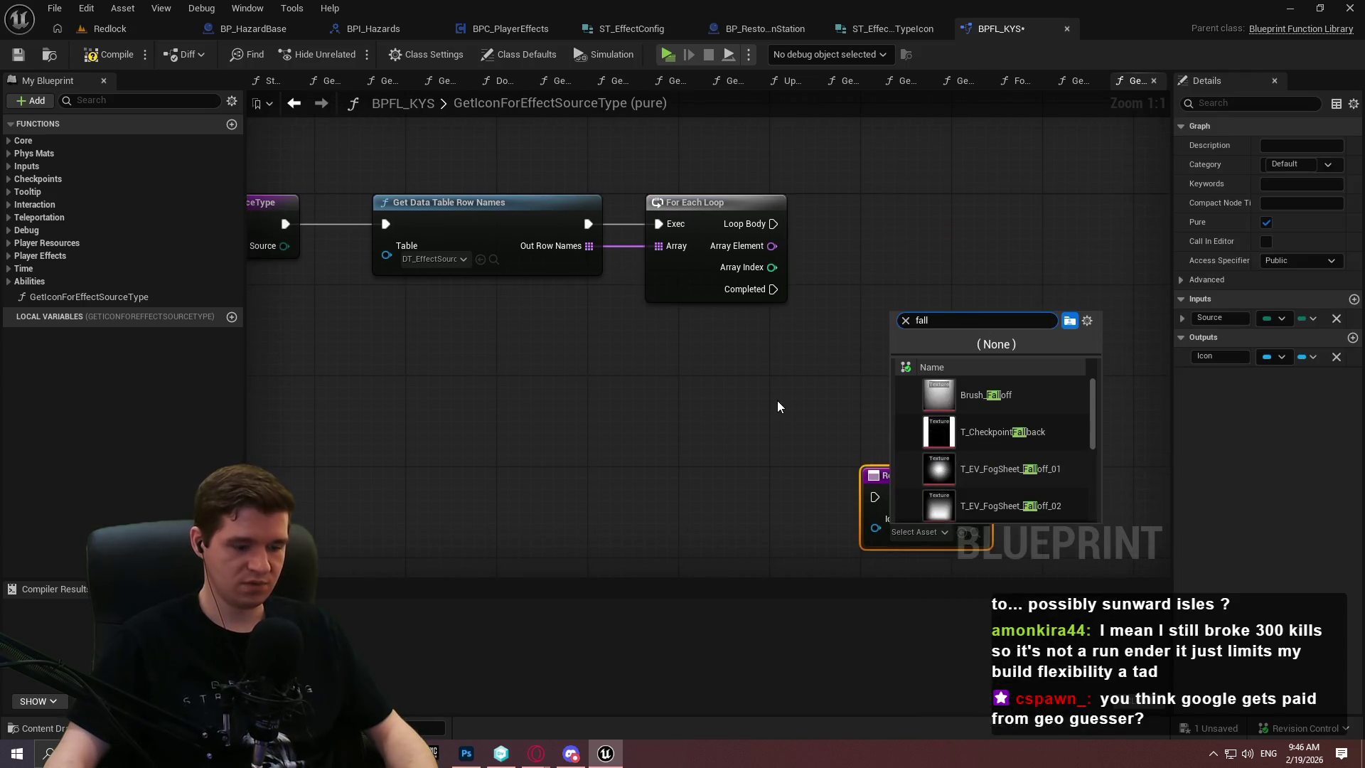
click(799, 399)
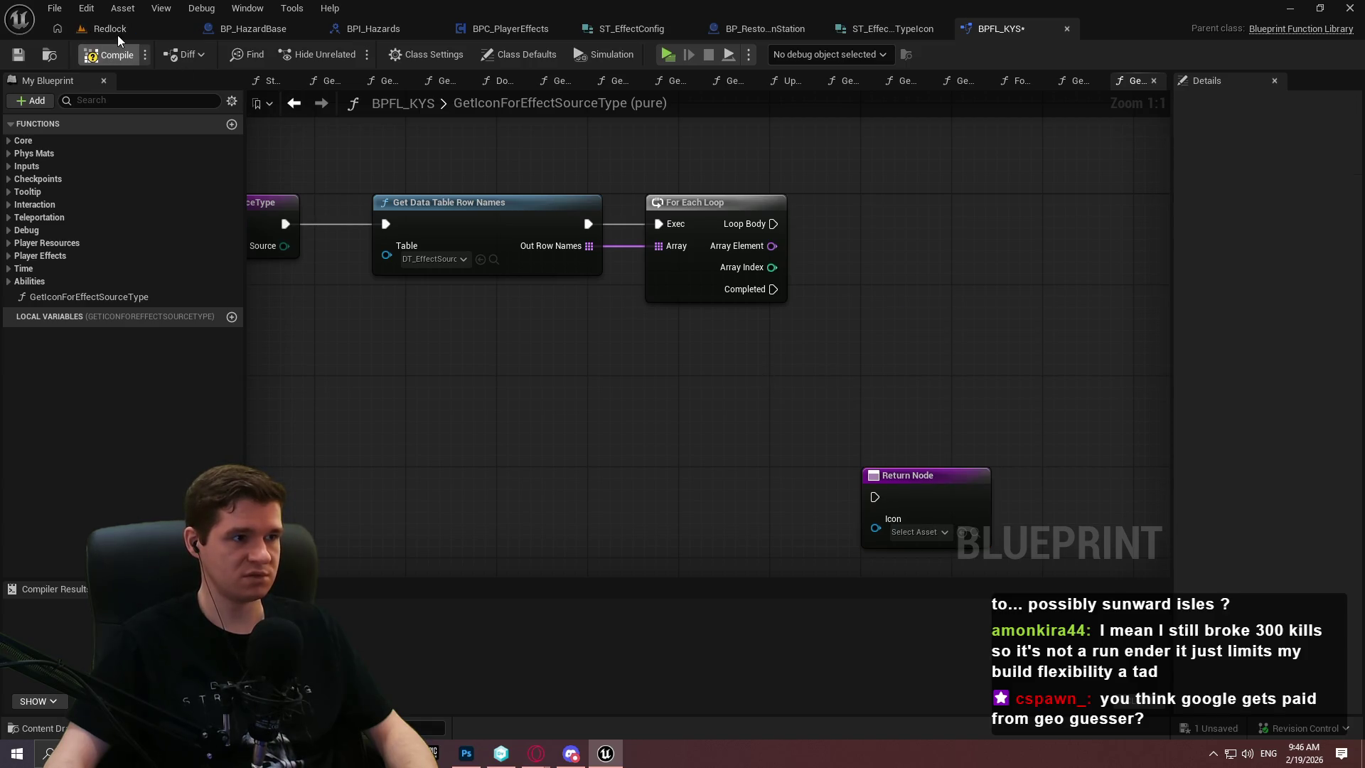
Create an Effects folder with an Icons subfolder inside KYS > Art
click(100, 28)
click(691, 363)
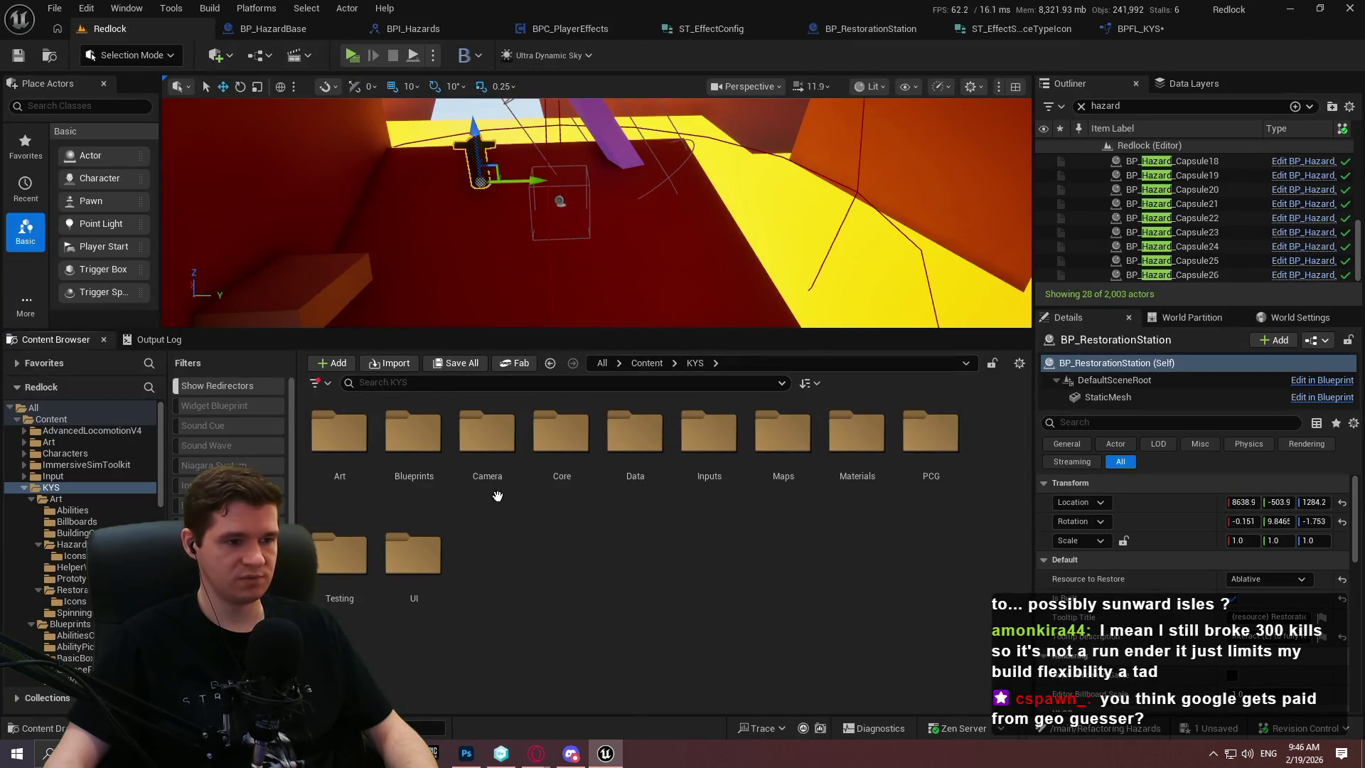
double_click(349, 441)
right_click(659, 583)
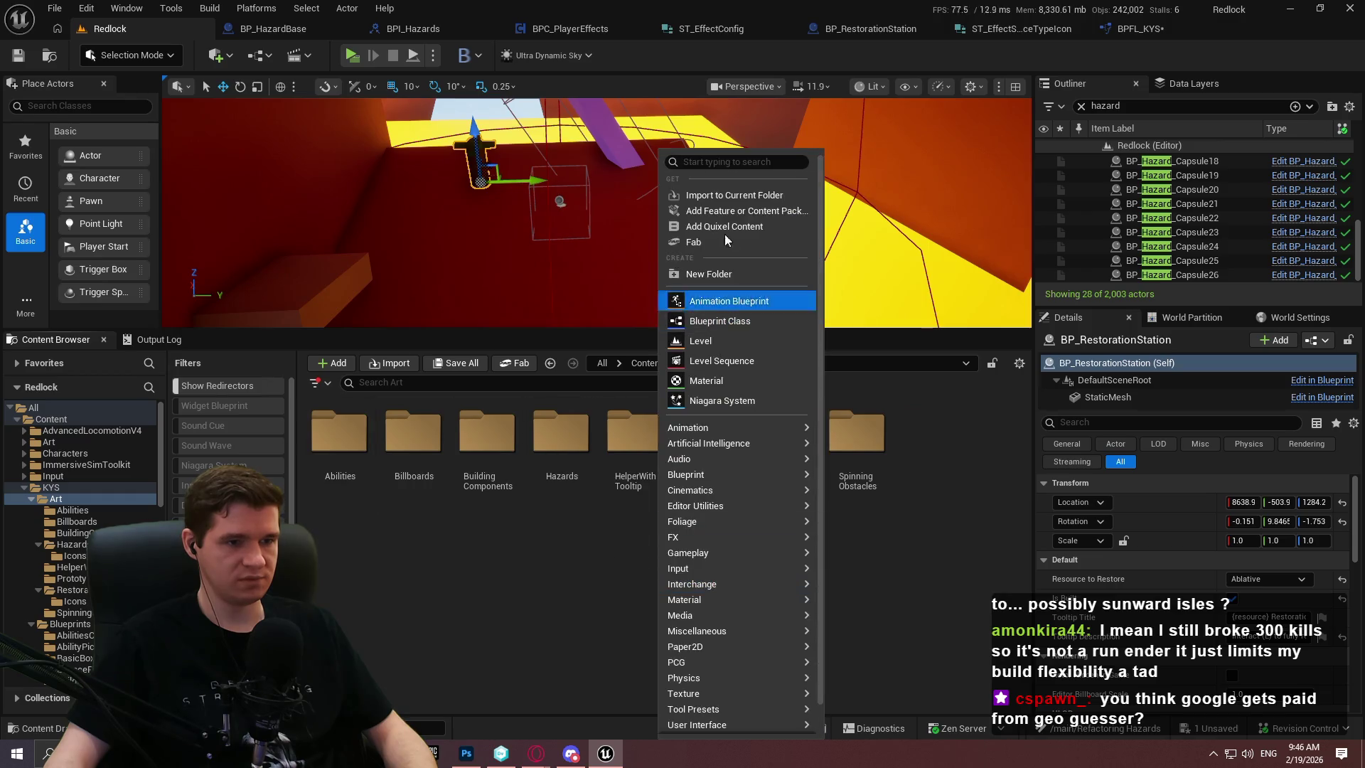
click(761, 274)
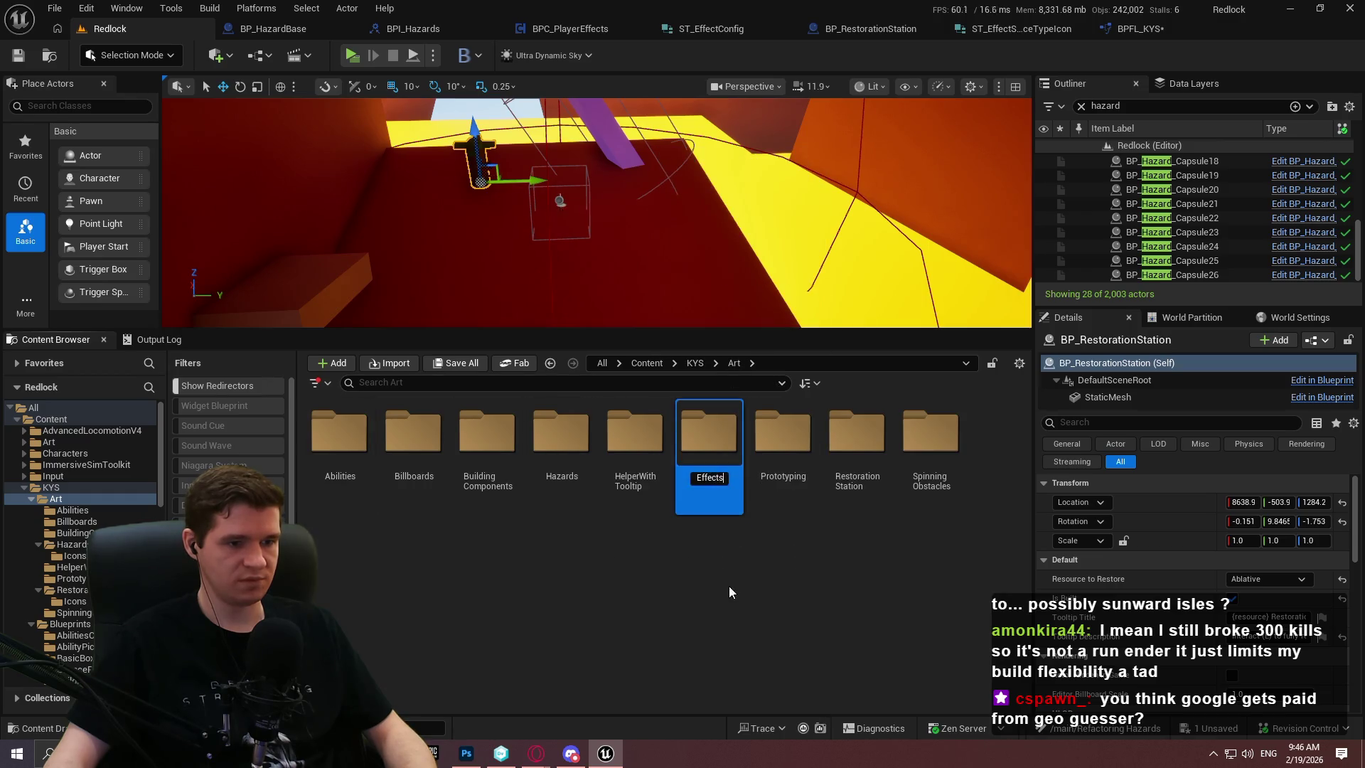
key(Return)
double_click(566, 491)
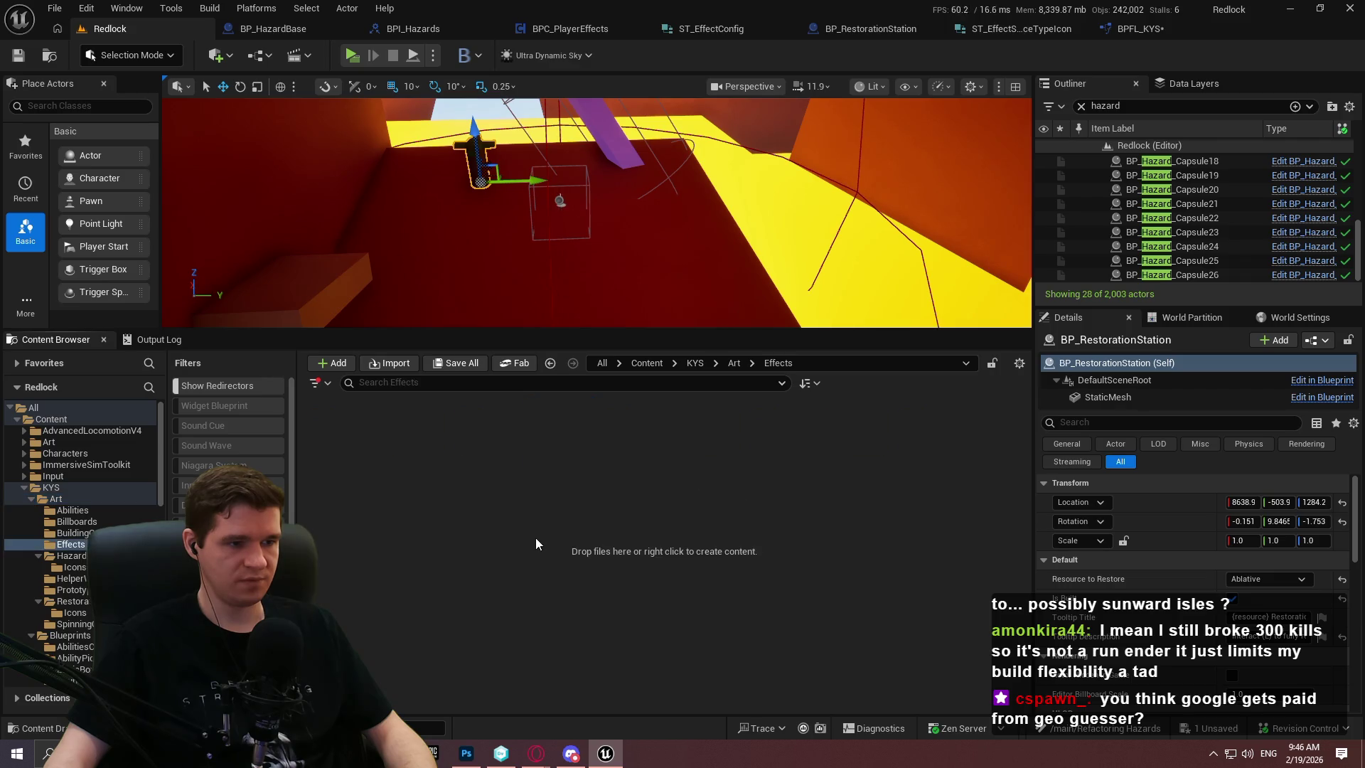
right_click(537, 512)
click(584, 242)
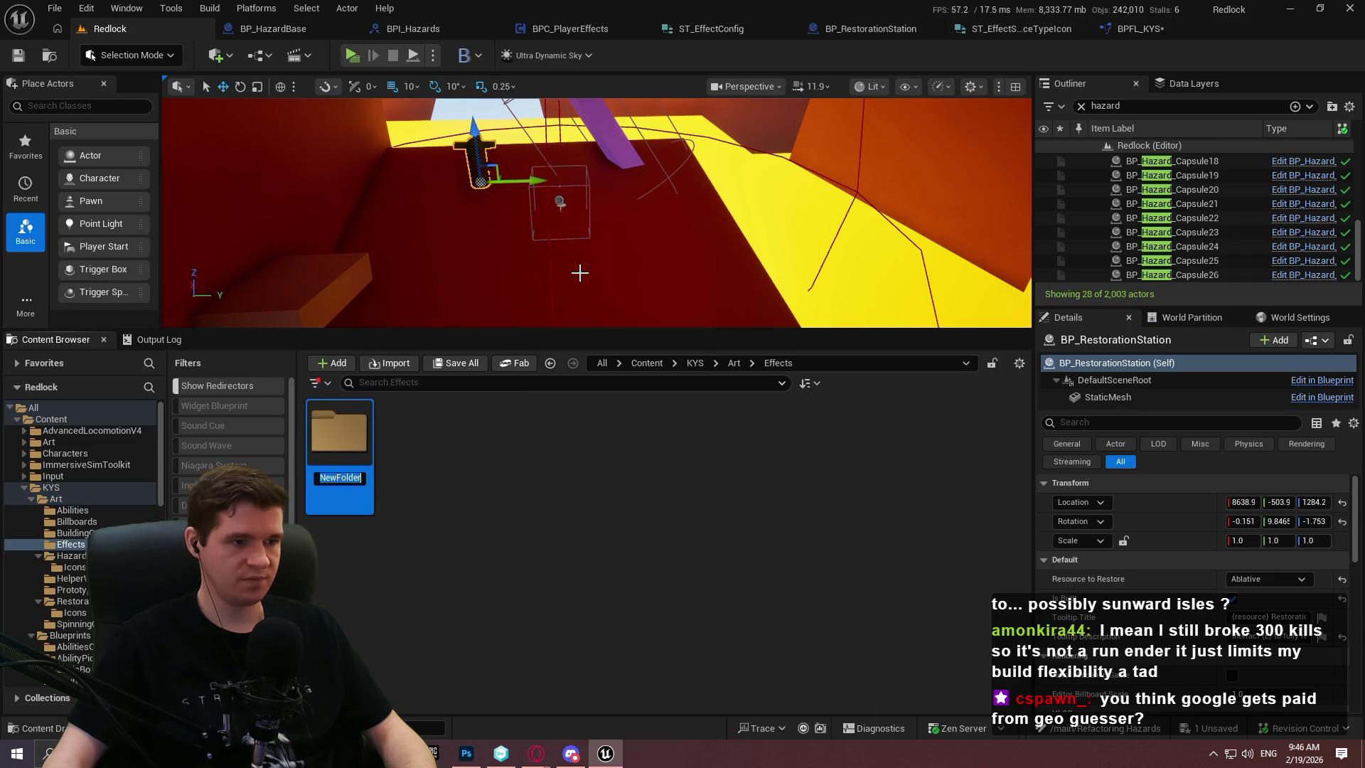
text(Icons)
key(Return)
key(Return)
Import T_Effect_Fallback from the file browser into Effects > Icons and save it
key(super+e)
click(530, 331)
right_click(529, 332)
click(562, 577)
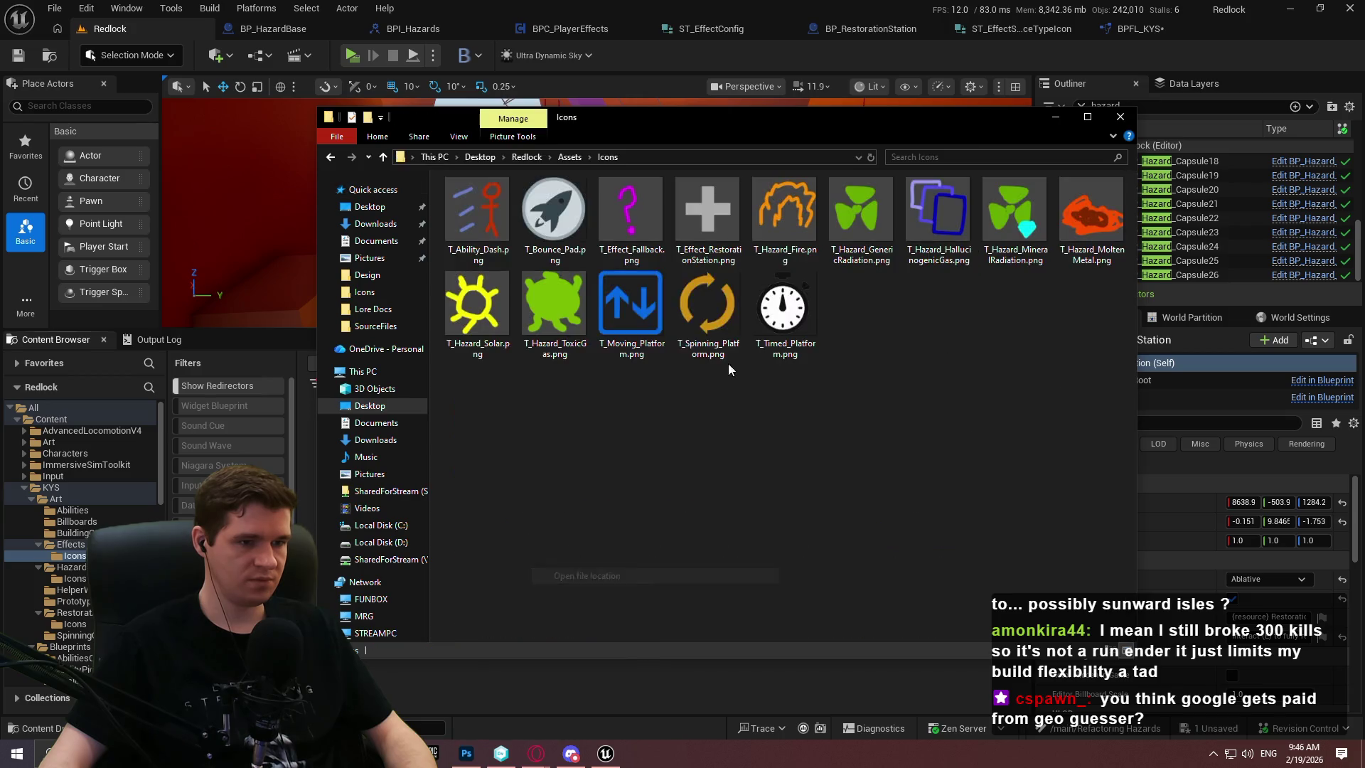
drag(615, 681, 628, 688)
key(ctrl+s)
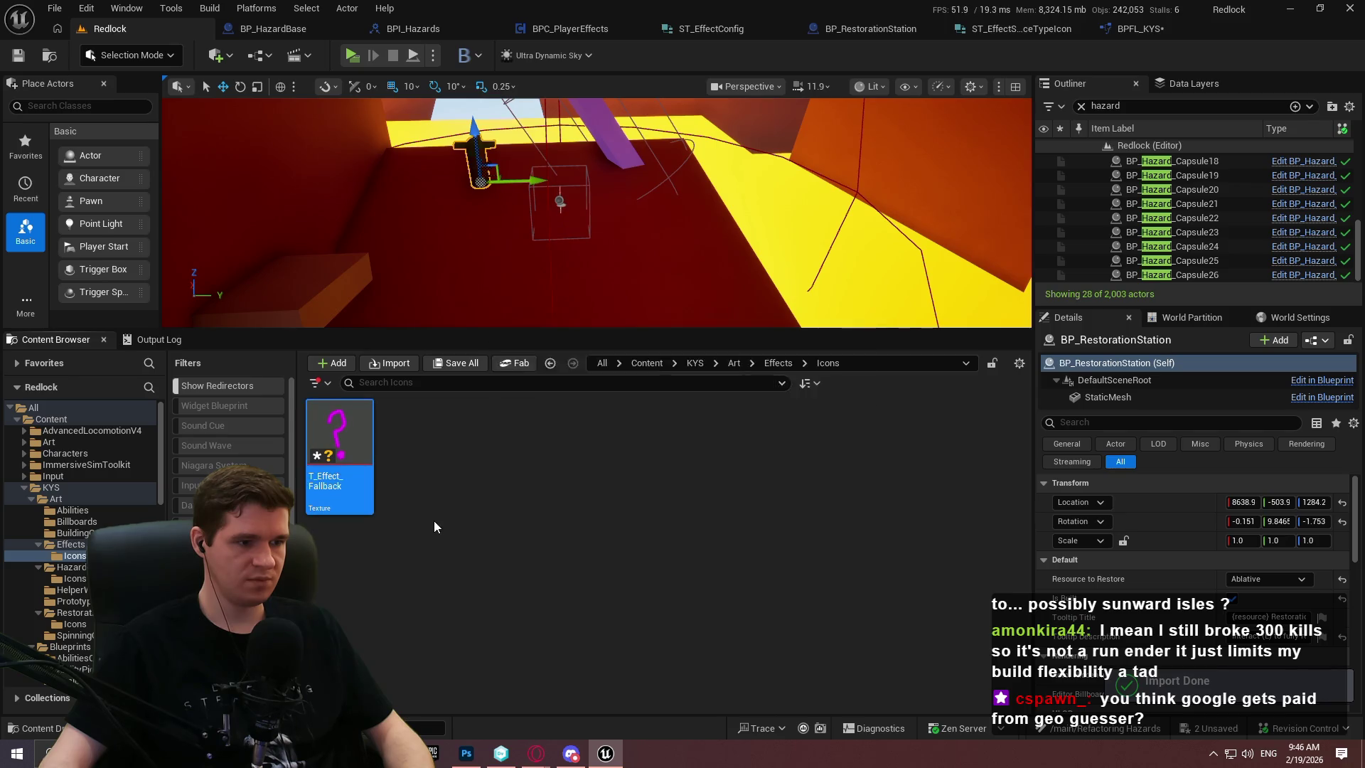
click(1137, 28)
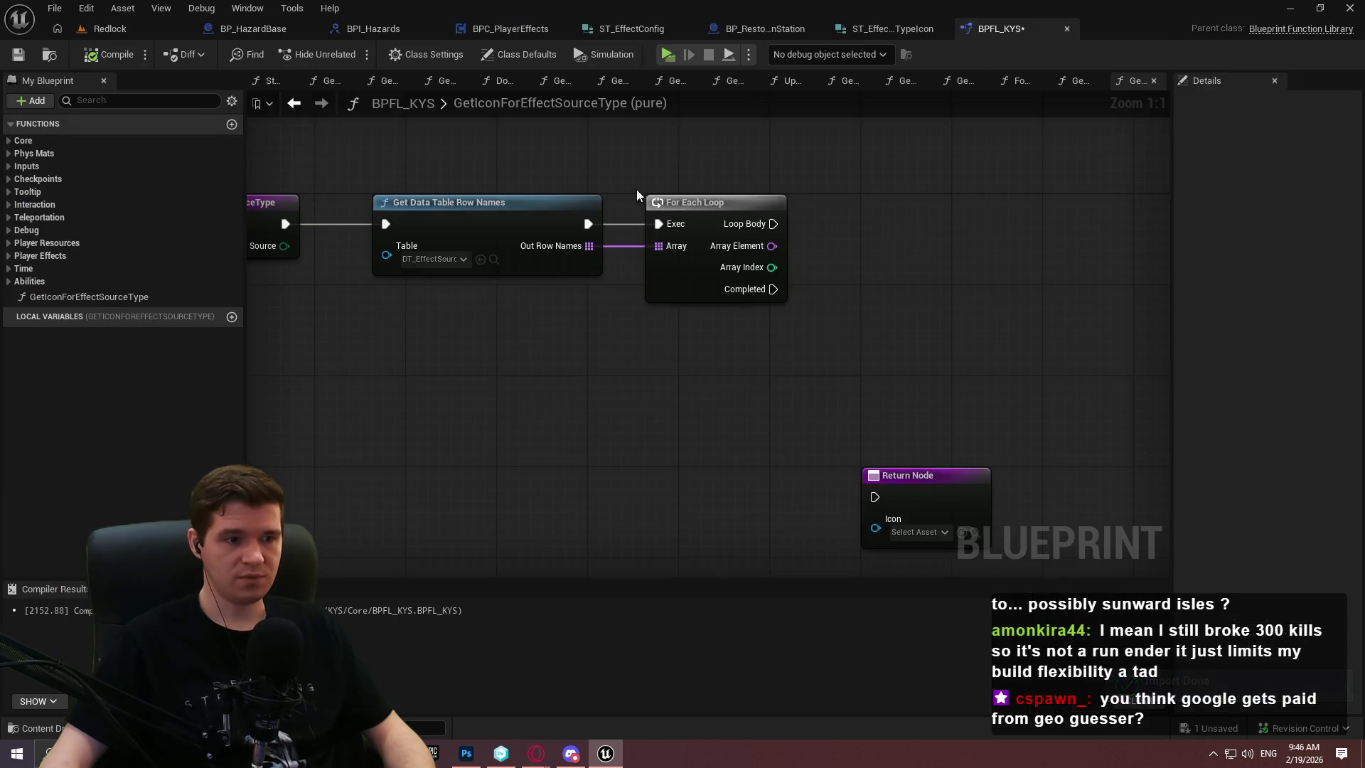
Return T_Effect_Fallback as the Icon when the loop completes, then check out and save BPFL_KYS
click(916, 531)
text(fallb)
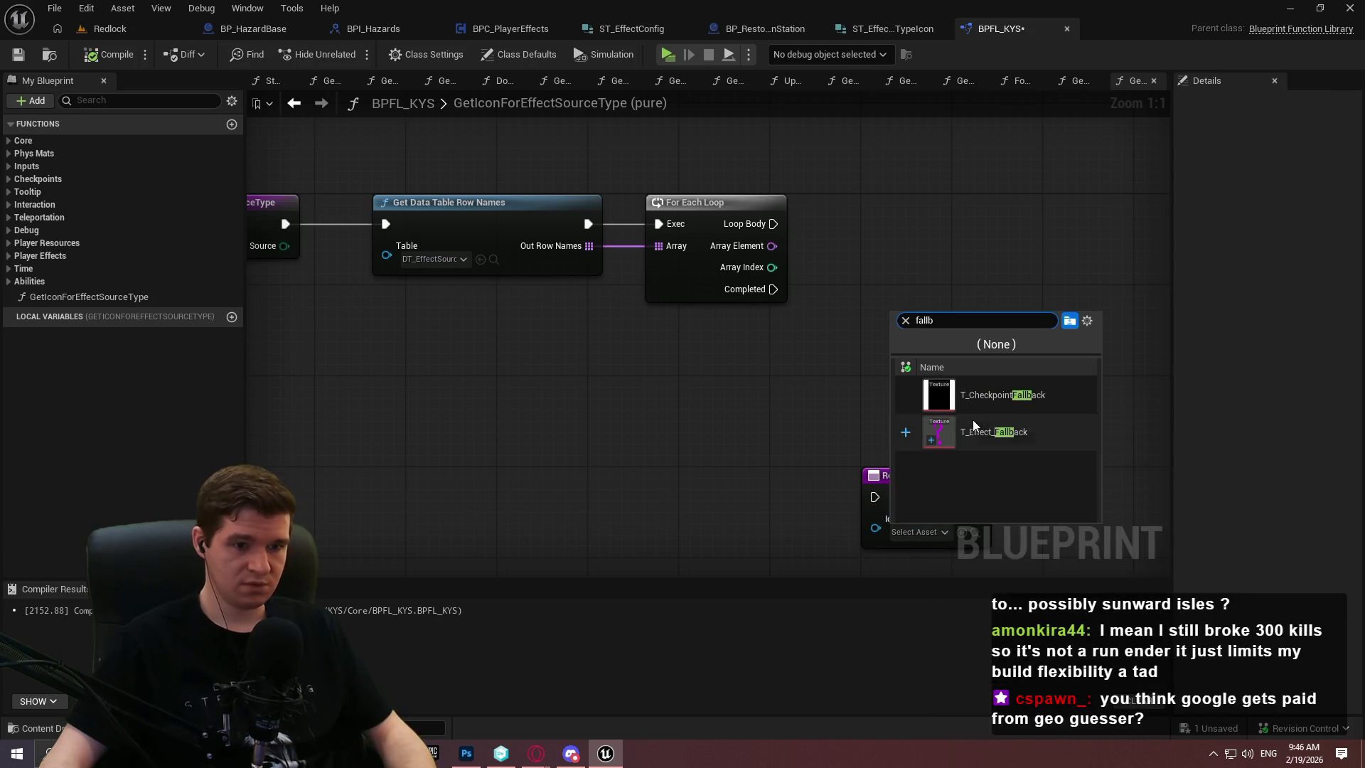
click(924, 431)
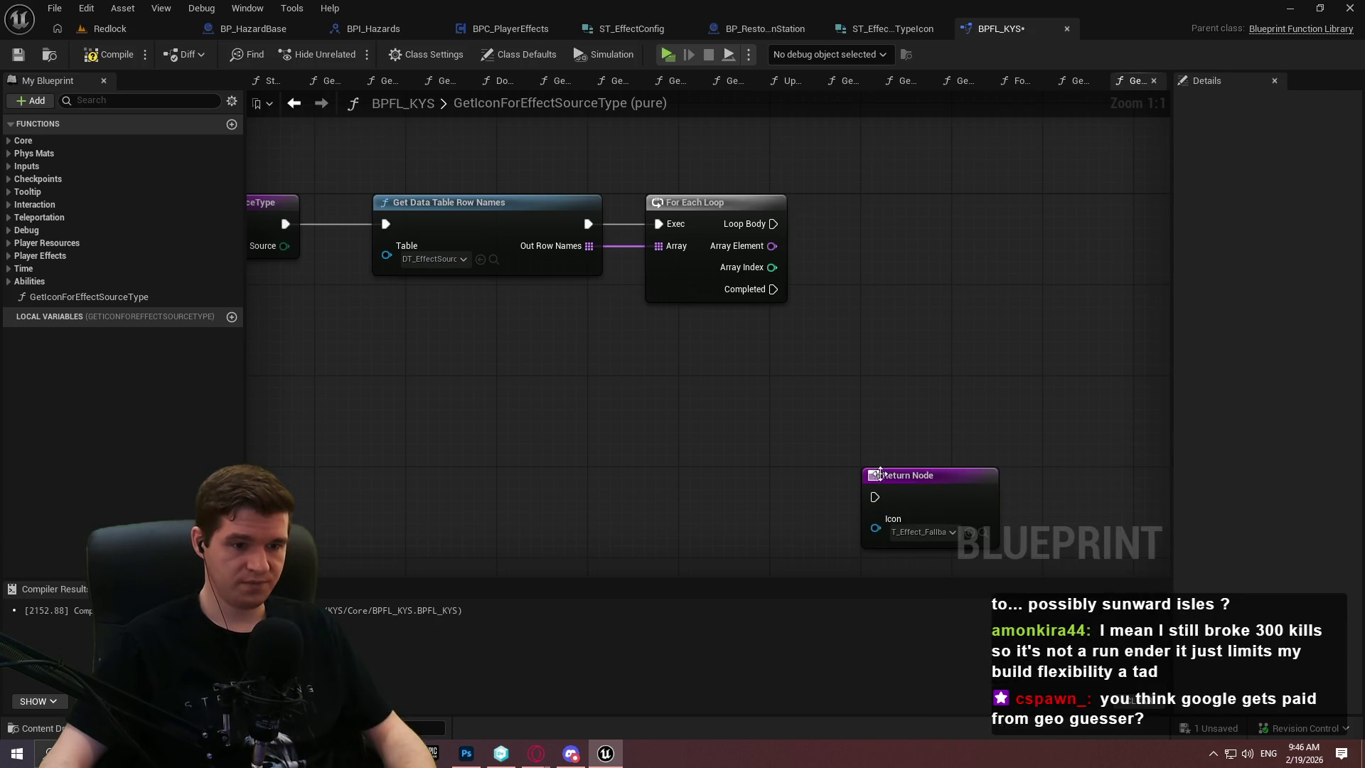
drag(876, 497, 774, 289)
drag(917, 475, 965, 501)
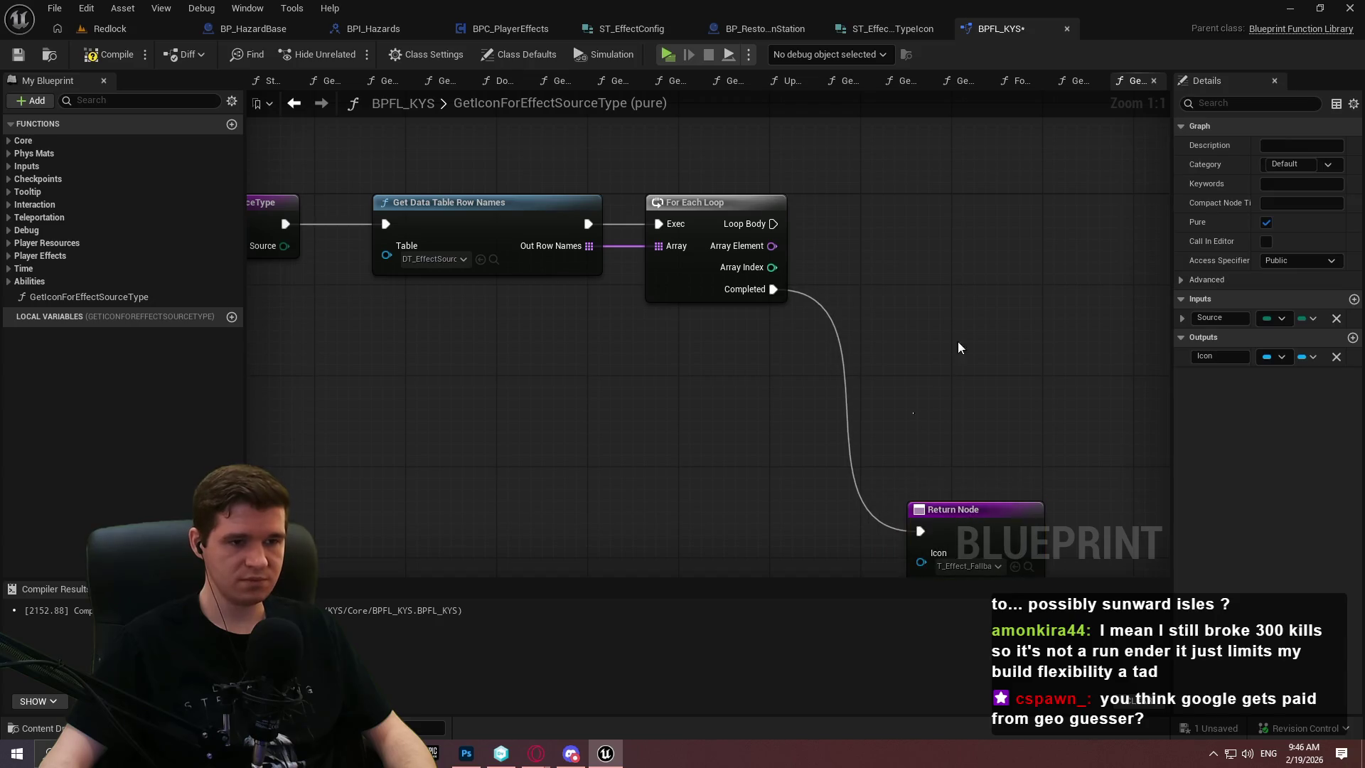
click(29, 57)
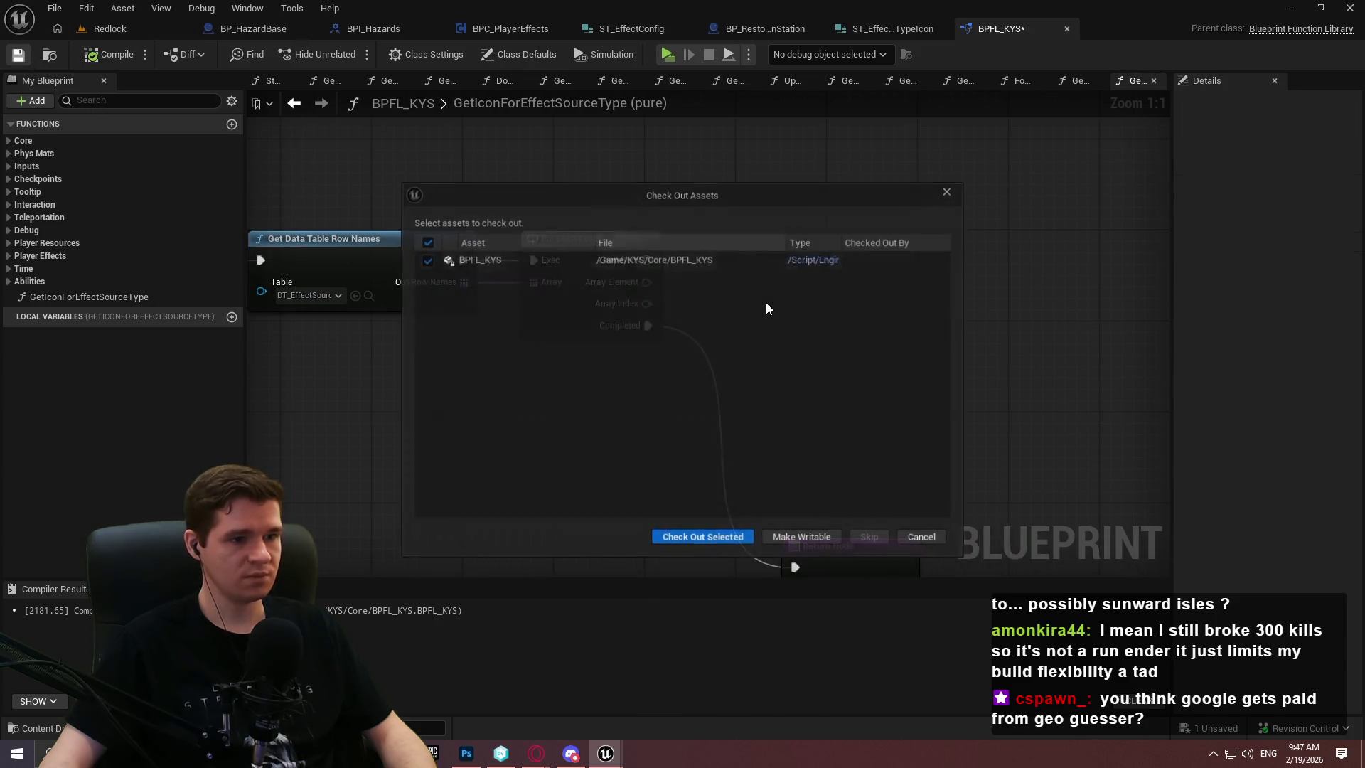
click(714, 534)
Look up each row name in DT_EffectSourceTypeIcon and break the found row apart
drag(647, 282, 691, 274)
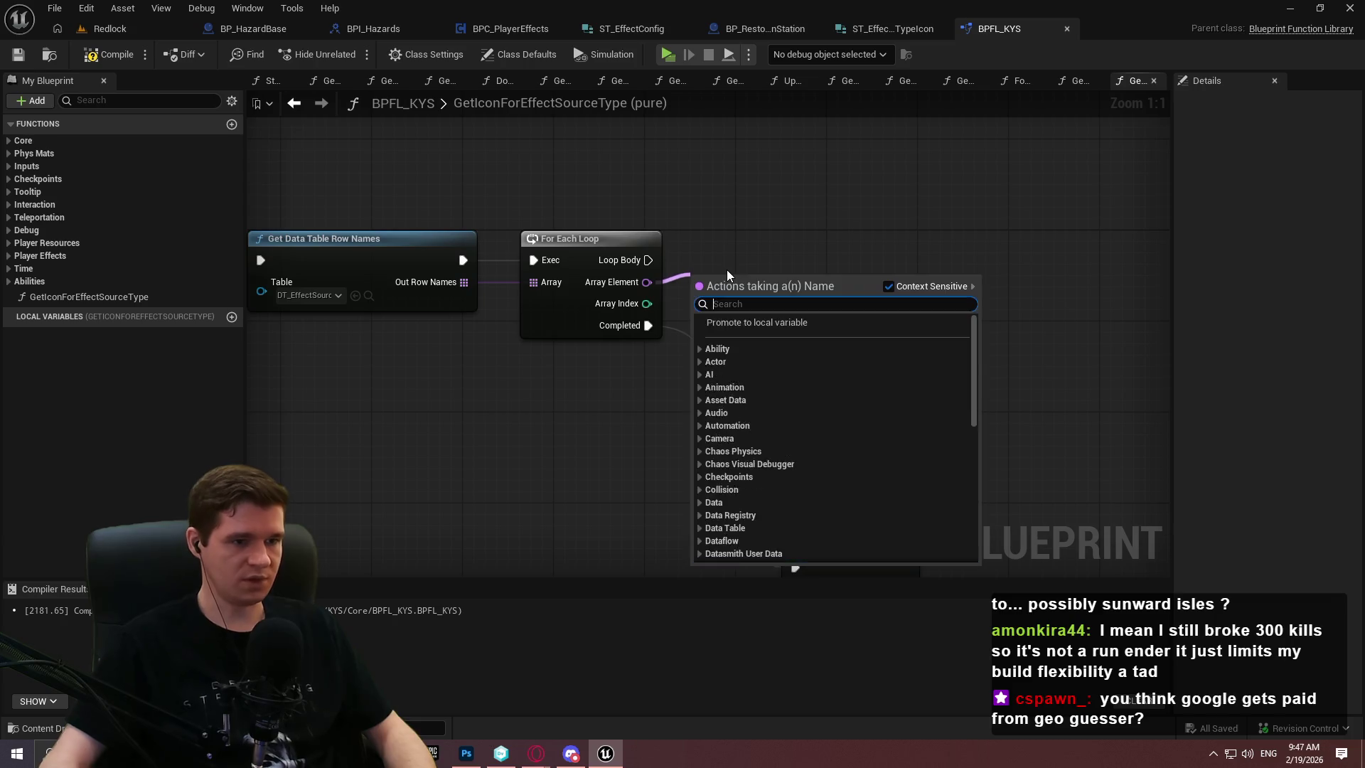
text(get data table row)
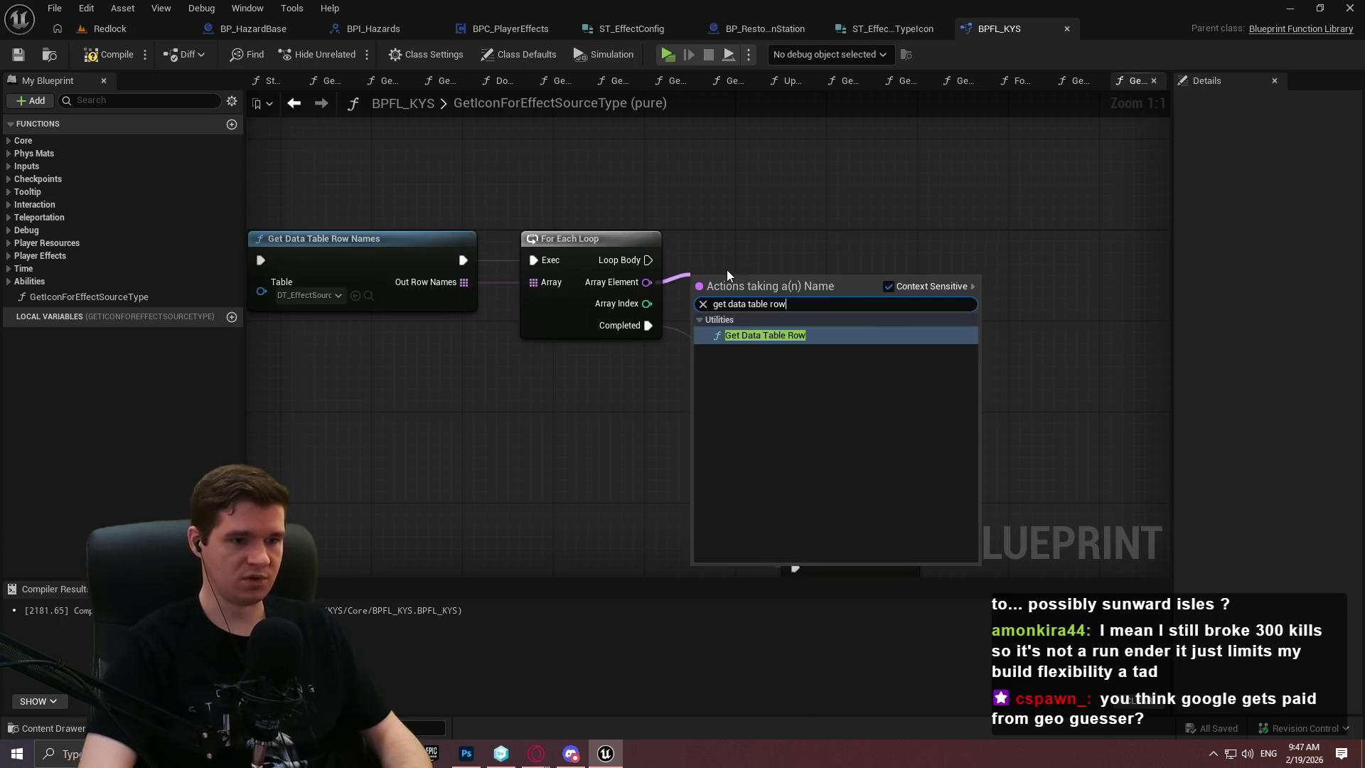
key(Return)
click(747, 329)
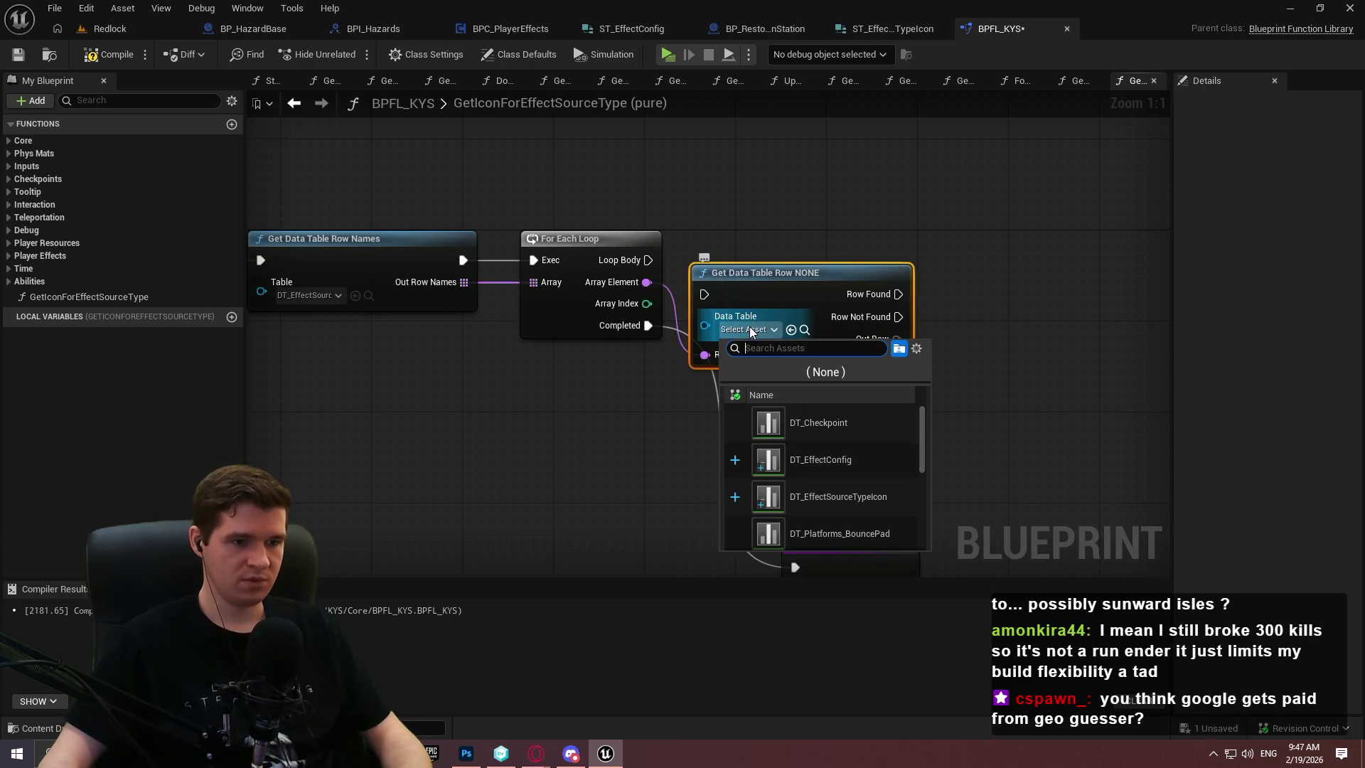
click(838, 497)
drag(674, 281, 704, 294)
mouse_move(806, 272)
mouse_down()
mouse_move(864, 263)
mouse_move(878, 237)
mouse_up()
drag(946, 391, 689, 373)
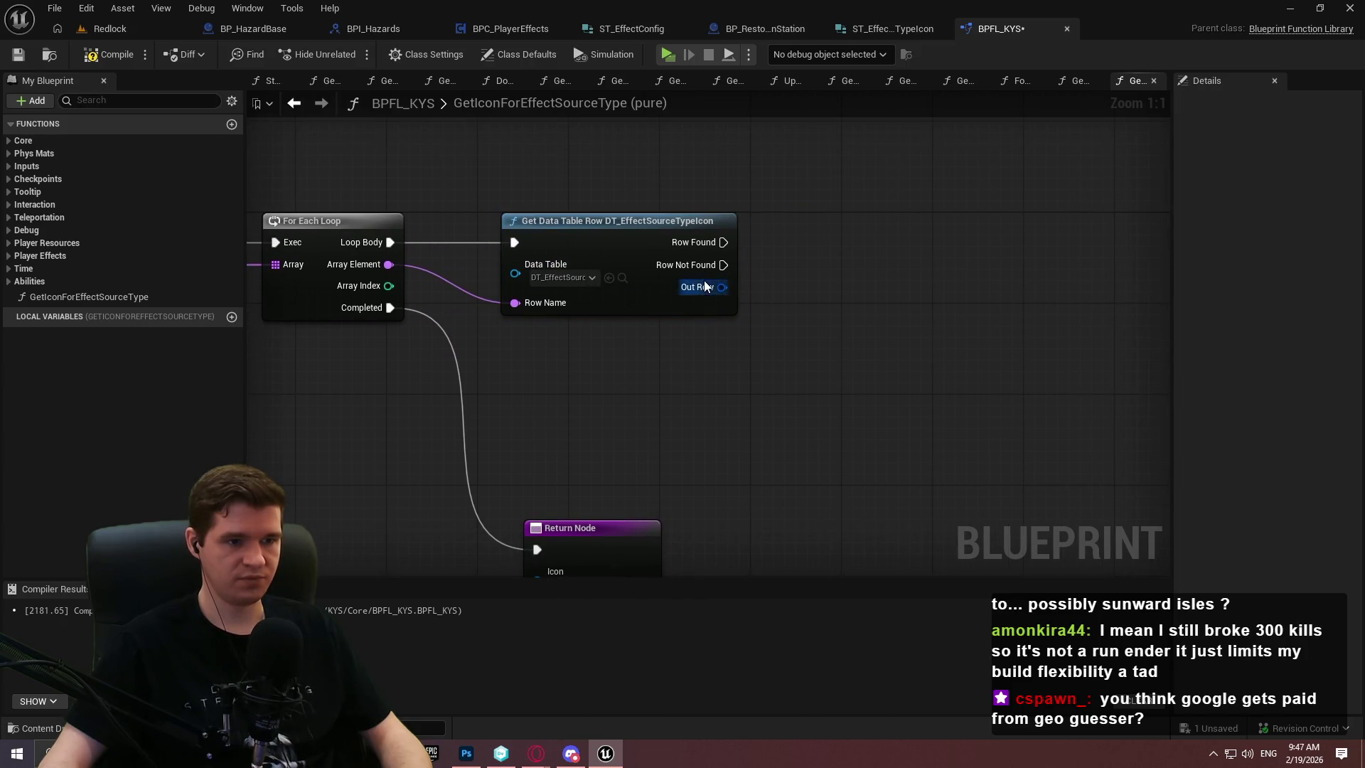
drag(705, 286, 782, 279)
text(break)
key(Return)
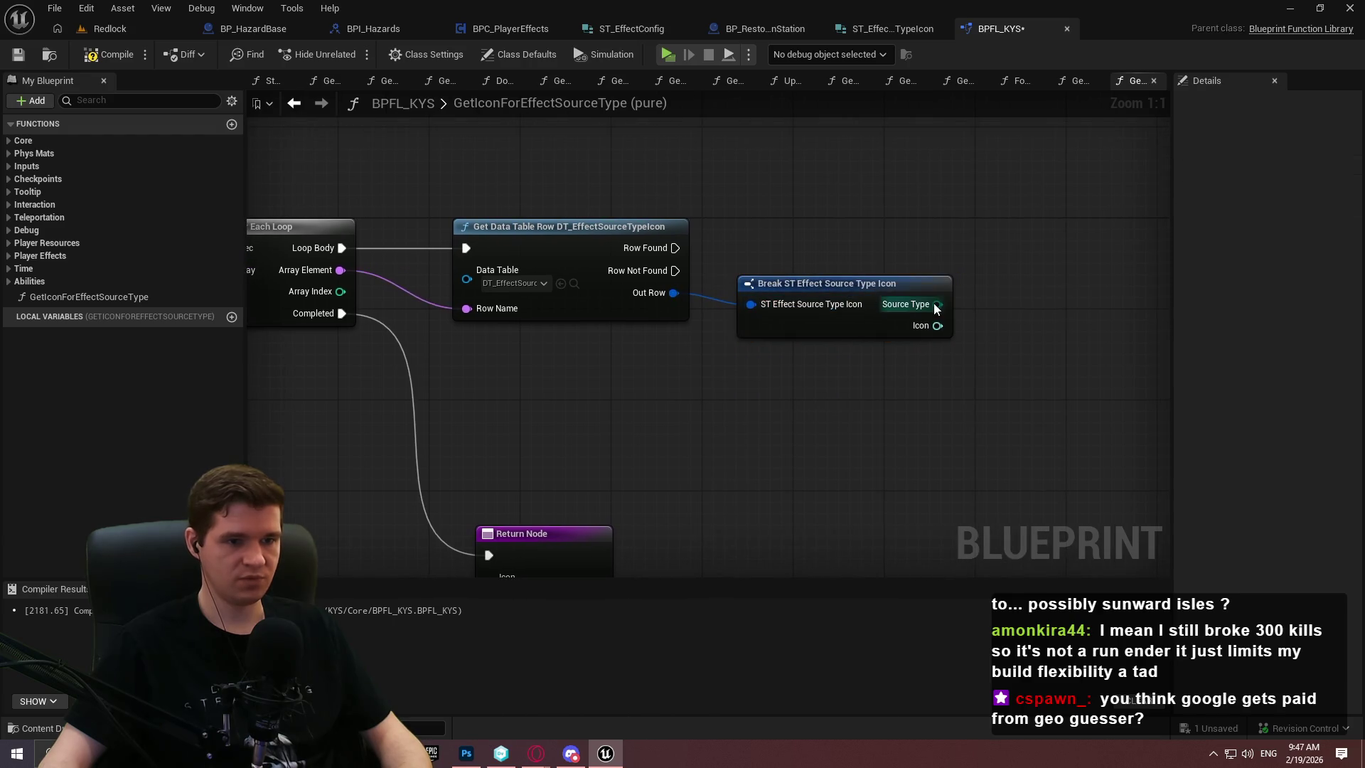
Compare each row's Source Type with the function's Source input using an == node
drag(935, 308, 1084, 288)
text(=-)
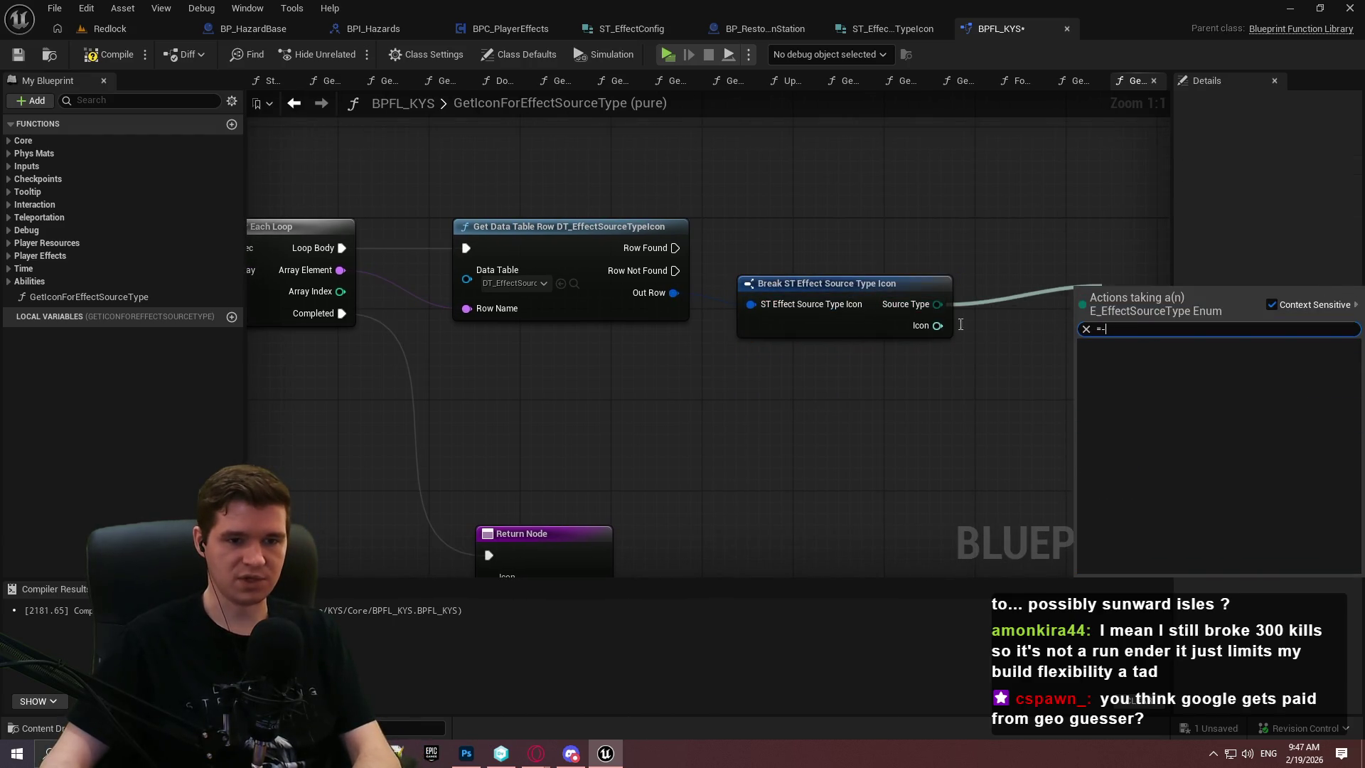
key(Return)
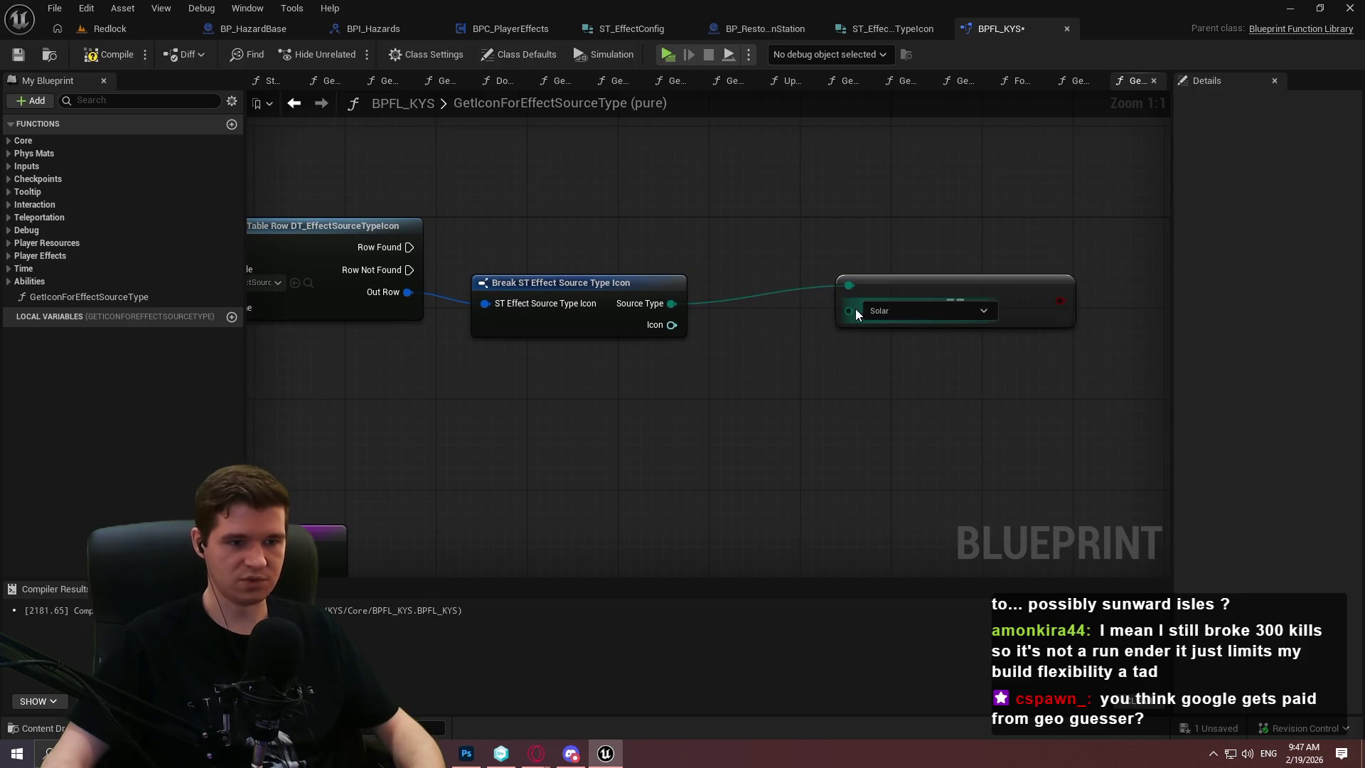
drag(858, 309, 814, 356)
text(source)
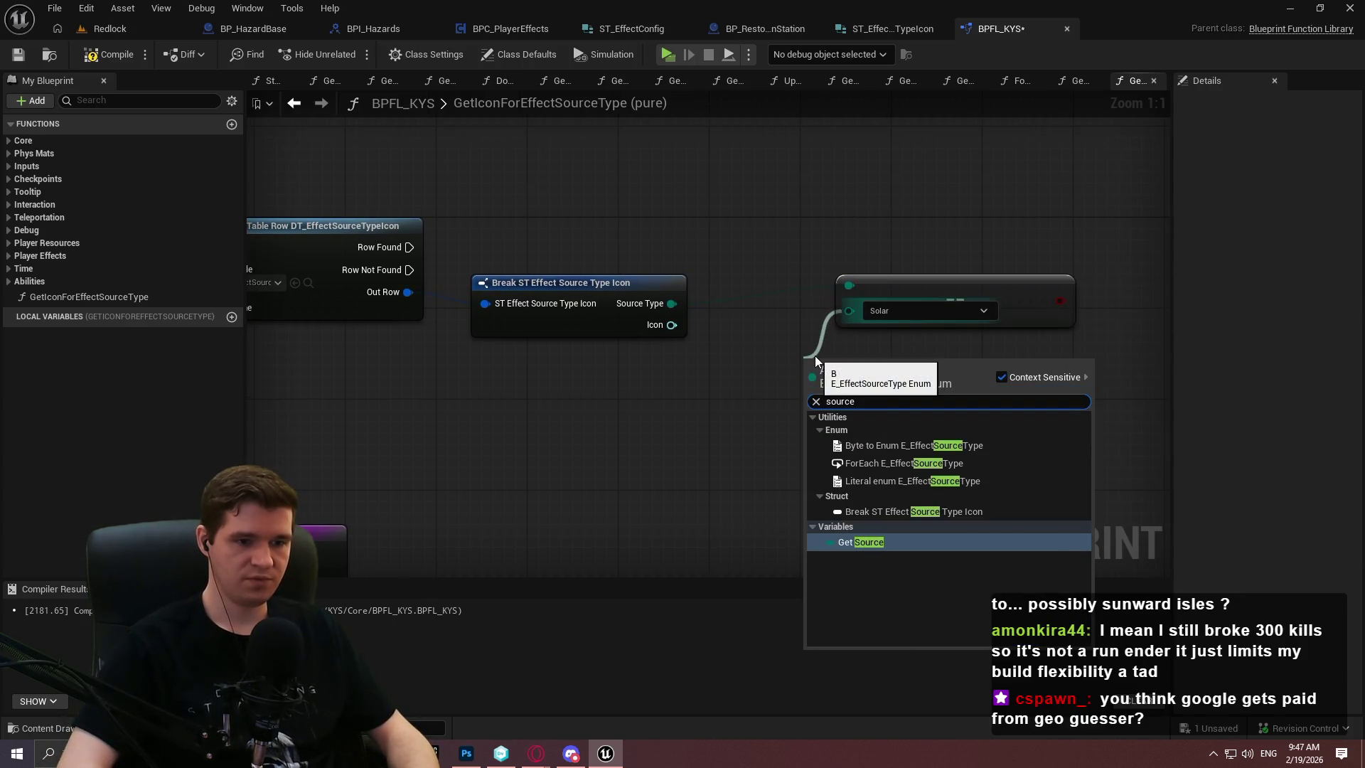
key(Return)
mouse_move(817, 364)
mouse_down()
mouse_move(647, 408)
mouse_move(748, 300)
mouse_up()
drag(874, 286, 860, 297)
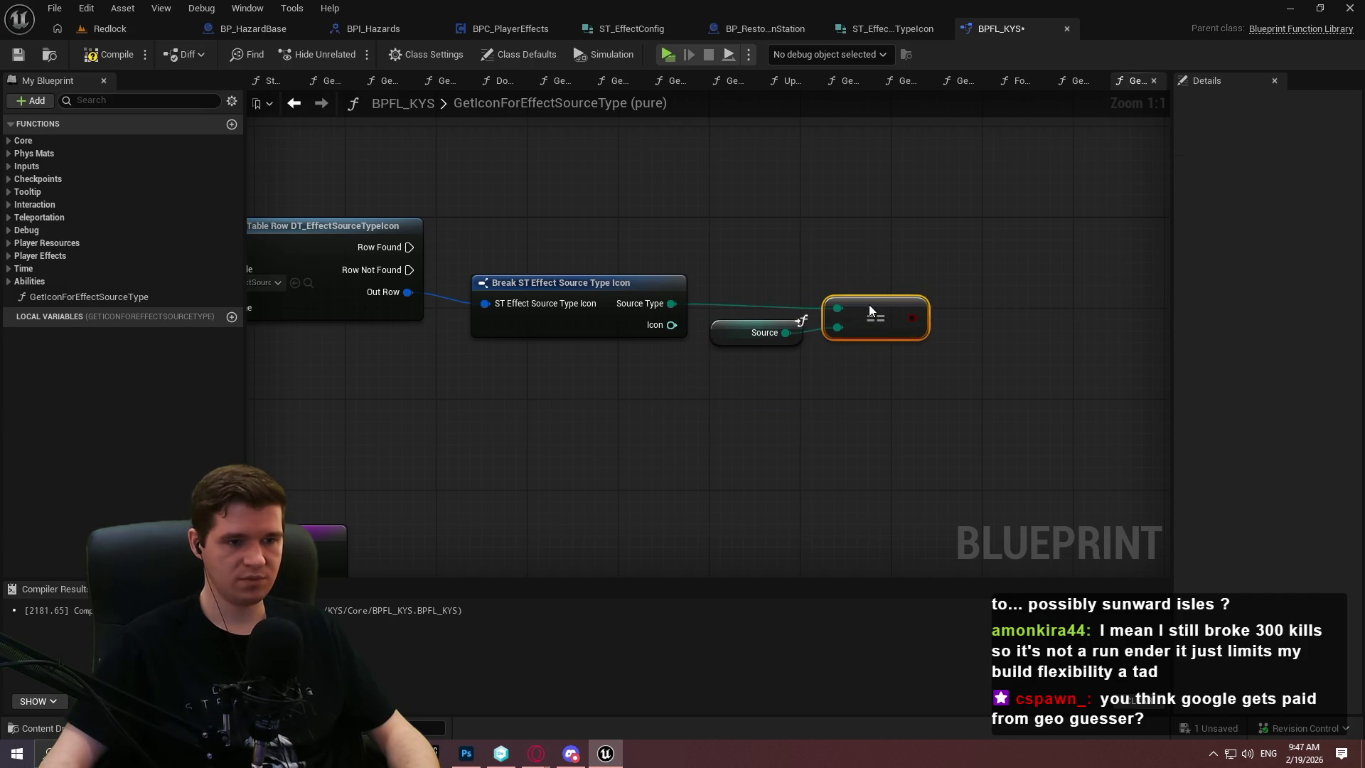
mouse_move(877, 361)
mouse_down()
mouse_move(846, 317)
mouse_move(761, 378)
mouse_move(787, 359)
mouse_move(763, 347)
mouse_move(801, 357)
mouse_up()
click(901, 252)
Add a Branch driven by that comparison, running when the row is found
click(902, 252)
drag(409, 247, 855, 254)
drag(877, 246, 894, 240)
click(789, 381)
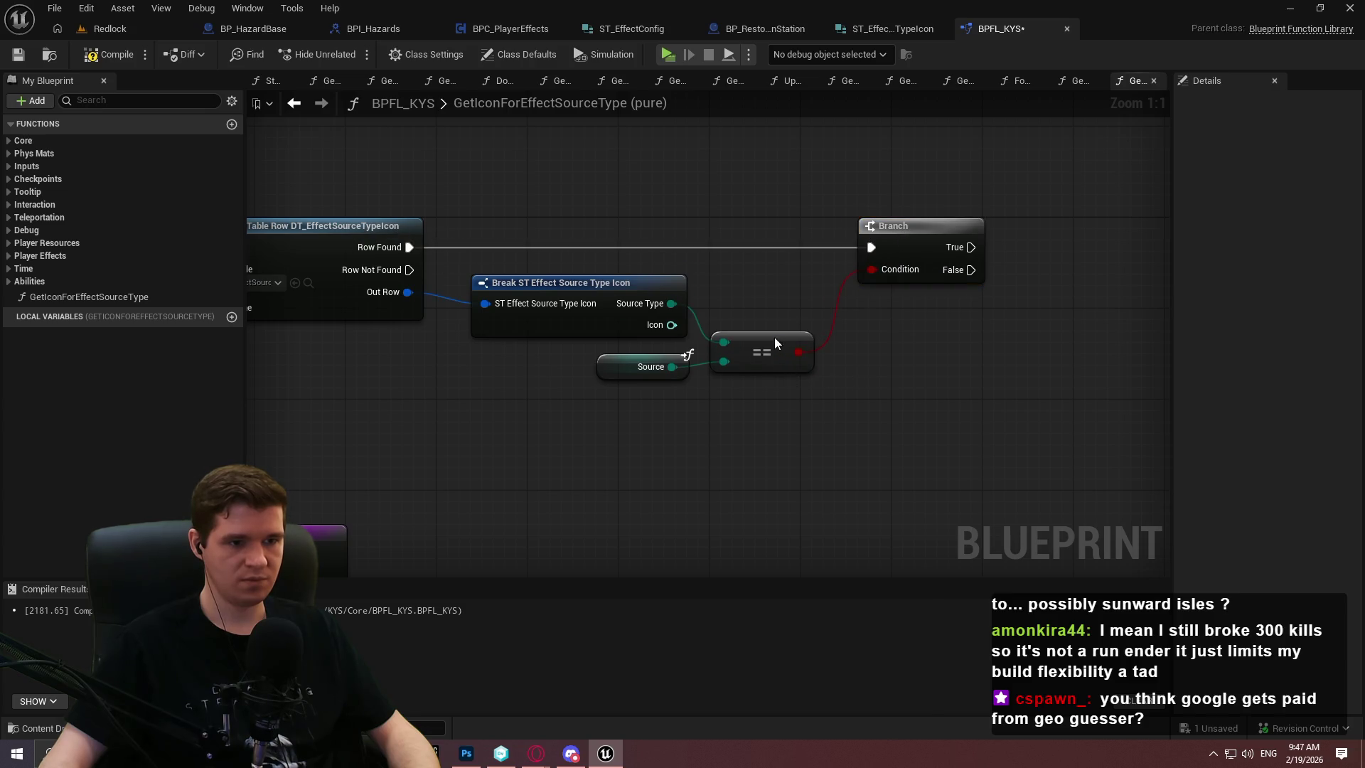
drag(671, 325, 801, 384)
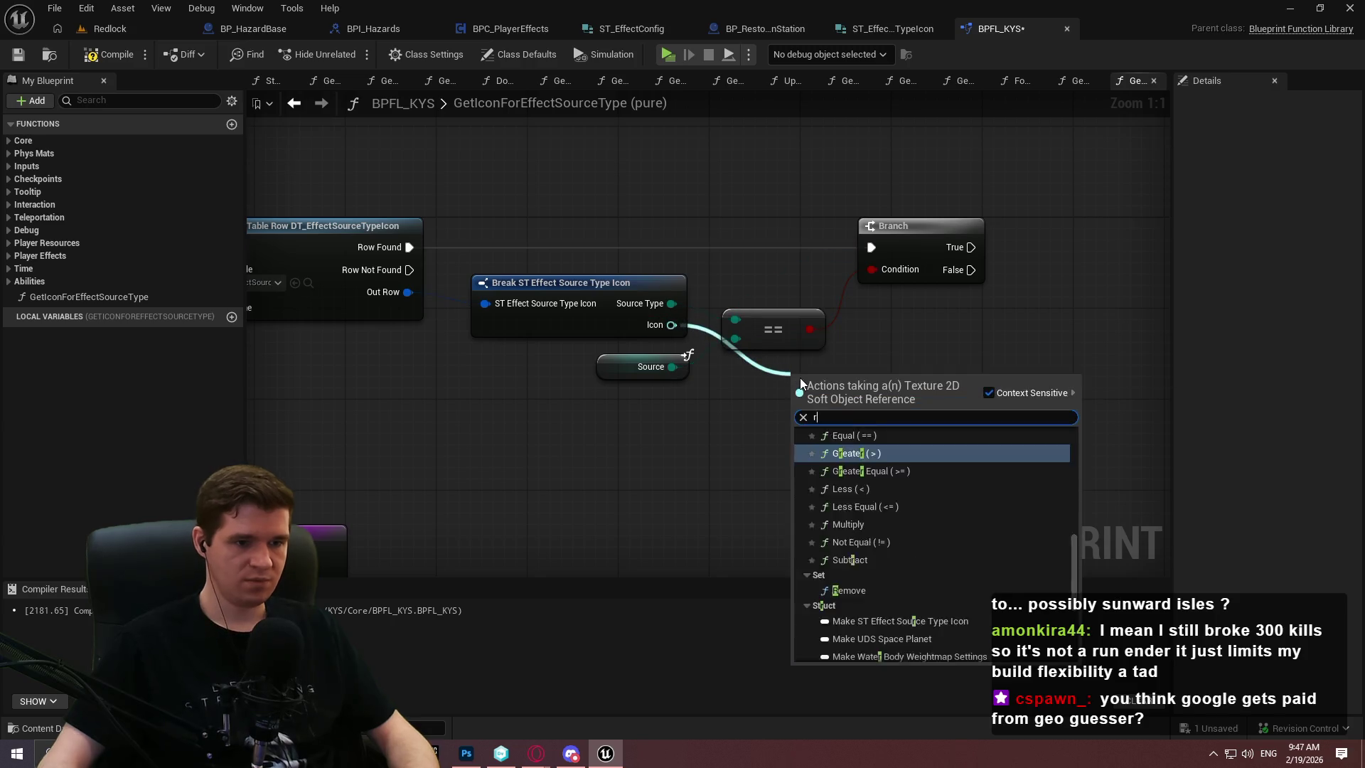
From the Break node's Icon pin, add Resolve Soft Reference and then Load Asset Blocking
text(resol)
key(Return)
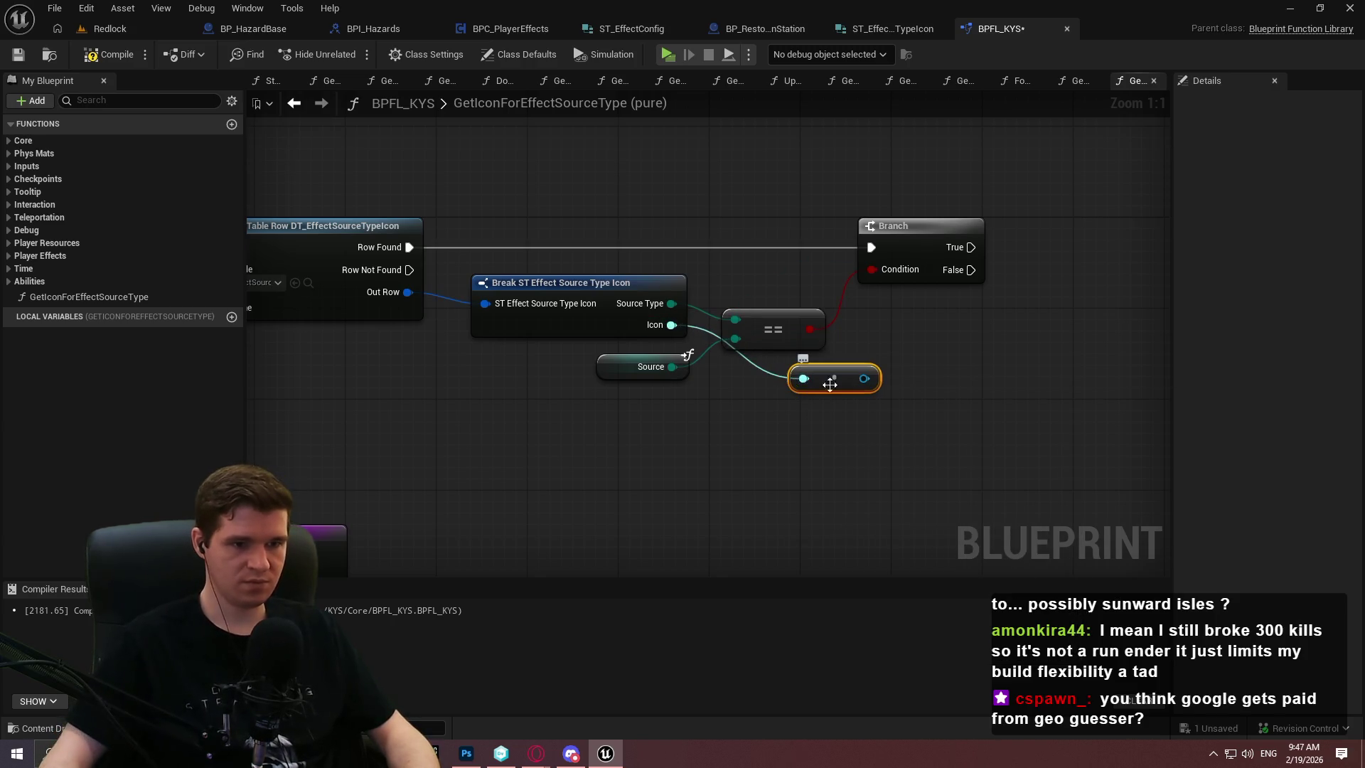
mouse_move(804, 384)
mouse_down()
mouse_move(799, 294)
mouse_move(808, 390)
mouse_up()
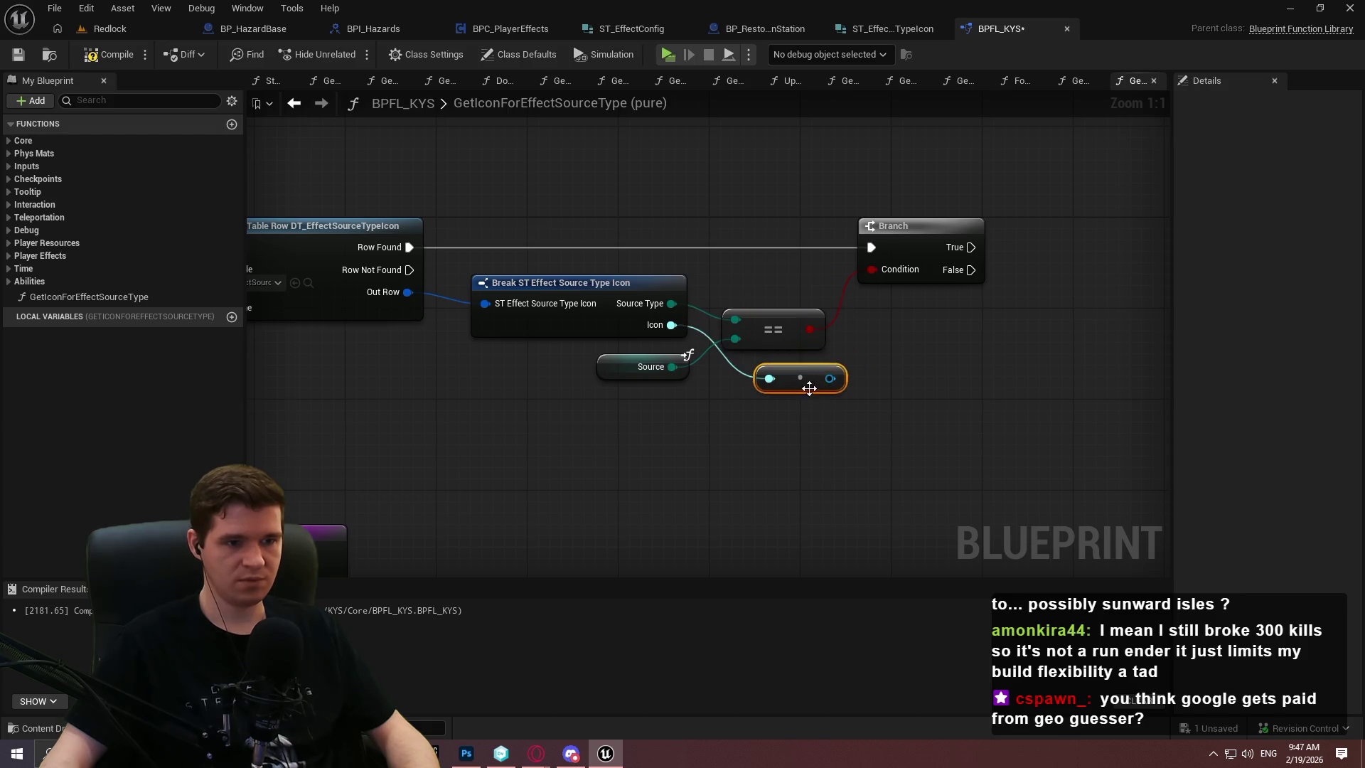
click(825, 399)
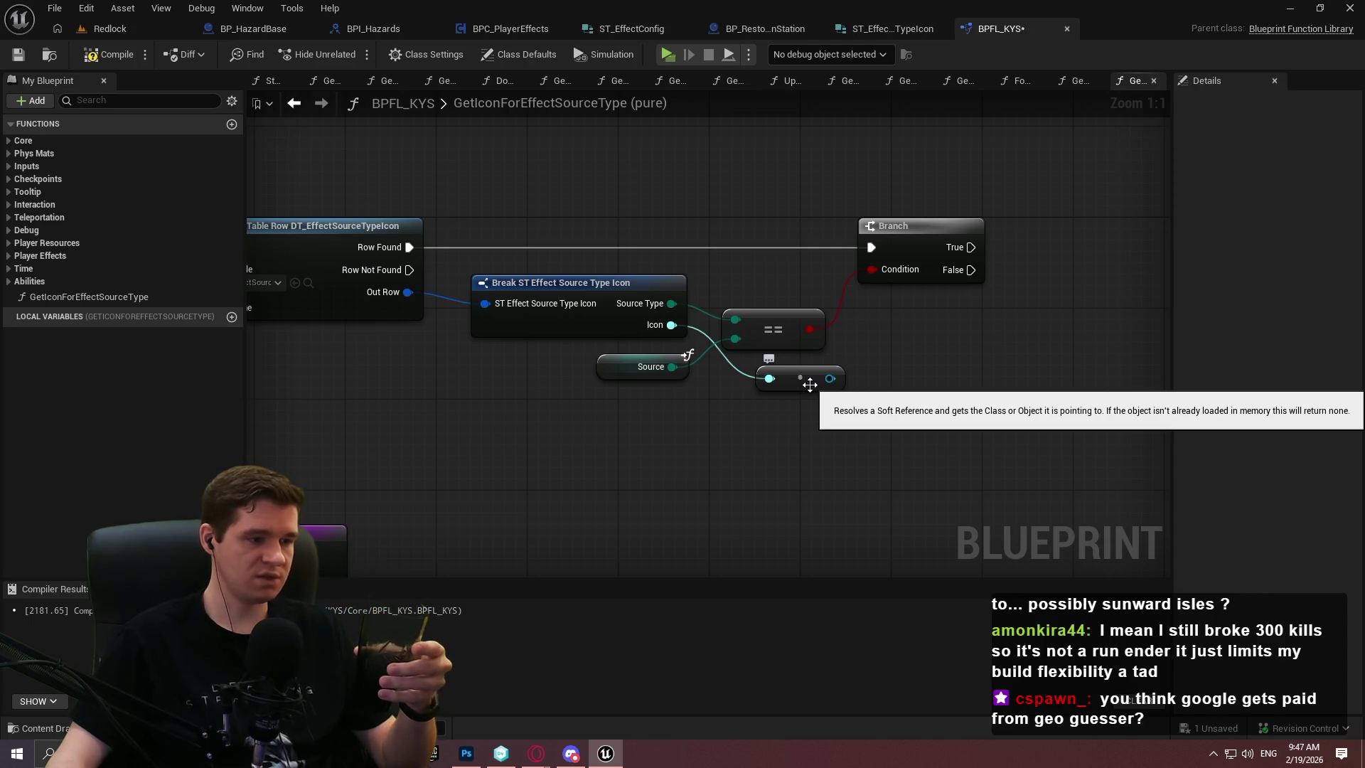
drag(671, 325, 757, 467)
text(load asset)
key(Return)
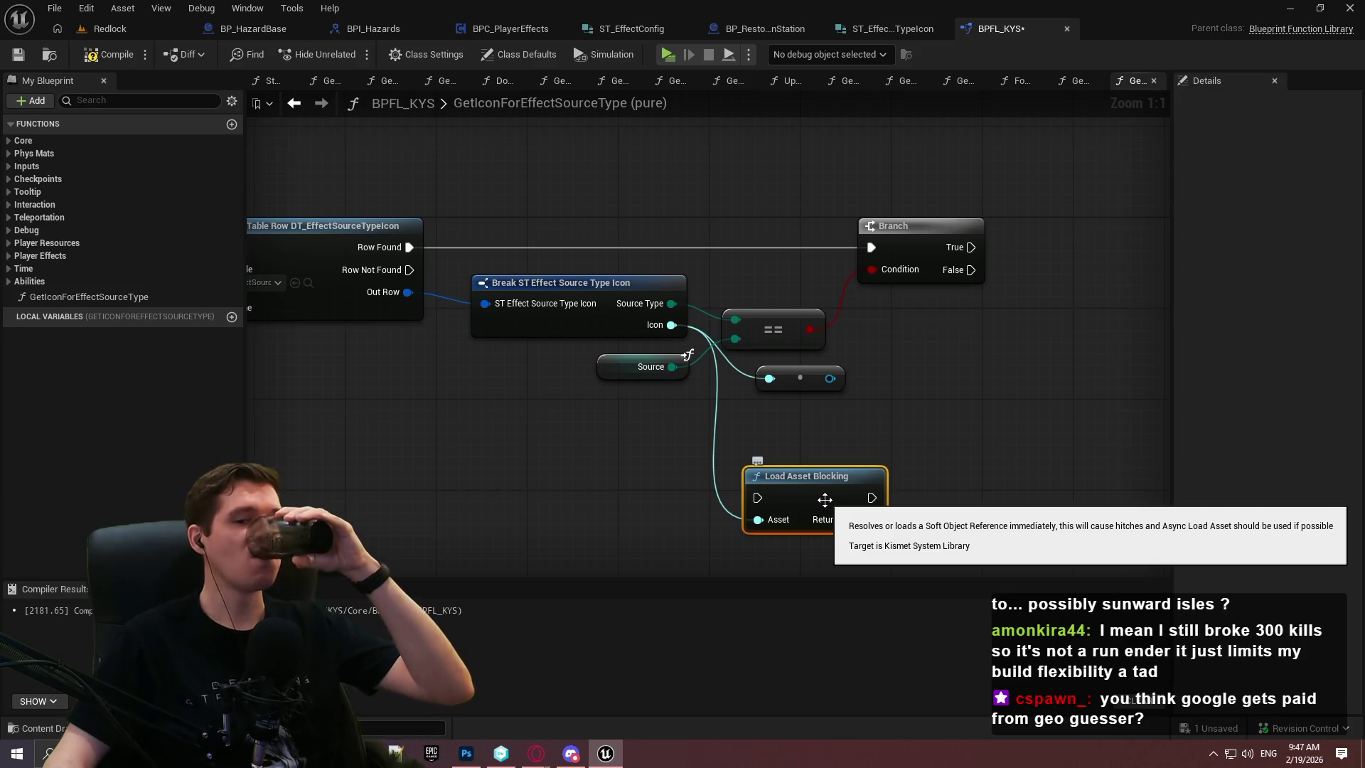
Run Load Asset Blocking on the Branch's True output and delete the unused Resolve Soft Reference
click(914, 463)
mouse_move(835, 499)
mouse_down()
mouse_move(1028, 320)
mouse_move(1027, 377)
mouse_up()
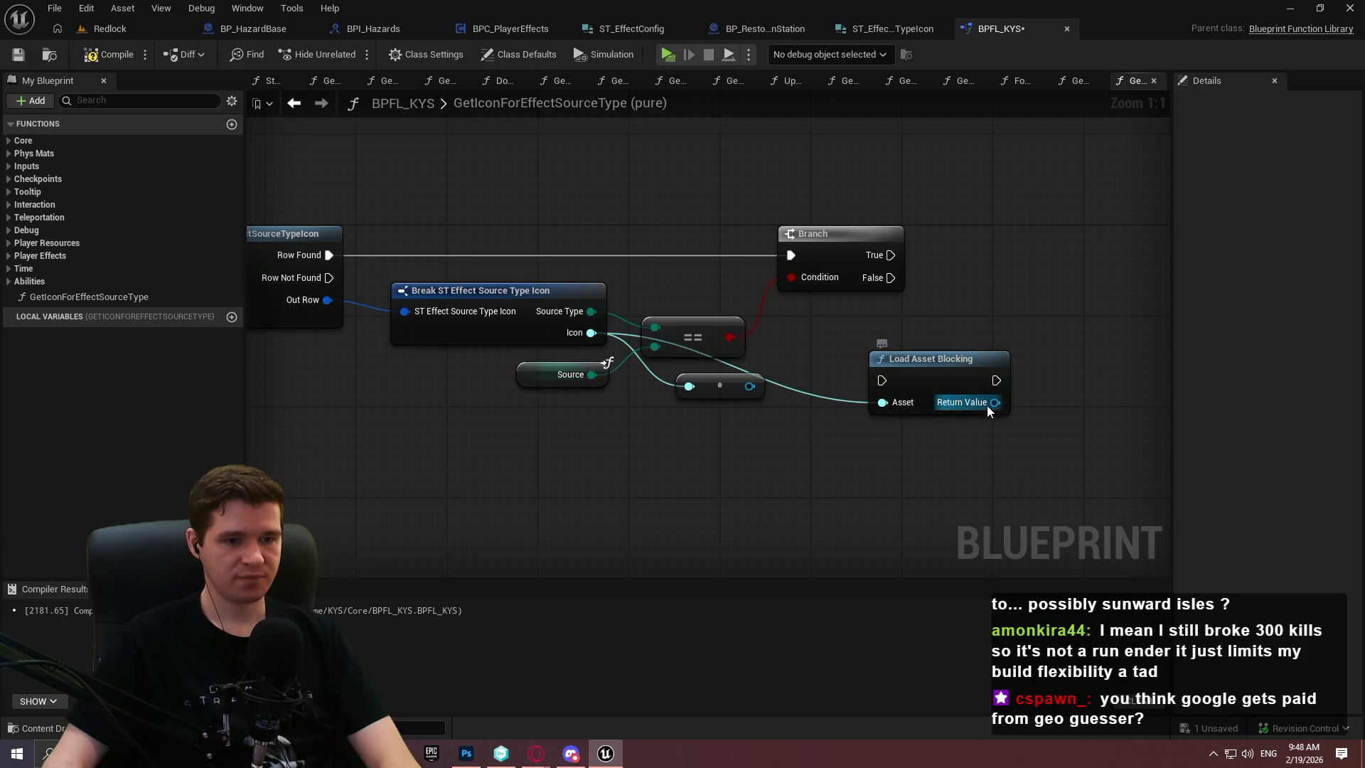
click(106, 55)
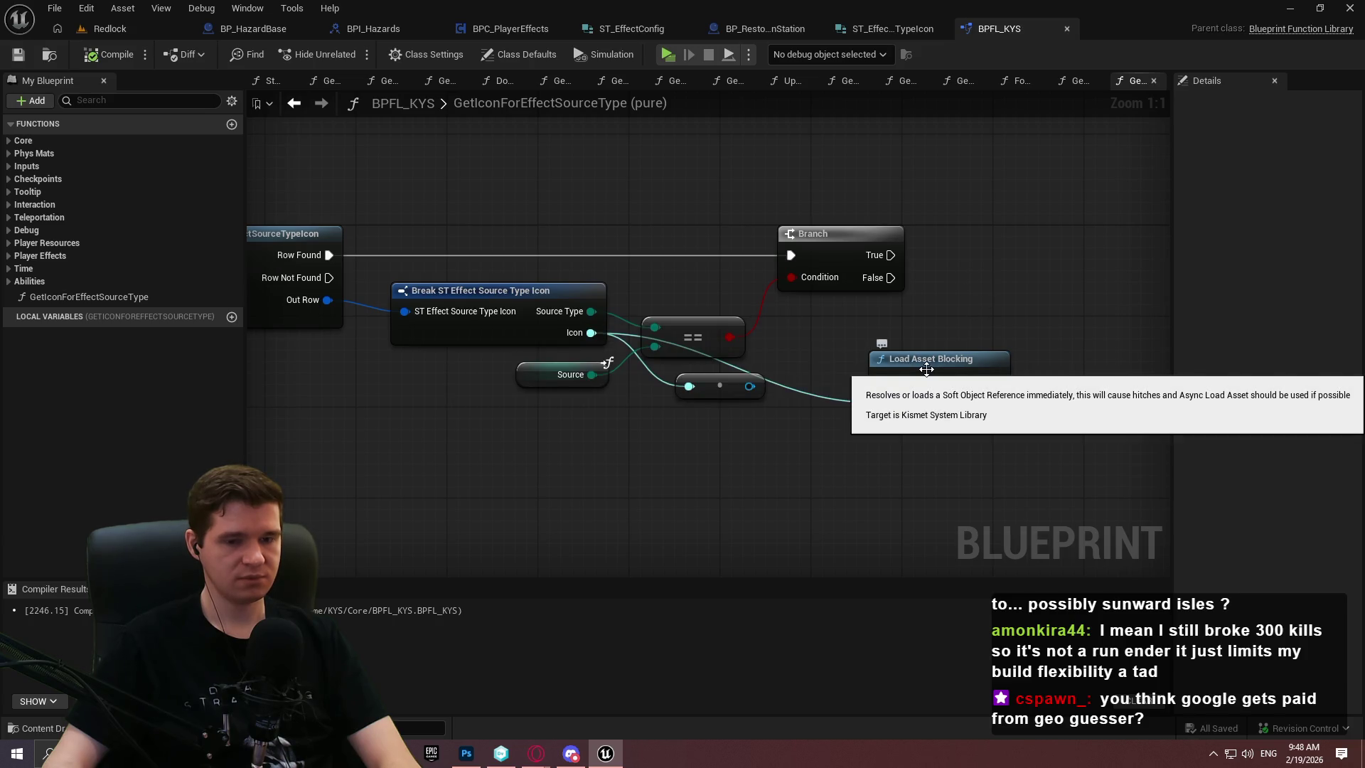
mouse_move(881, 381)
mouse_down()
mouse_move(895, 248)
mouse_move(888, 258)
mouse_up()
click(725, 387)
key(Delete)
mouse_move(937, 364)
mouse_down()
mouse_move(1020, 202)
mouse_move(1028, 240)
mouse_up()
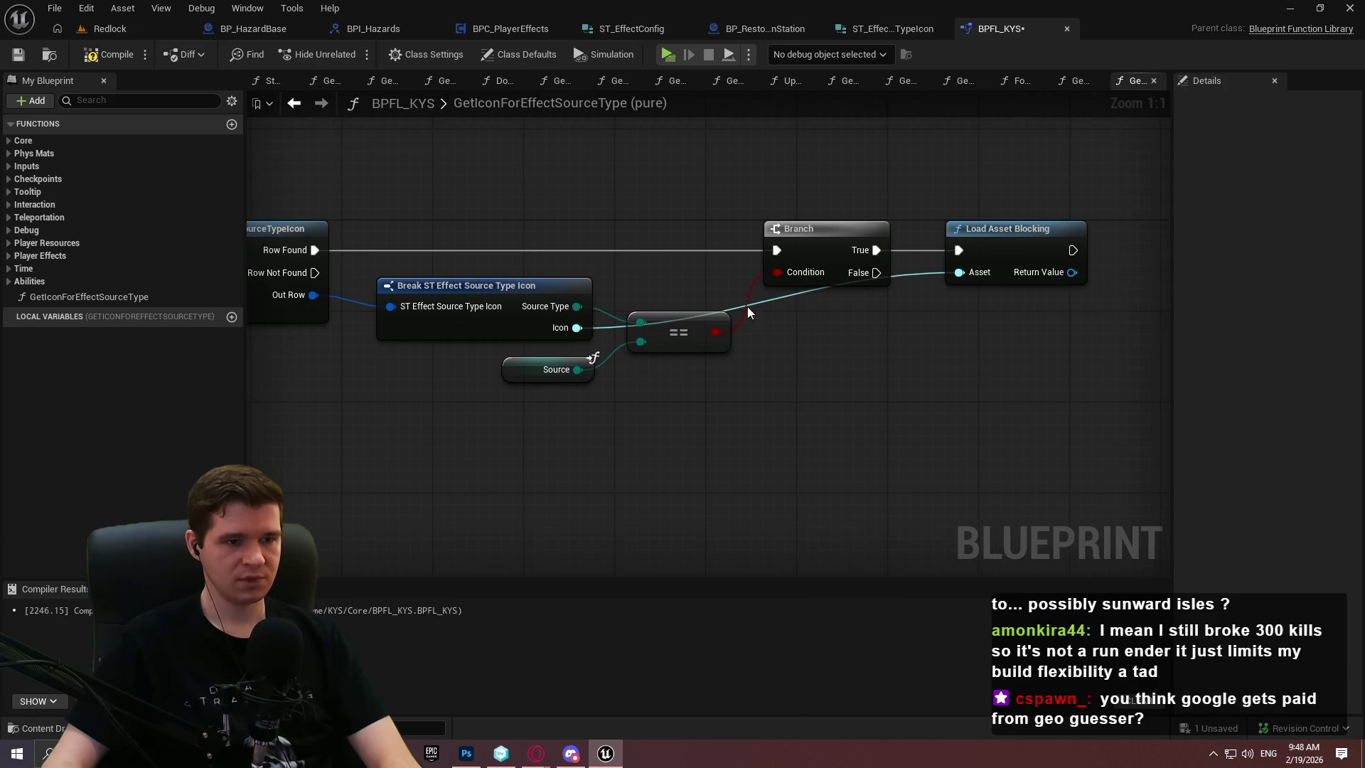
Route the Icon wire through reroute points and realign the Source, Break and == nodes
double_click(768, 304)
mouse_move(768, 304)
mouse_down()
mouse_move(675, 398)
mouse_move(664, 376)
mouse_move(775, 366)
mouse_move(663, 302)
mouse_move(767, 414)
mouse_move(733, 461)
mouse_move(702, 441)
mouse_up()
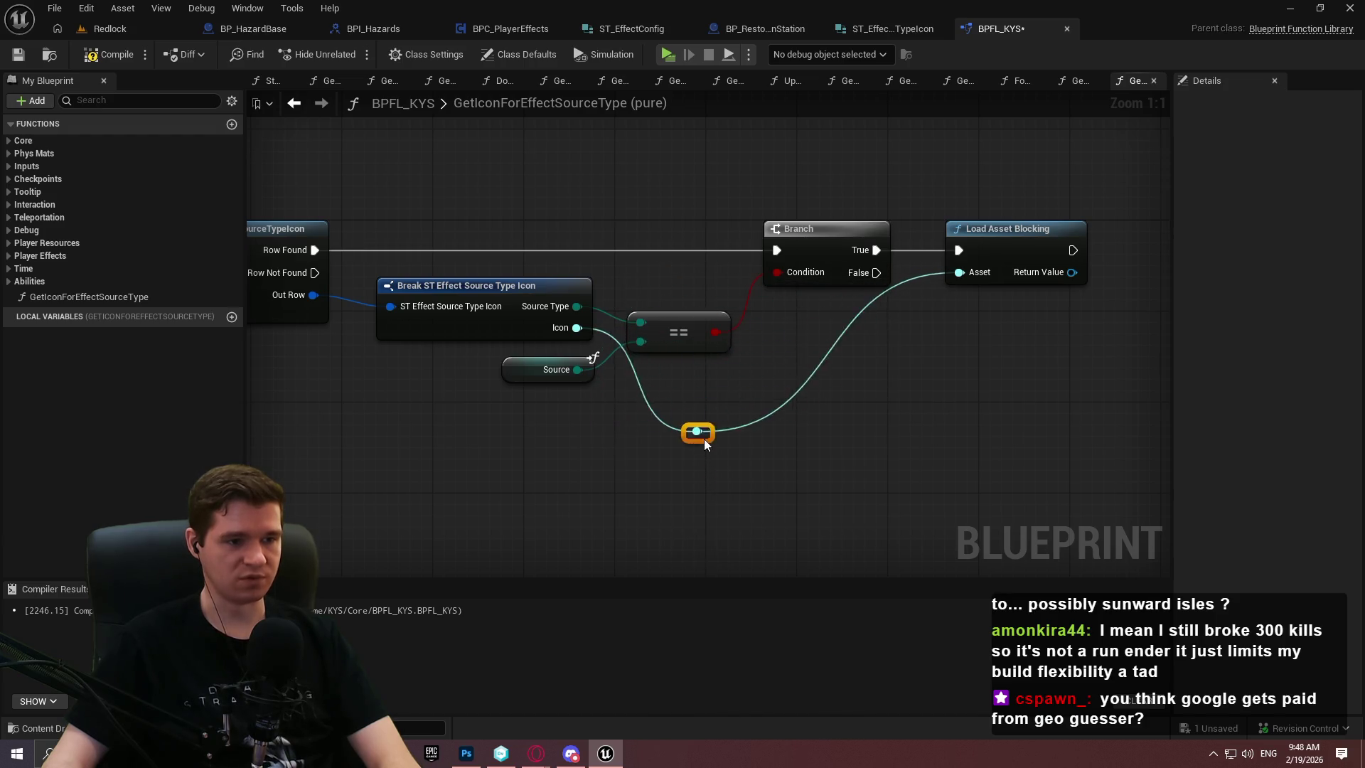
mouse_move(640, 342)
mouse_down()
mouse_move(569, 305)
mouse_move(655, 329)
mouse_move(561, 380)
mouse_move(597, 374)
mouse_move(648, 313)
mouse_move(636, 279)
mouse_move(655, 328)
mouse_move(665, 292)
mouse_up()
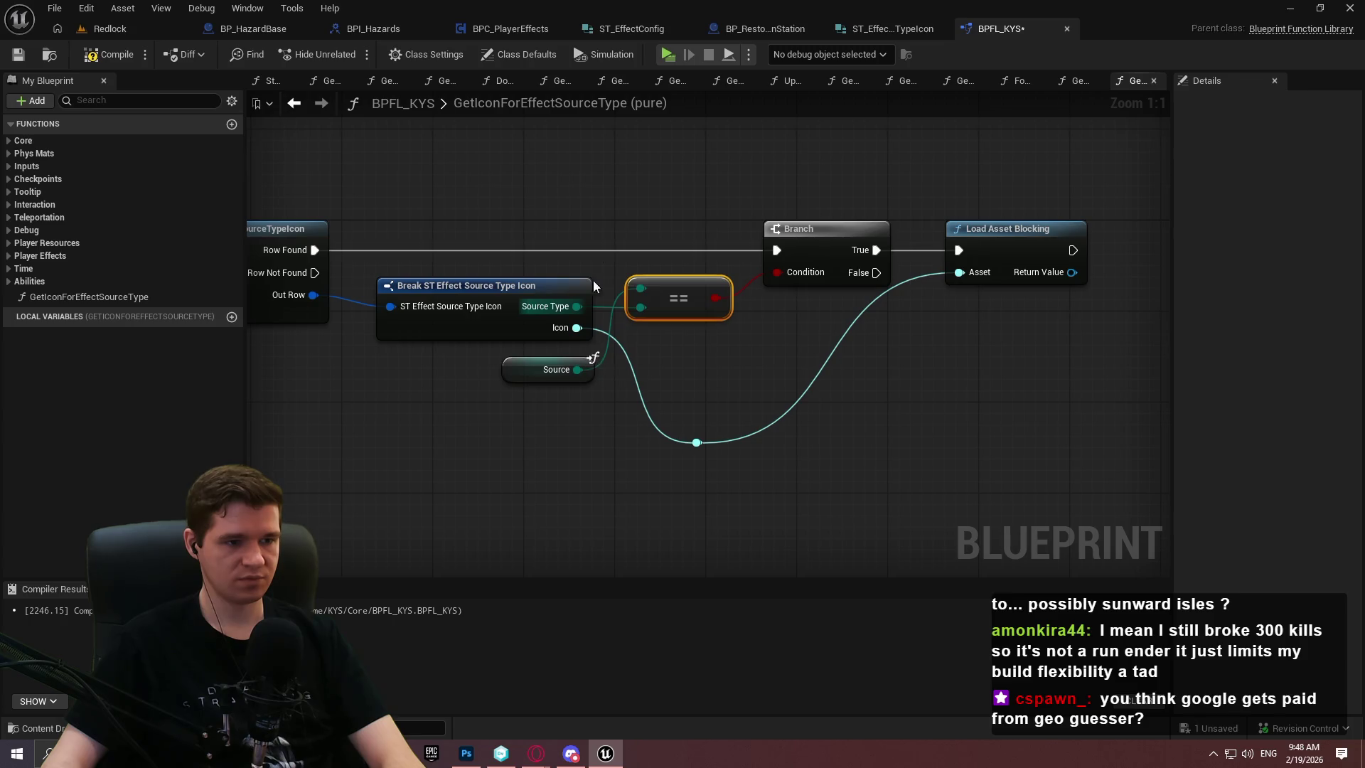
drag(588, 370, 590, 257)
drag(739, 346, 498, 219)
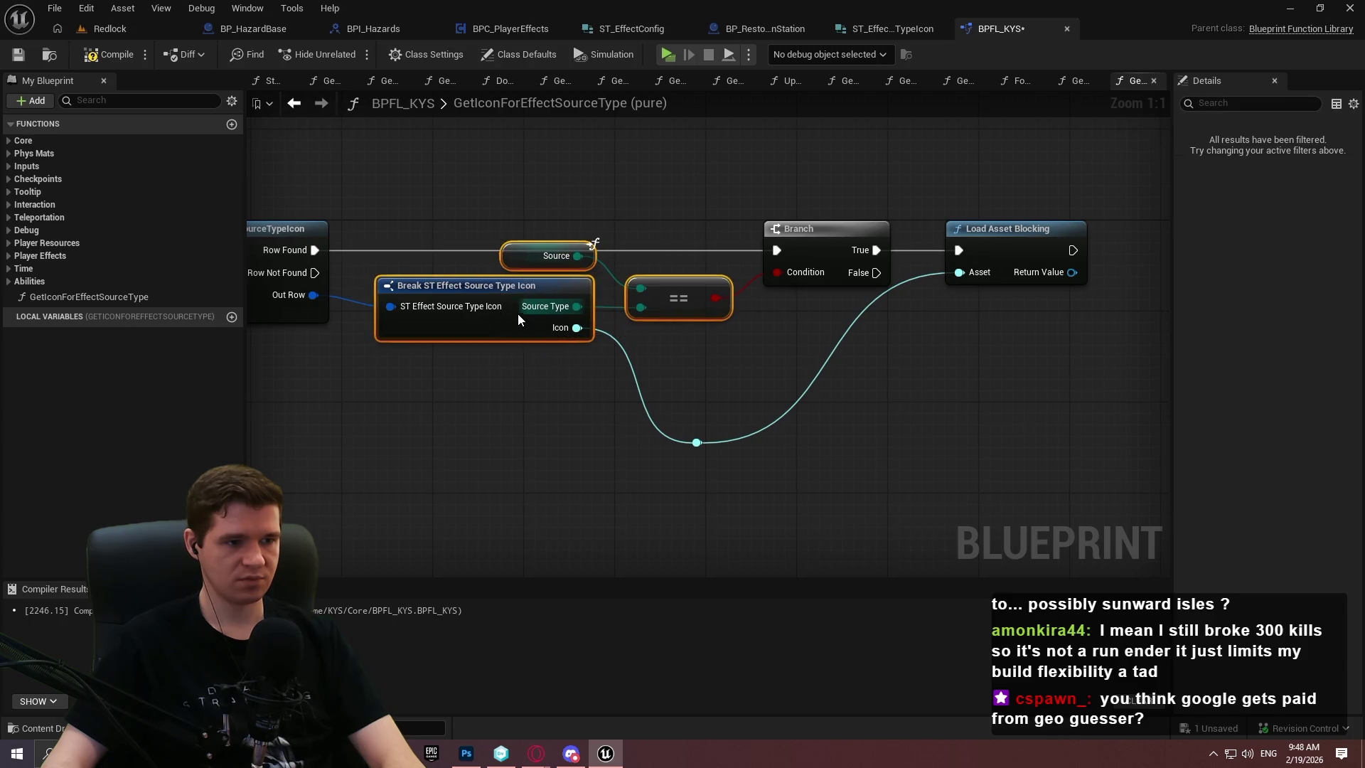
drag(519, 308, 518, 332)
drag(703, 448, 648, 371)
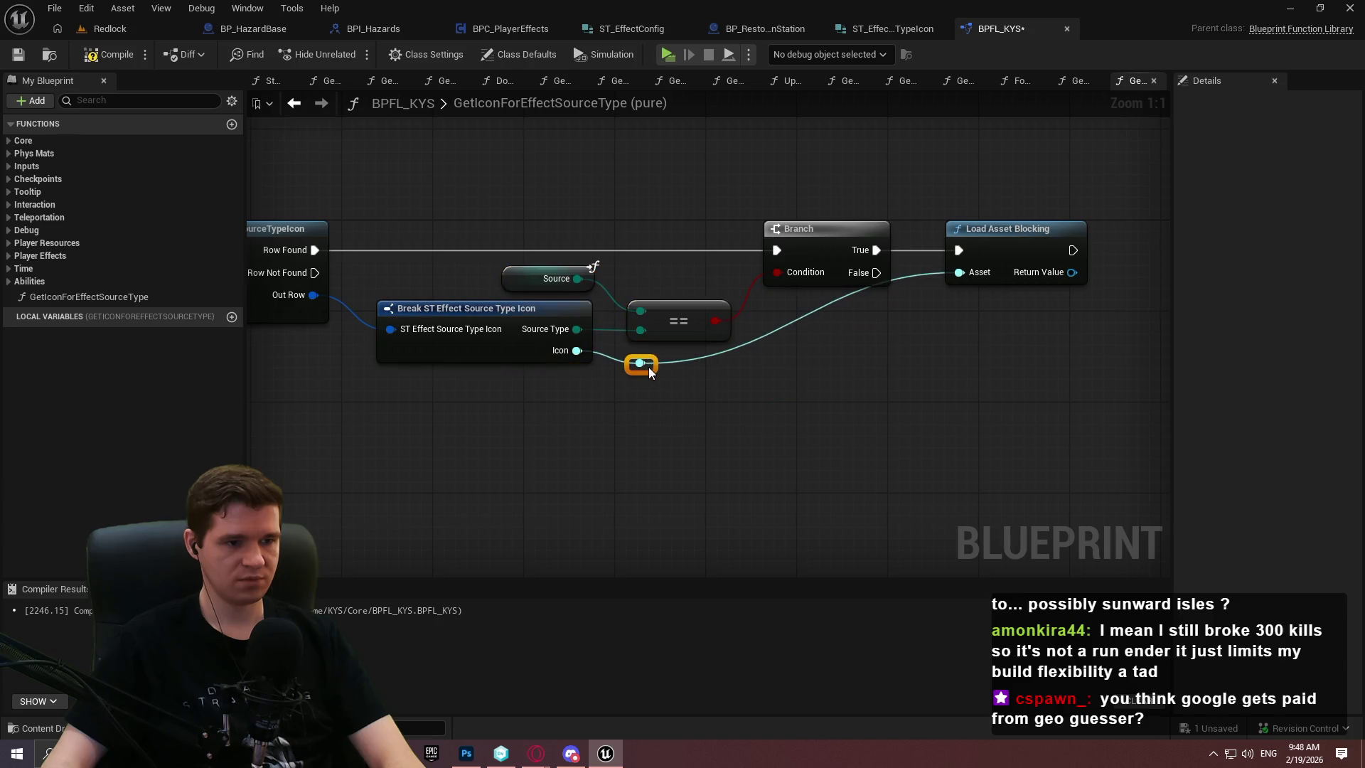
double_click(698, 358)
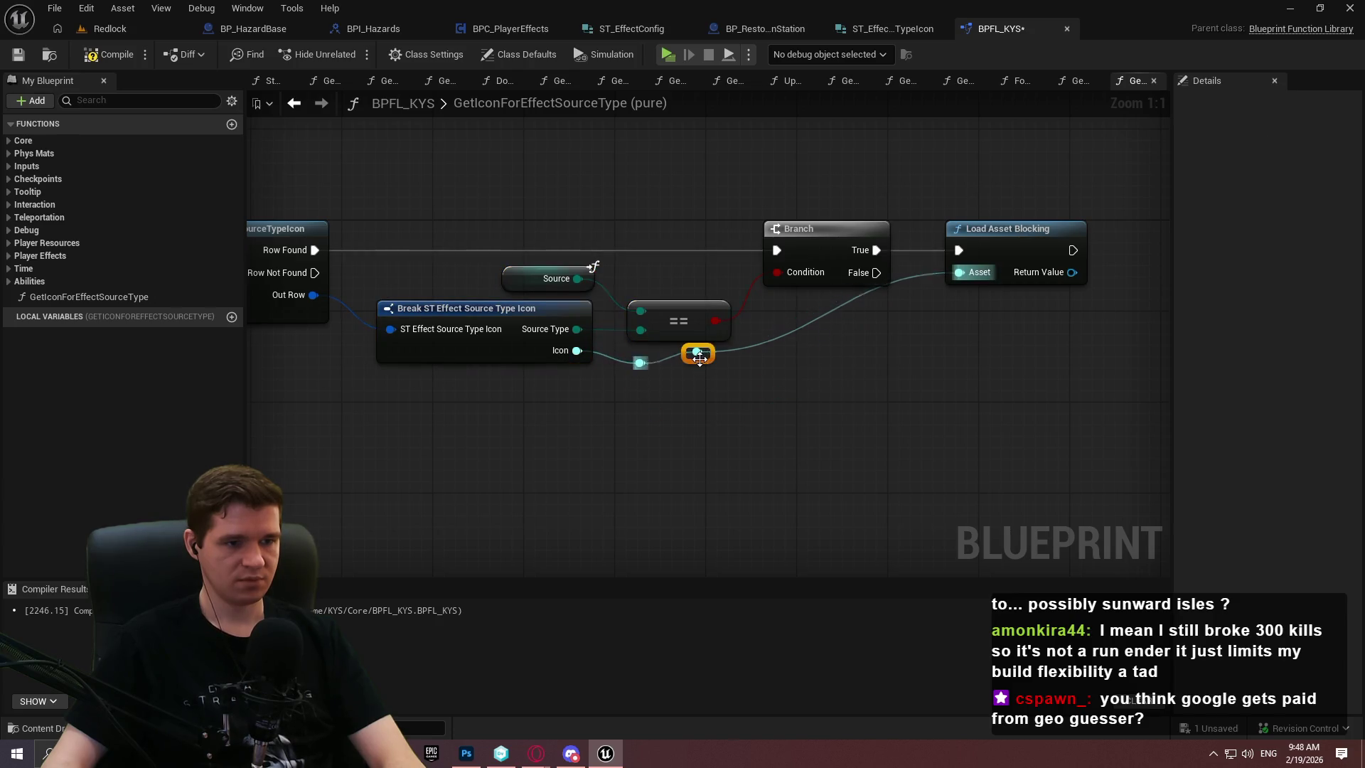
mouse_move(714, 355)
mouse_down()
mouse_move(908, 372)
mouse_move(918, 361)
mouse_up()
Paste a Return Node beside Load Asset Blocking and attempt wiring its result to Icon
click(1016, 403)
click(1023, 228)
drag(997, 305, 742, 340)
click(742, 340)
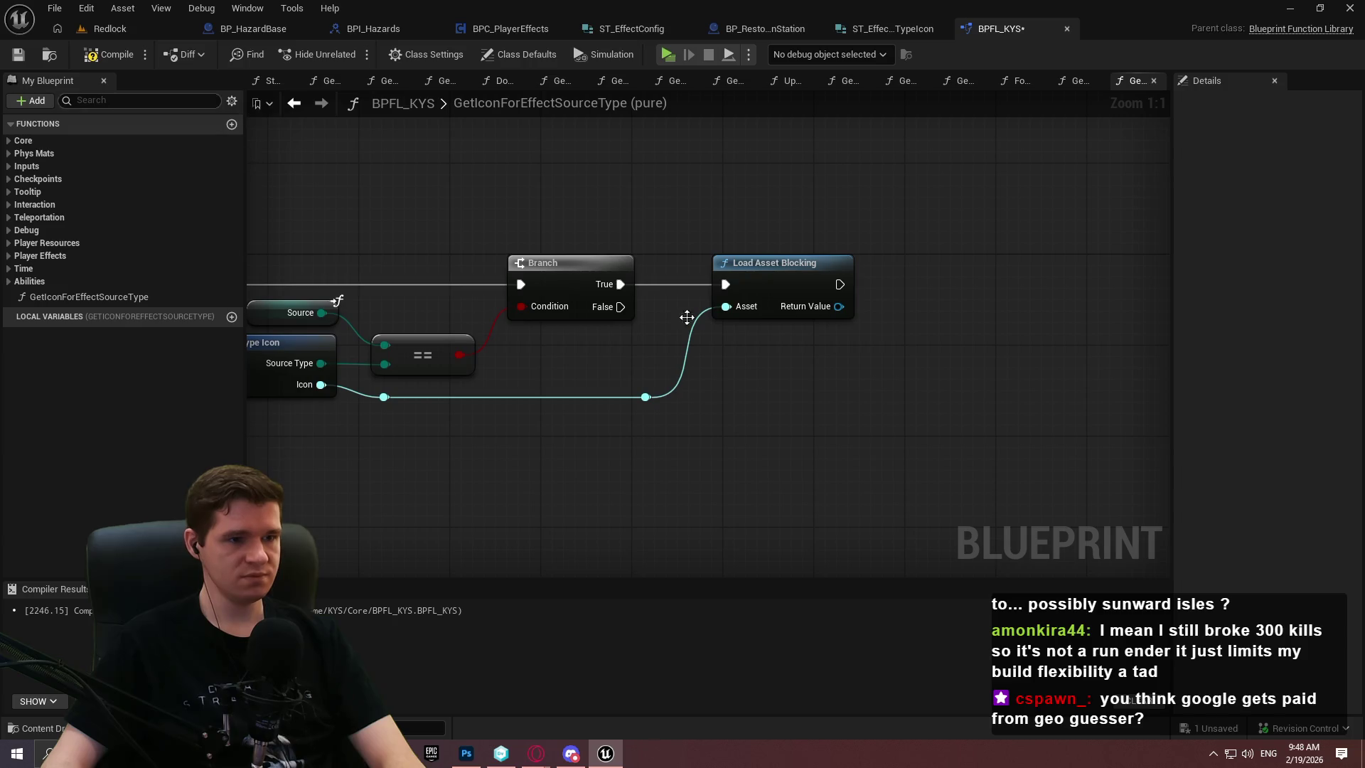
drag(598, 496, 603, 352)
drag(829, 366, 747, 387)
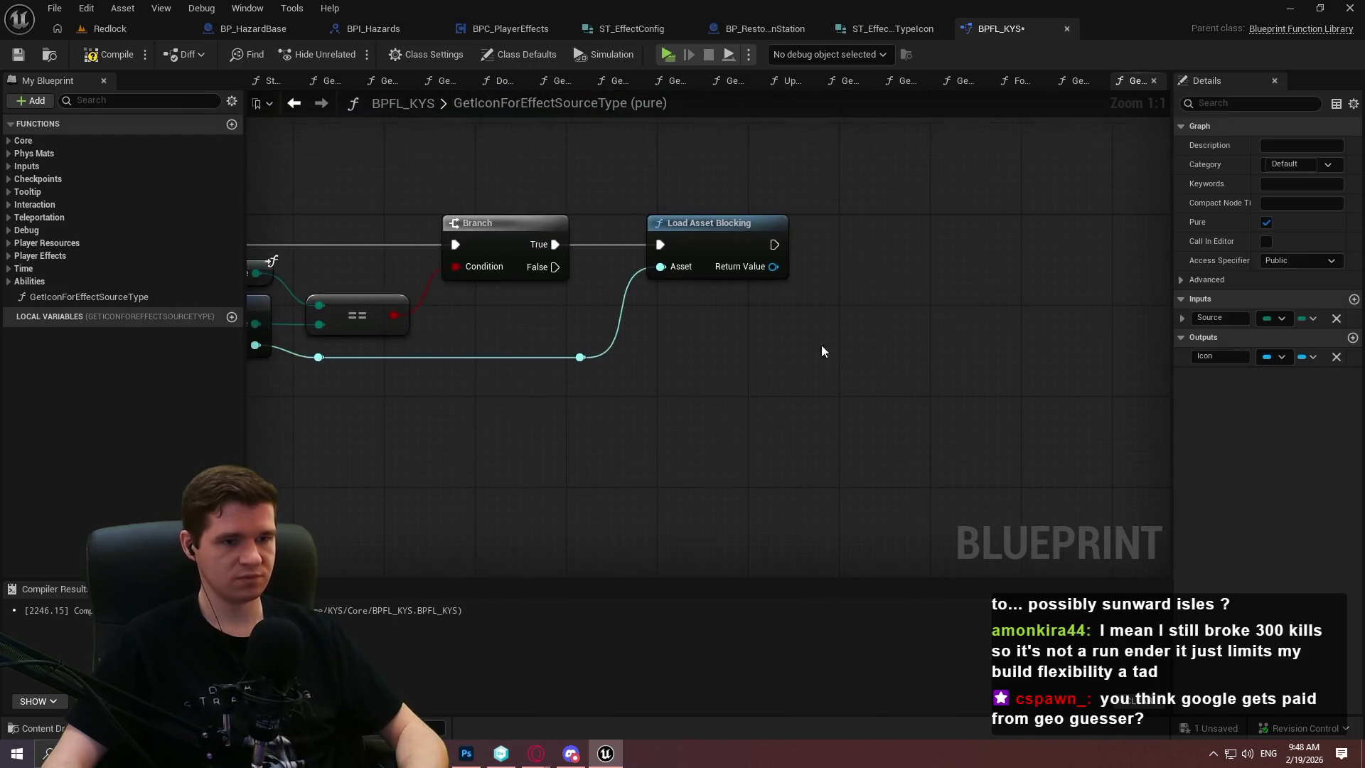
key(ctrl+v)
drag(855, 252, 765, 269)
key(Escape)
key(ctrl+z)
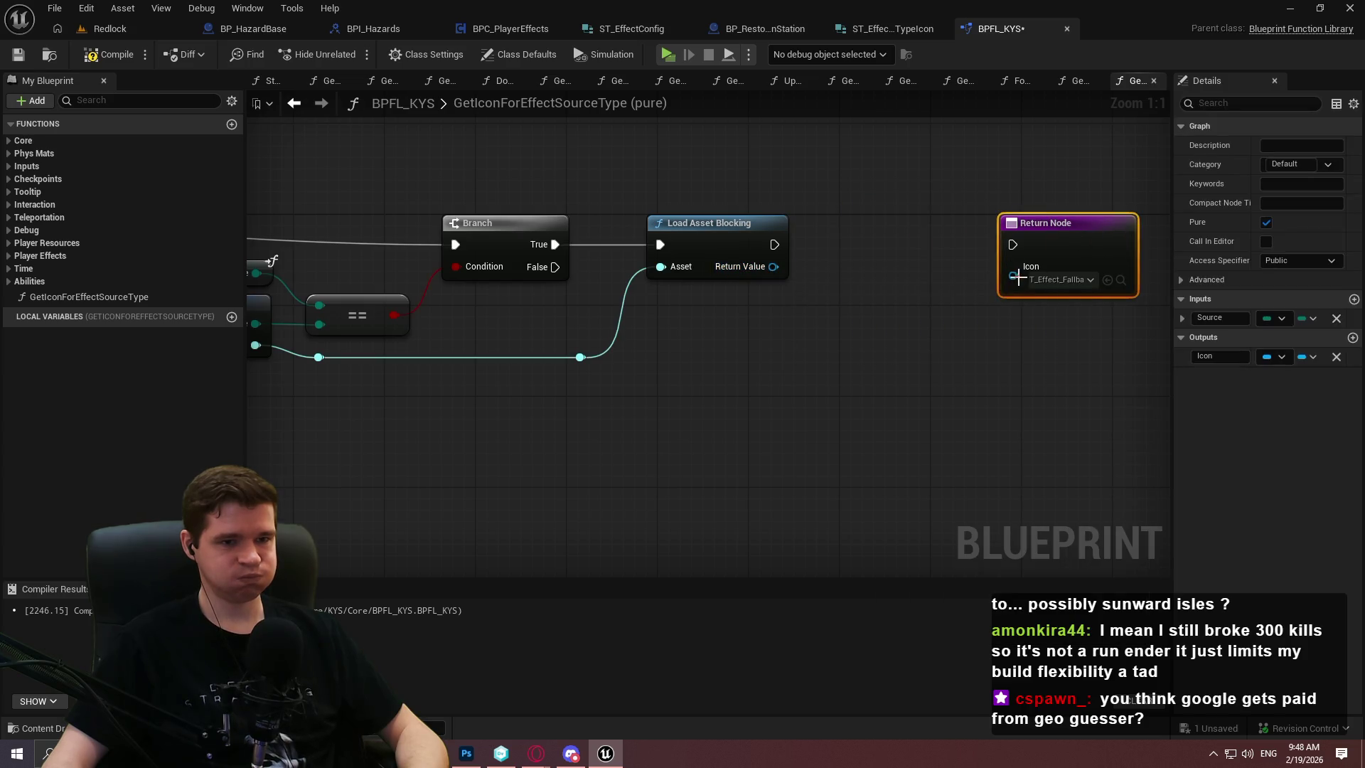
Cast Load Asset Blocking's Return Value to Texture2D and feed it into the Return Node's Icon
drag(720, 267, 826, 294)
text(cast to)
text(texture2)
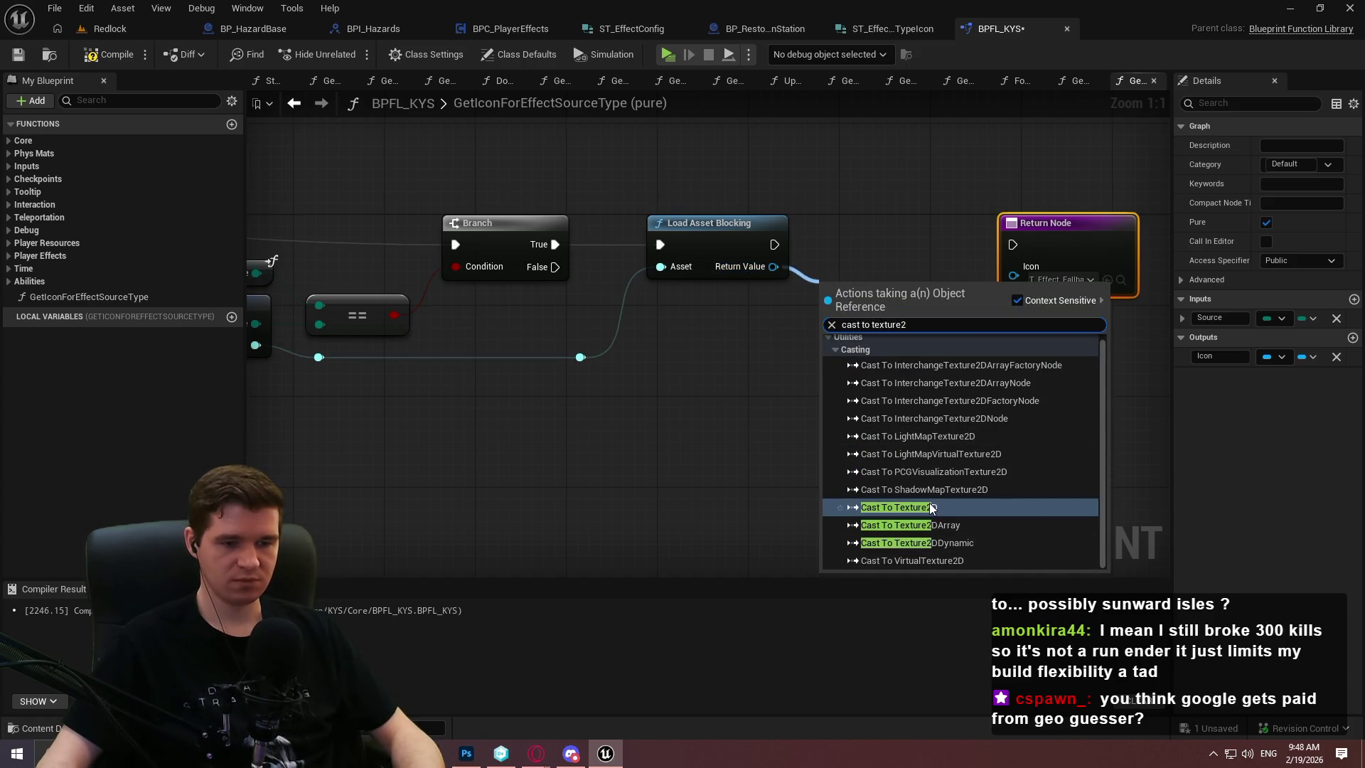
click(931, 507)
drag(951, 245, 995, 247)
mouse_move(950, 289)
mouse_down()
mouse_move(1026, 282)
mouse_move(1013, 266)
mouse_move(859, 276)
mouse_move(891, 263)
mouse_up()
Reposition the Return Node, then compile and save BPFL_KYS
click(923, 339)
drag(923, 339, 831, 359)
click(874, 325)
drag(908, 266, 920, 267)
drag(926, 330, 764, 214)
click(711, 177)
key(ctrl+s)
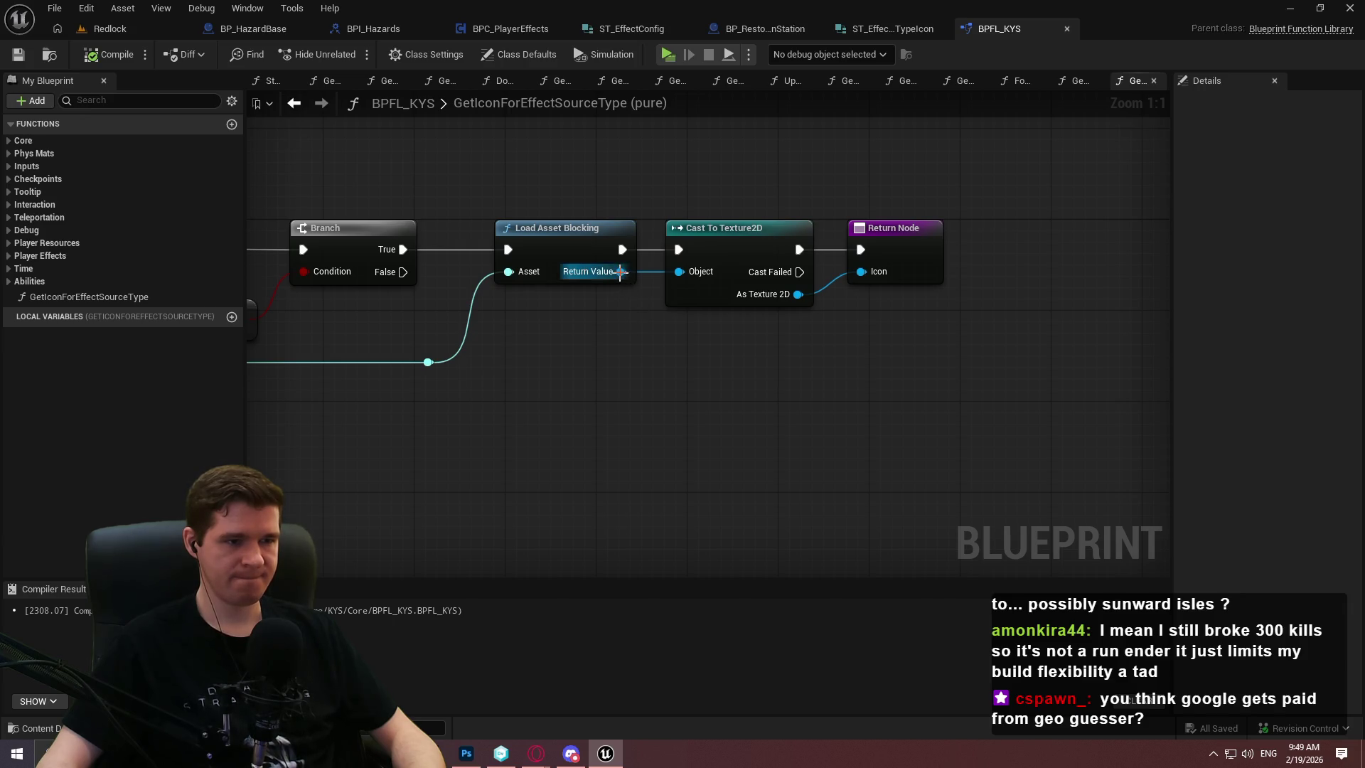
drag(619, 271, 664, 391)
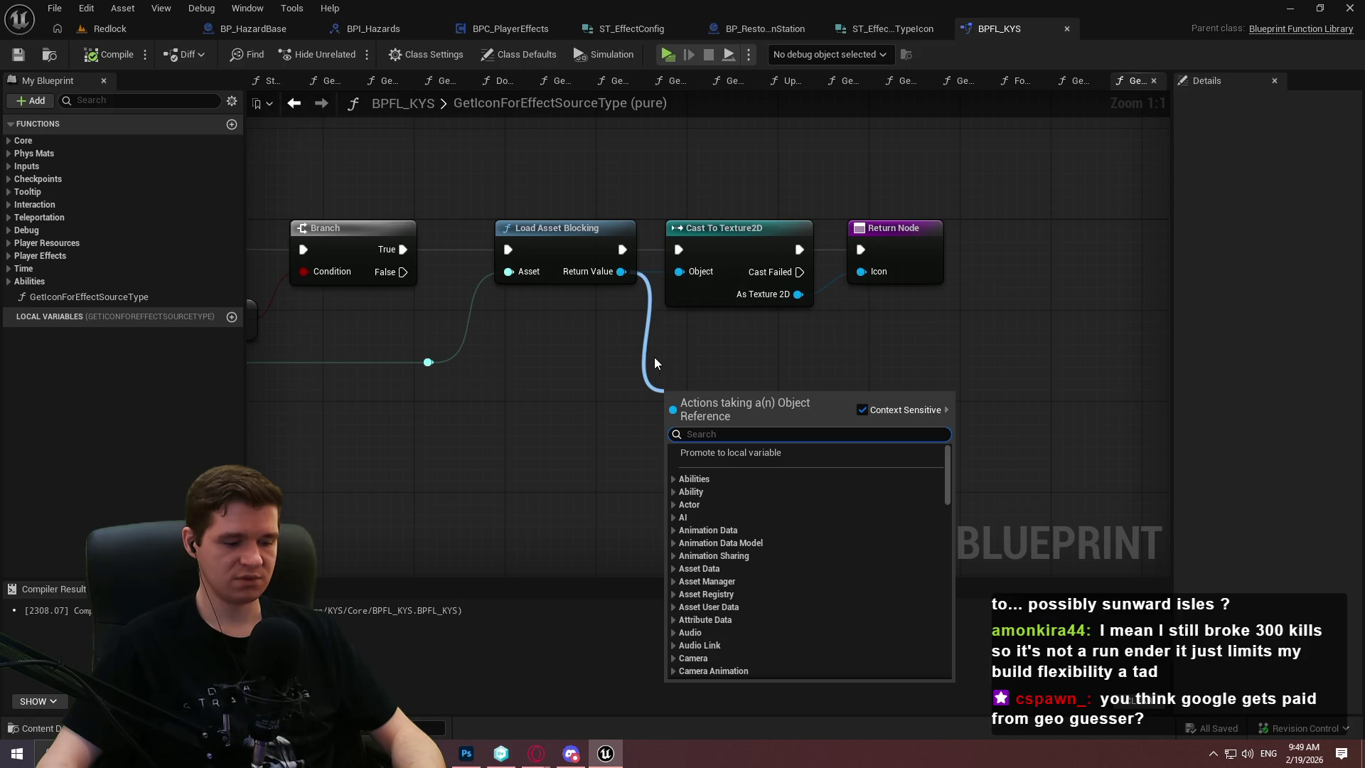
text(class)
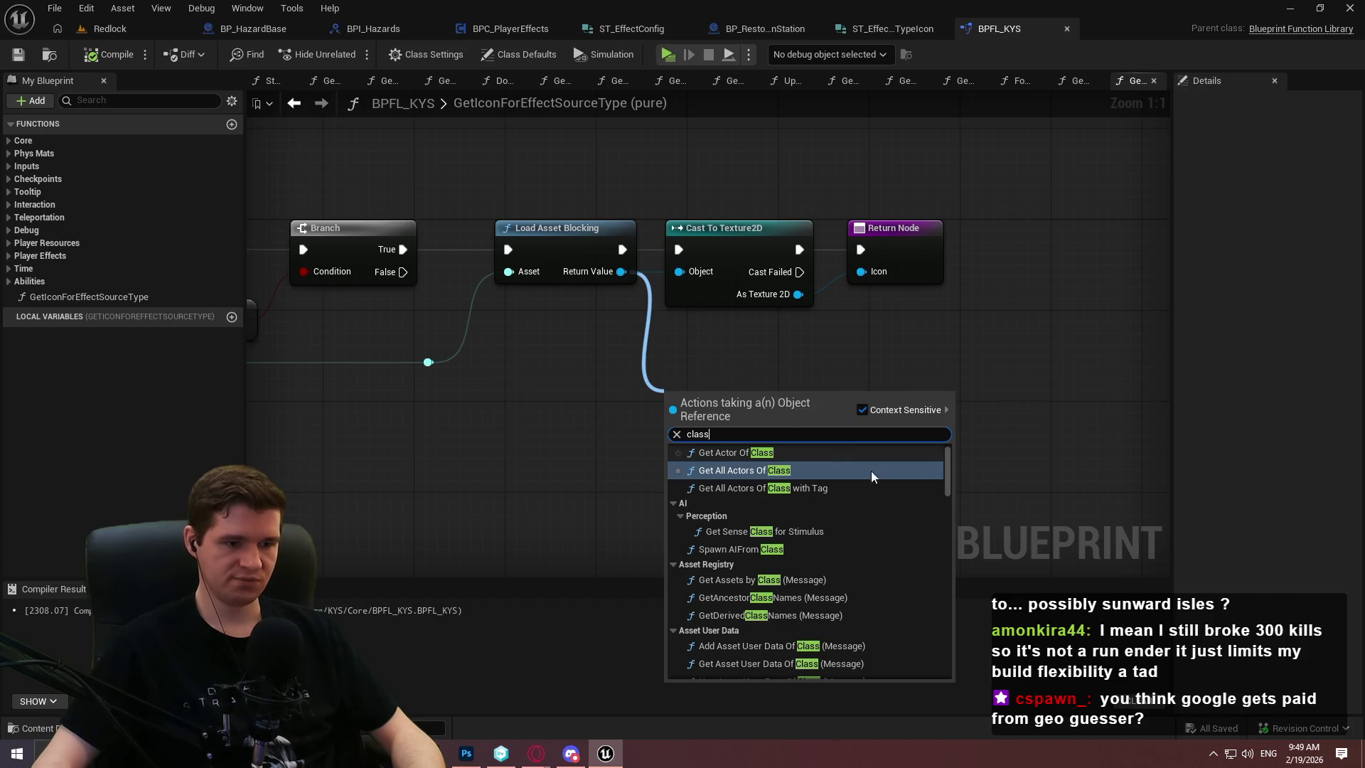
scroll(952, 472, down, 4)
mouse_move(947, 501)
mouse_down()
mouse_move(943, 429)
mouse_move(933, 667)
mouse_up()
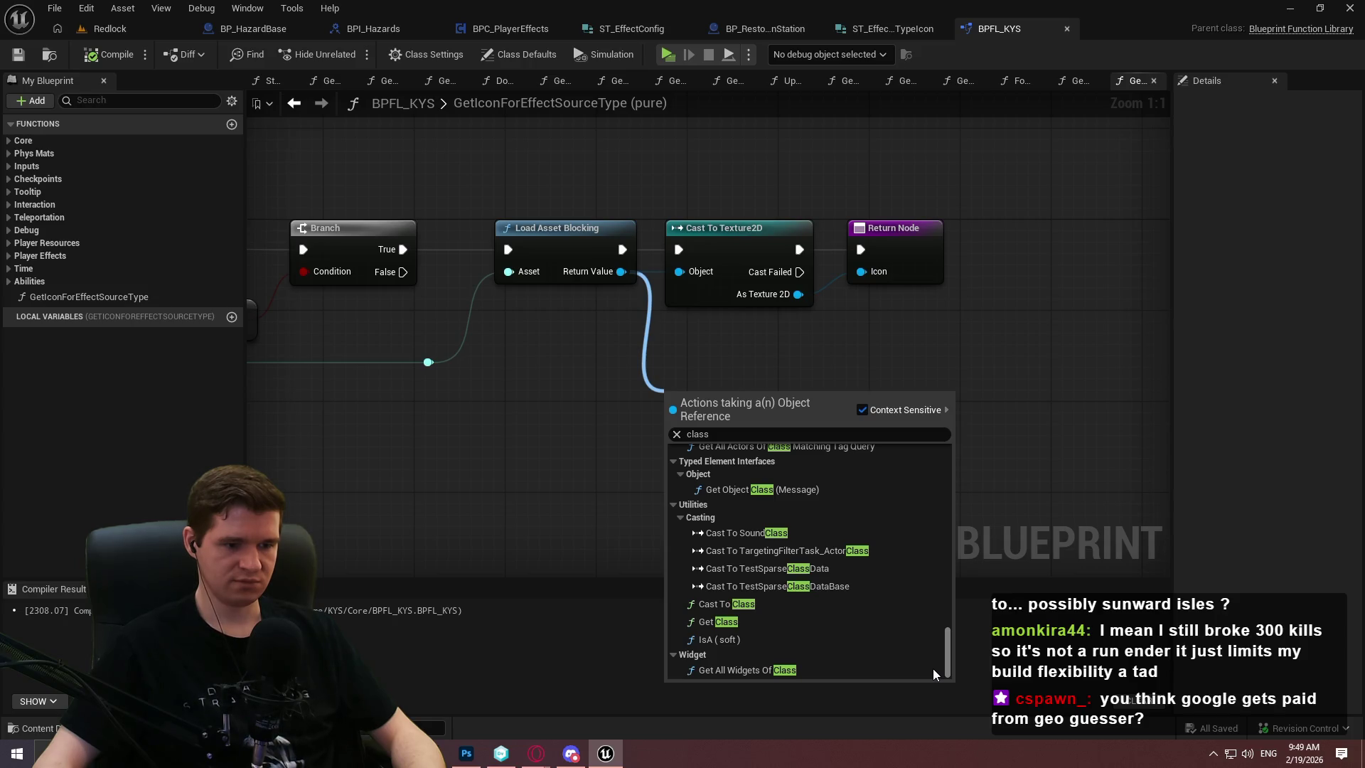
click(736, 624)
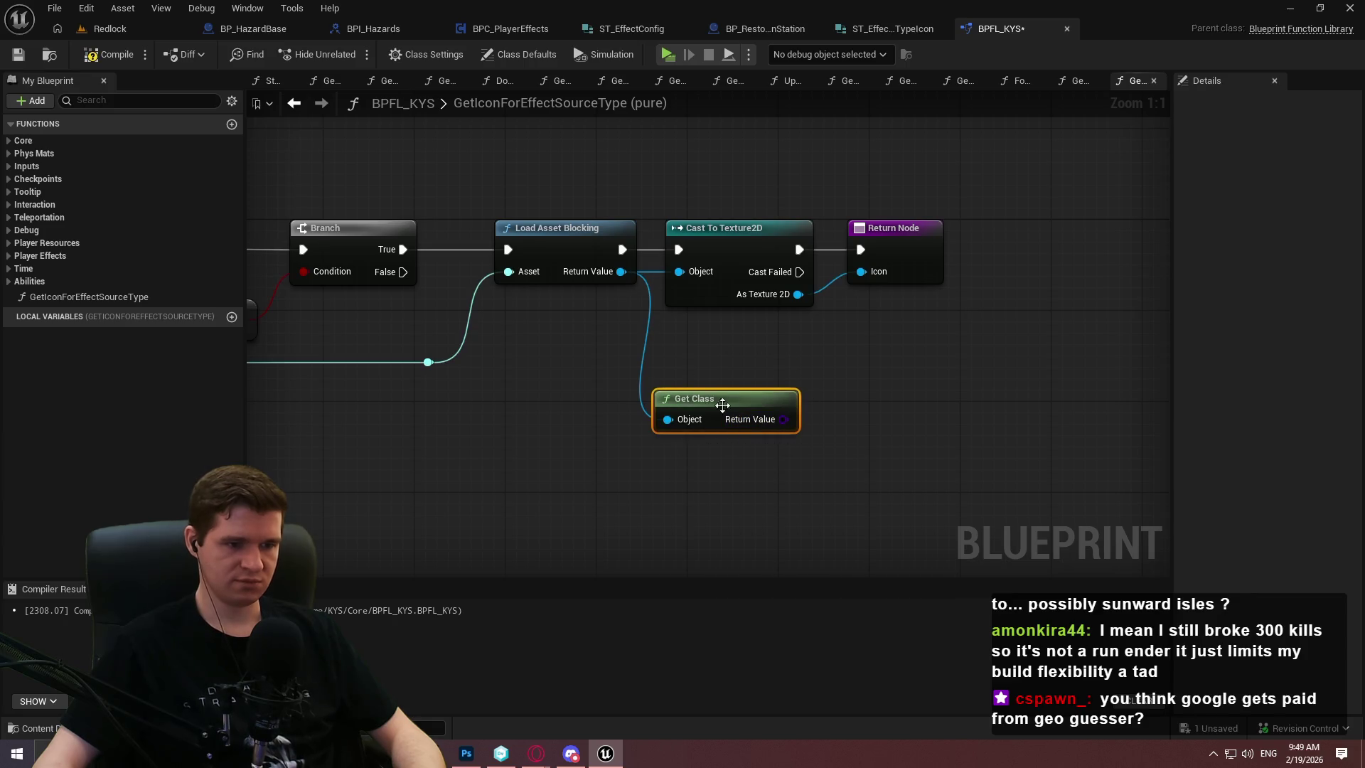
key(Delete)
right_click(766, 378)
text(c)
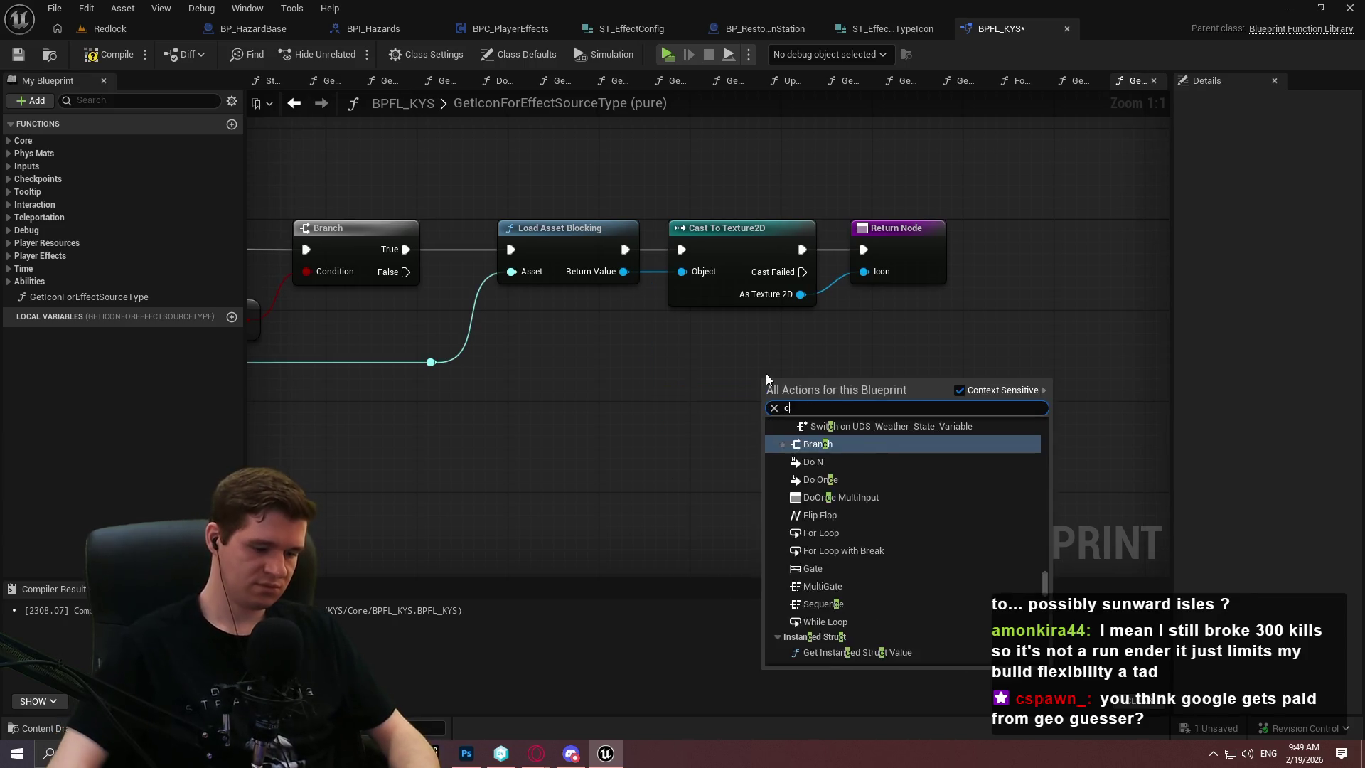
text(reate object)
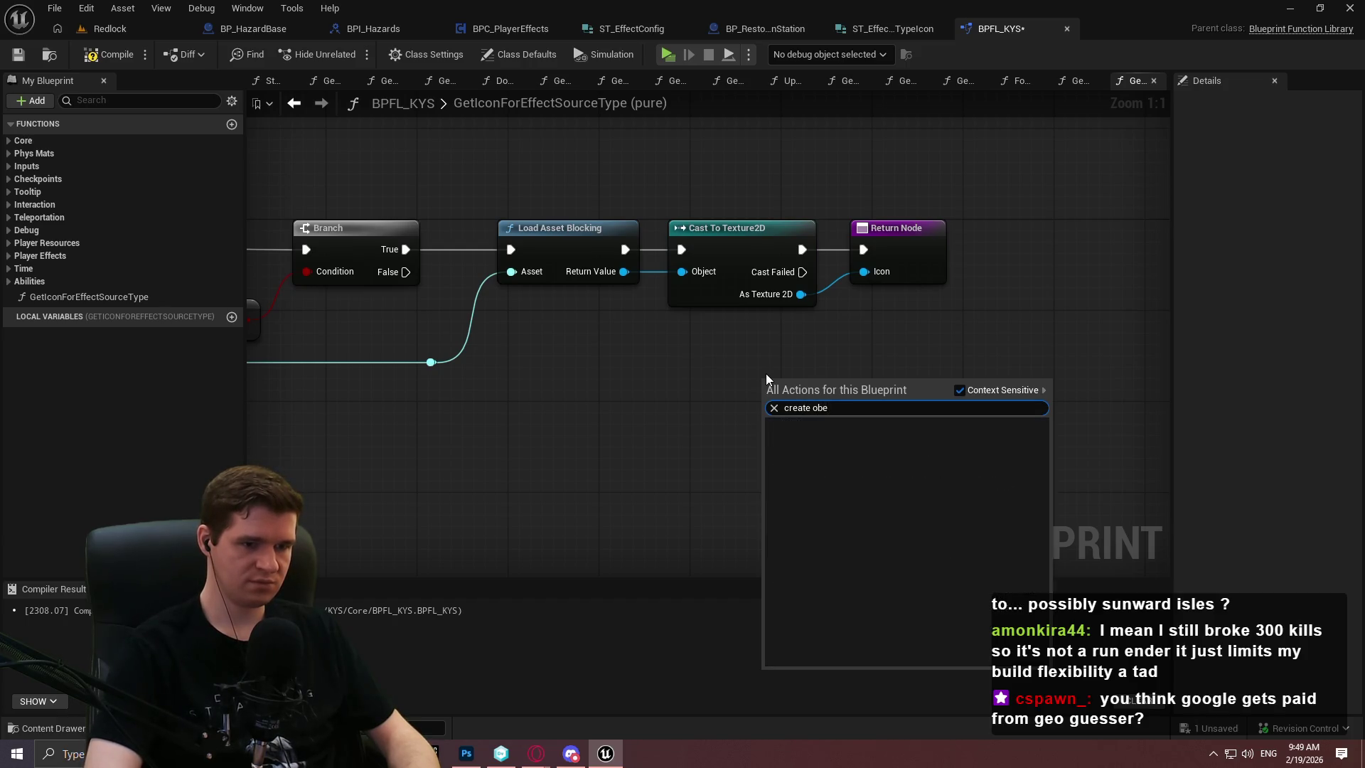
scroll(1030, 498, up, 5)
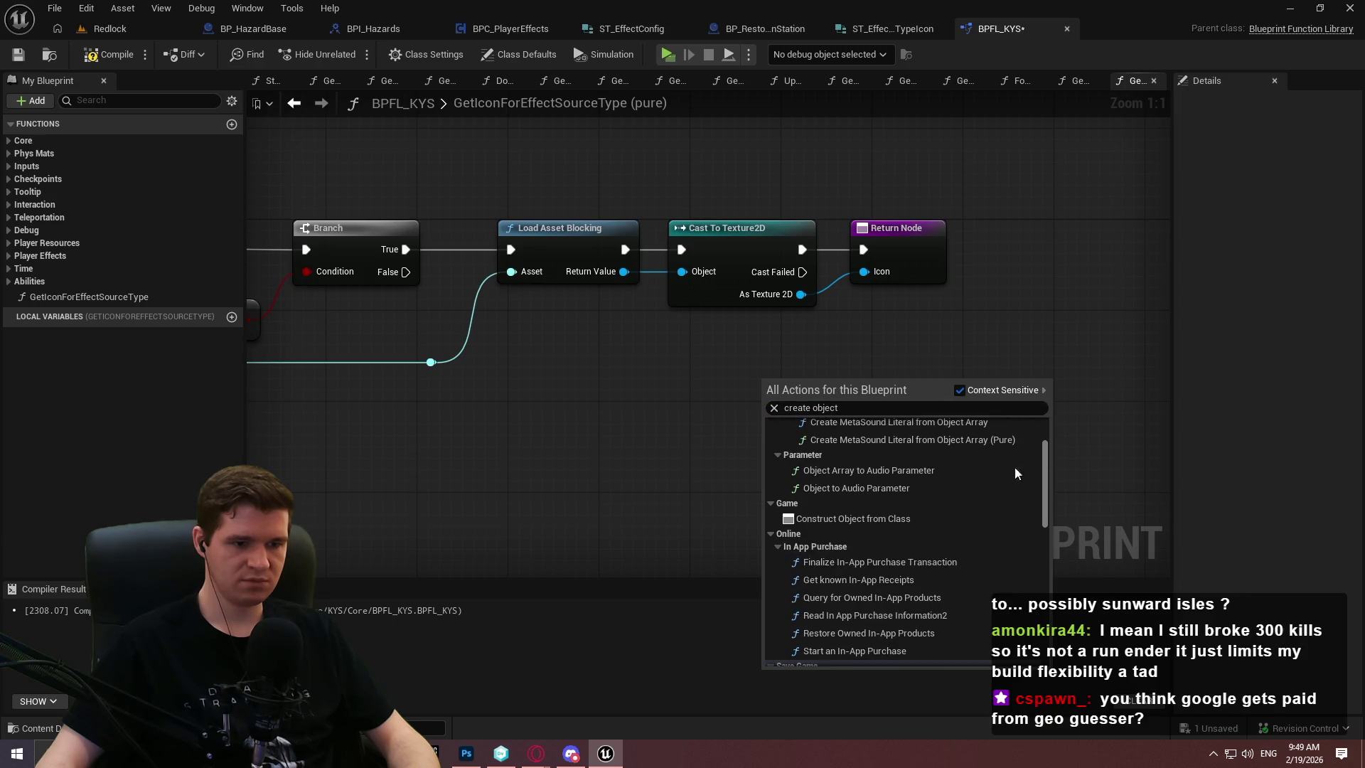
click(881, 516)
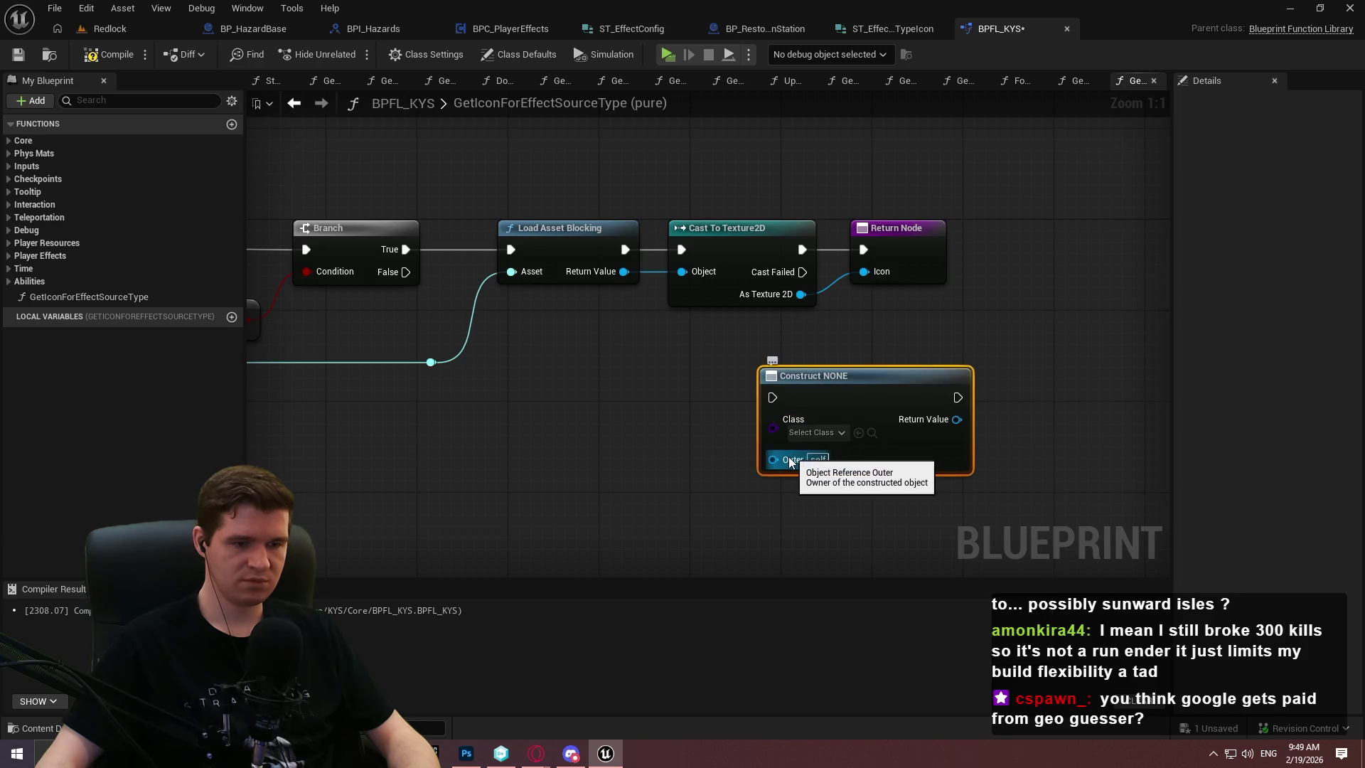
mouse_move(795, 458)
mouse_down()
mouse_move(621, 306)
mouse_move(621, 273)
mouse_up()
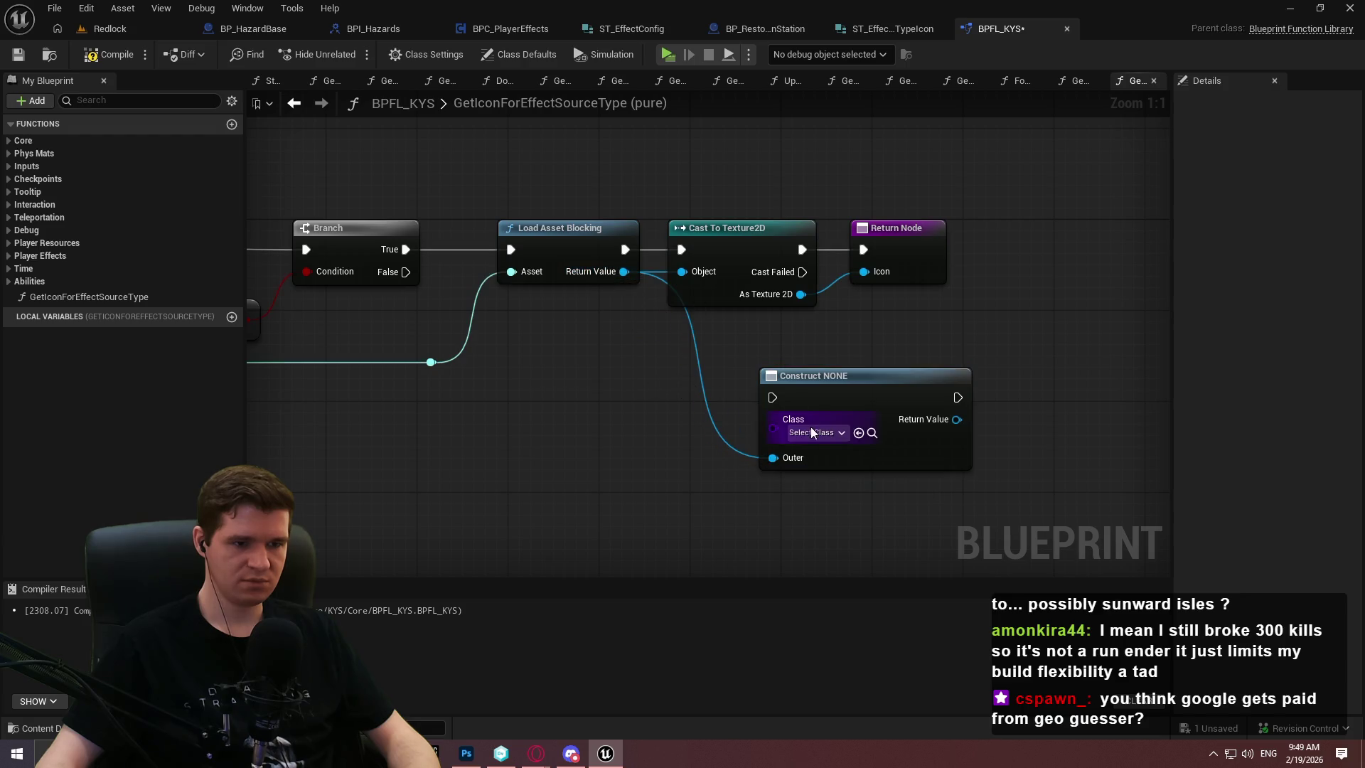
alt+click(774, 458)
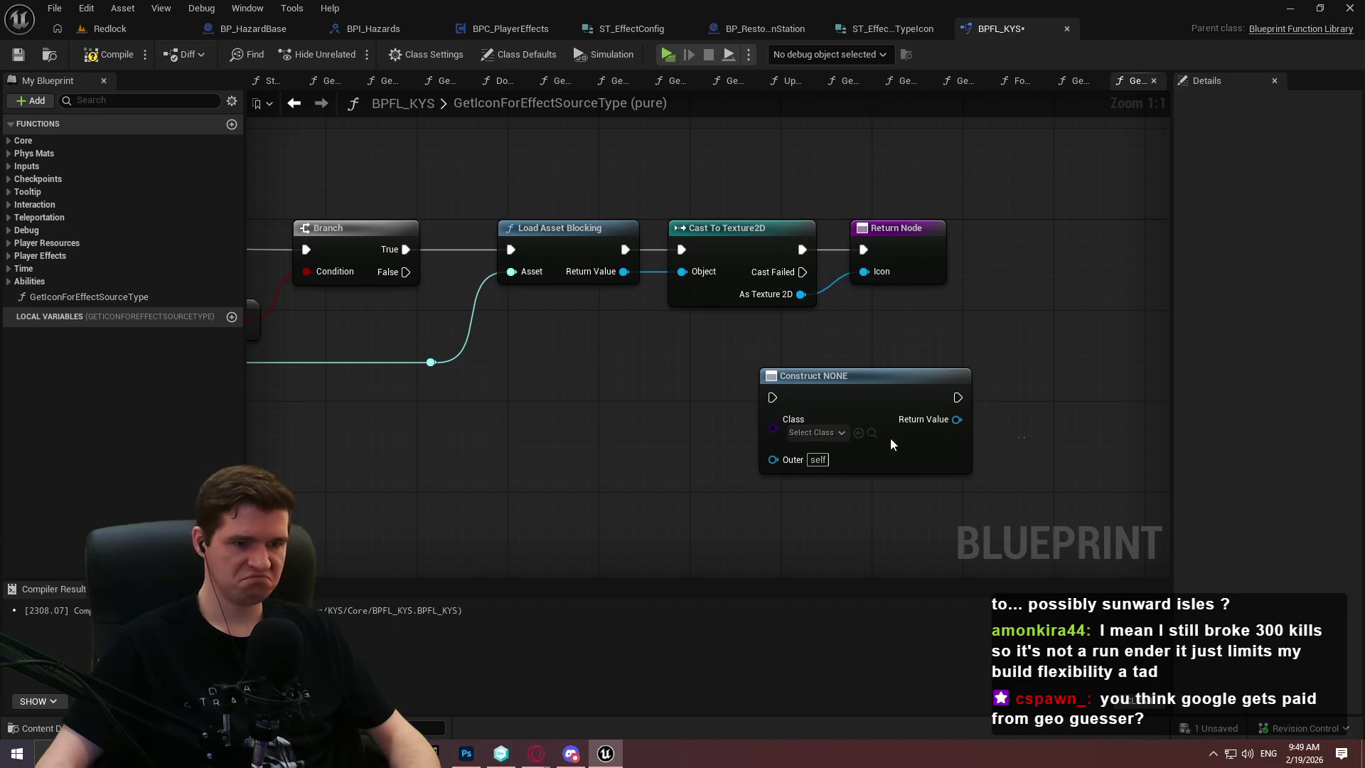
click(821, 424)
key(Delete)
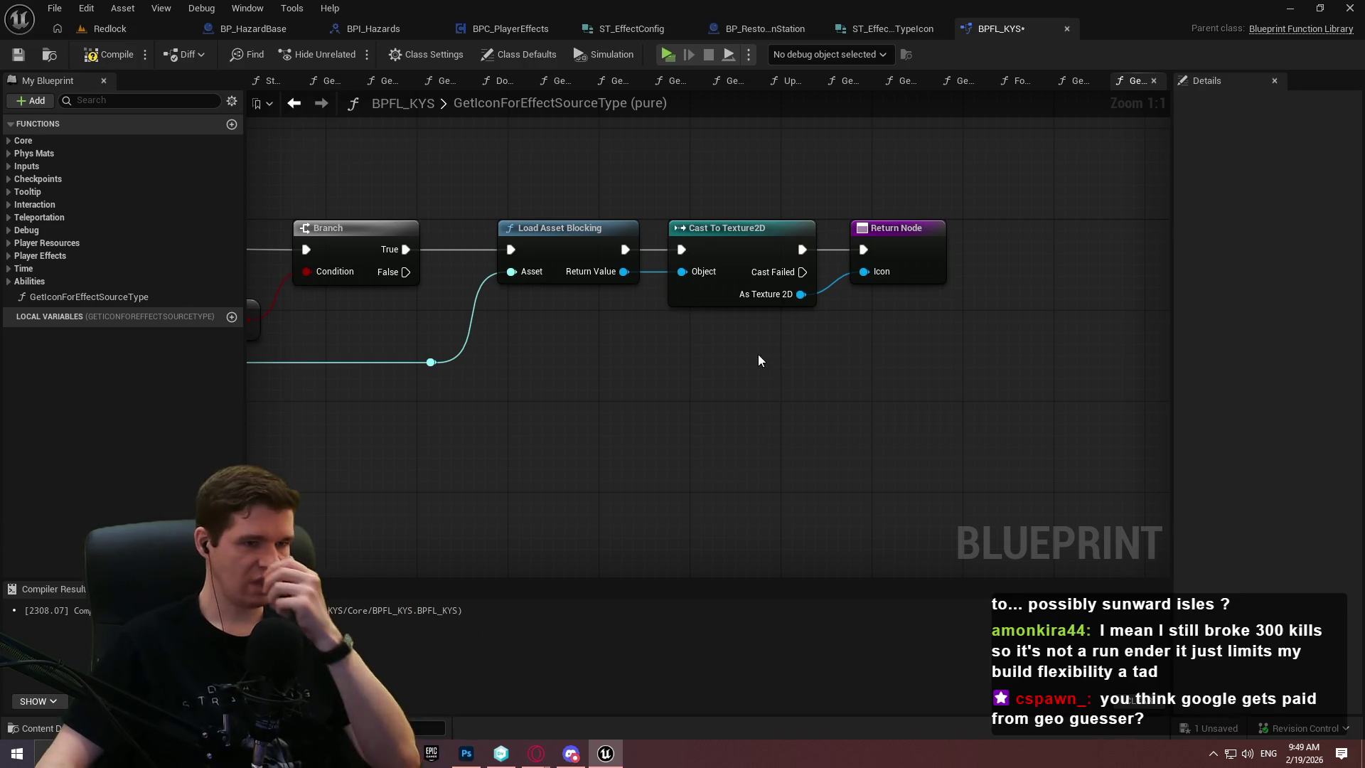
scroll(776, 415, down, 2)
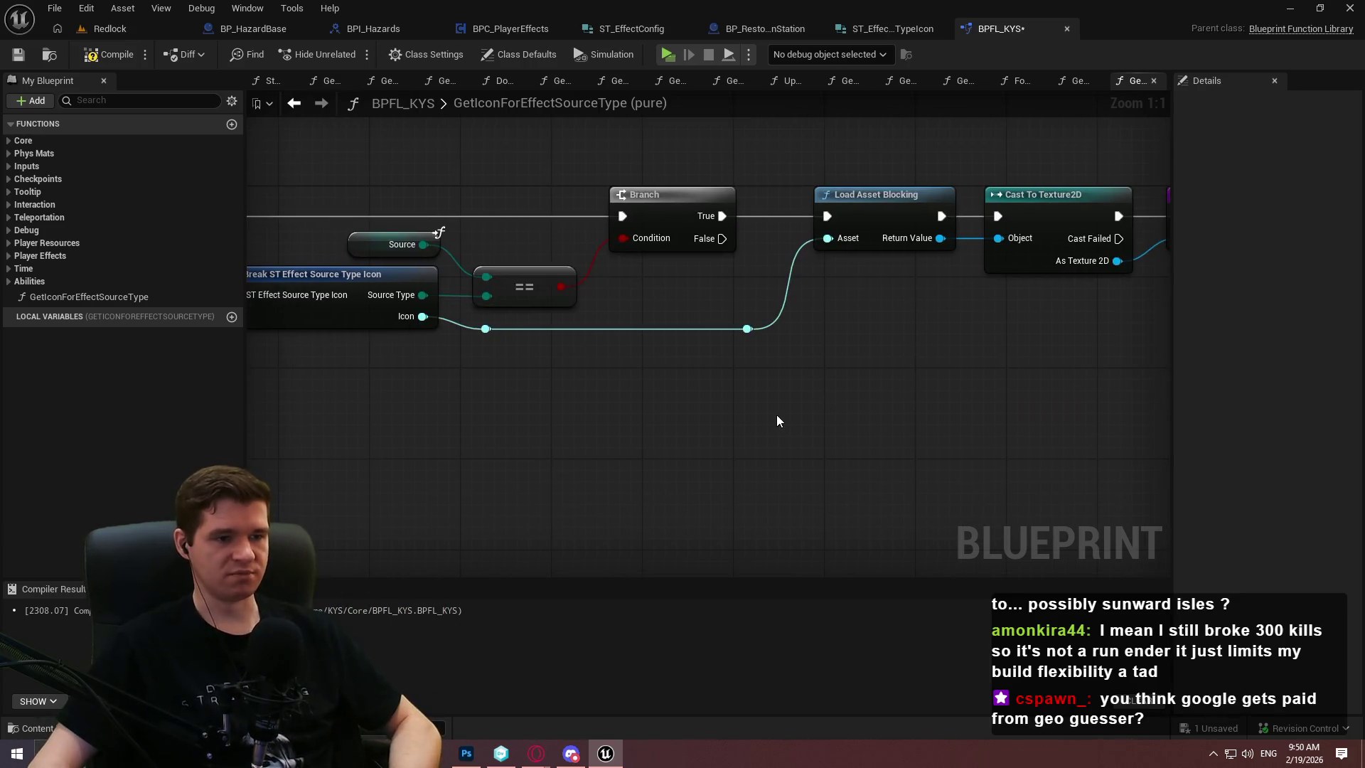
Compile and save the BPFL_KYS blueprint library
mouse_move(782, 233)
mouse_down()
mouse_move(1042, 350)
mouse_move(858, 388)
mouse_up()
click(877, 429)
click(1064, 371)
click(110, 54)
click(18, 54)
Move GetIconForEffectSourceType into the Player Effects category, then save and close BPFL_KYS
click(99, 297)
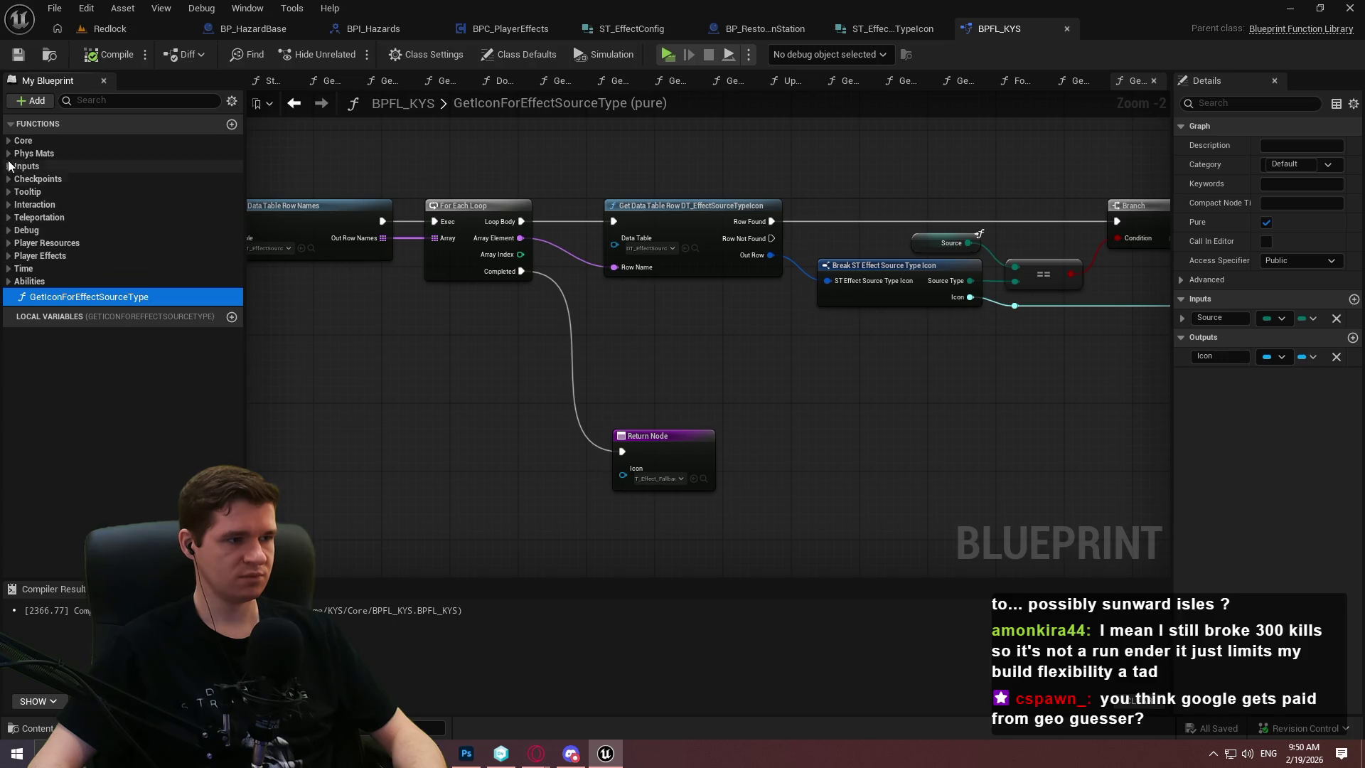
click(37, 270)
click(37, 271)
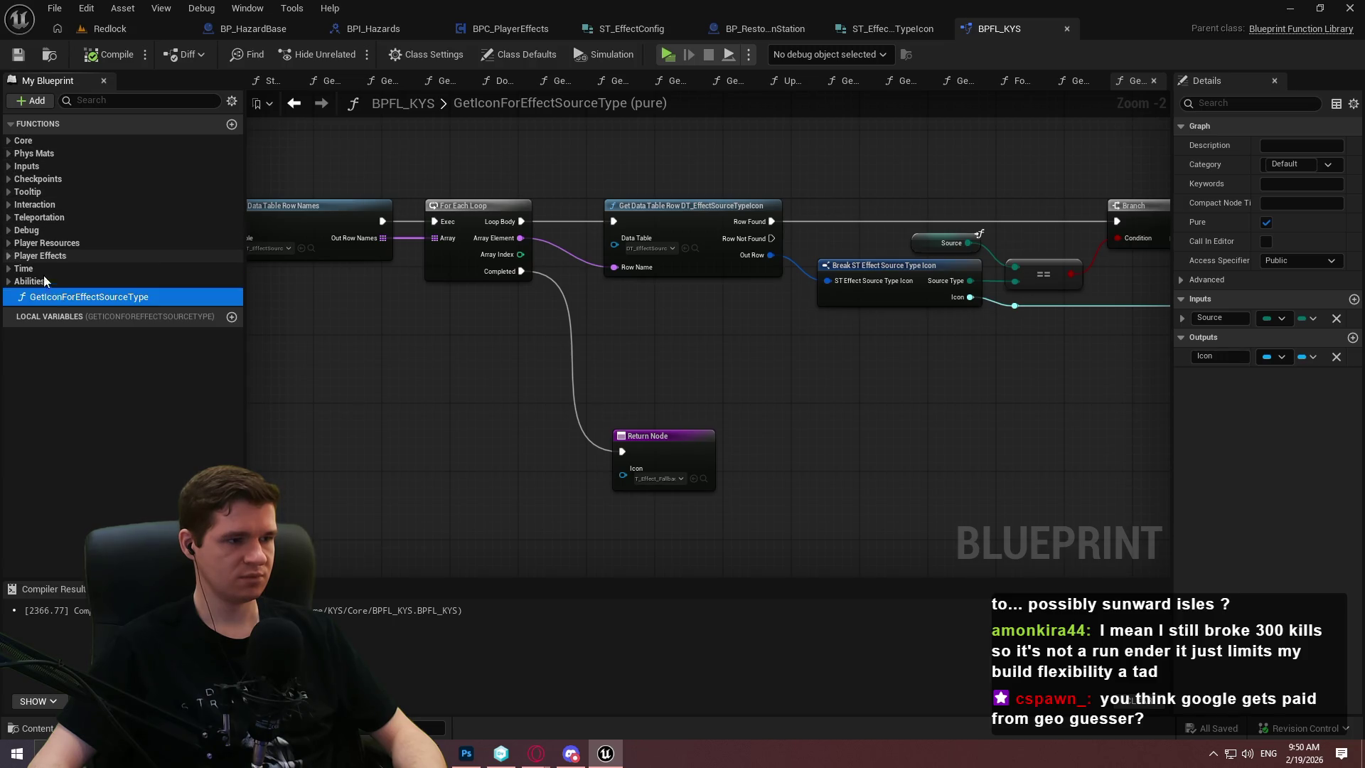
drag(54, 300, 23, 260)
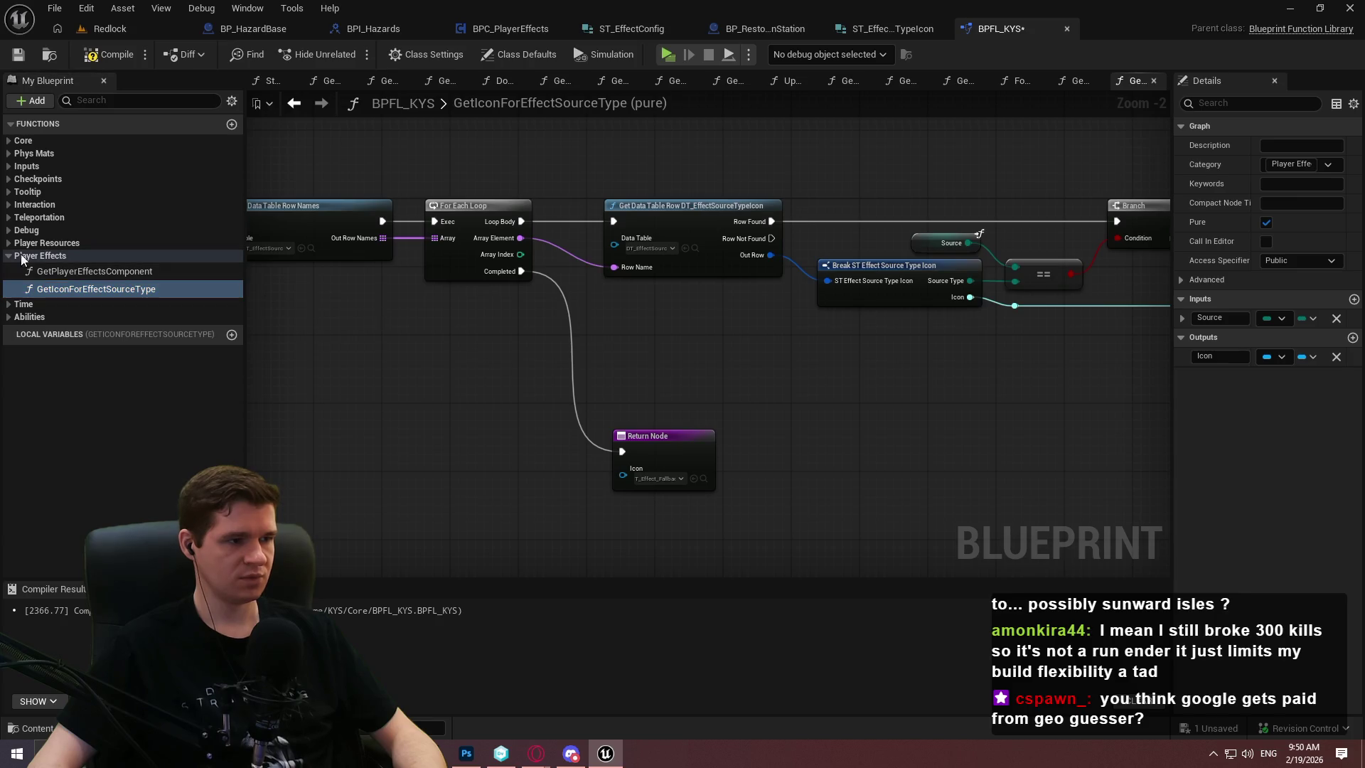
click(23, 257)
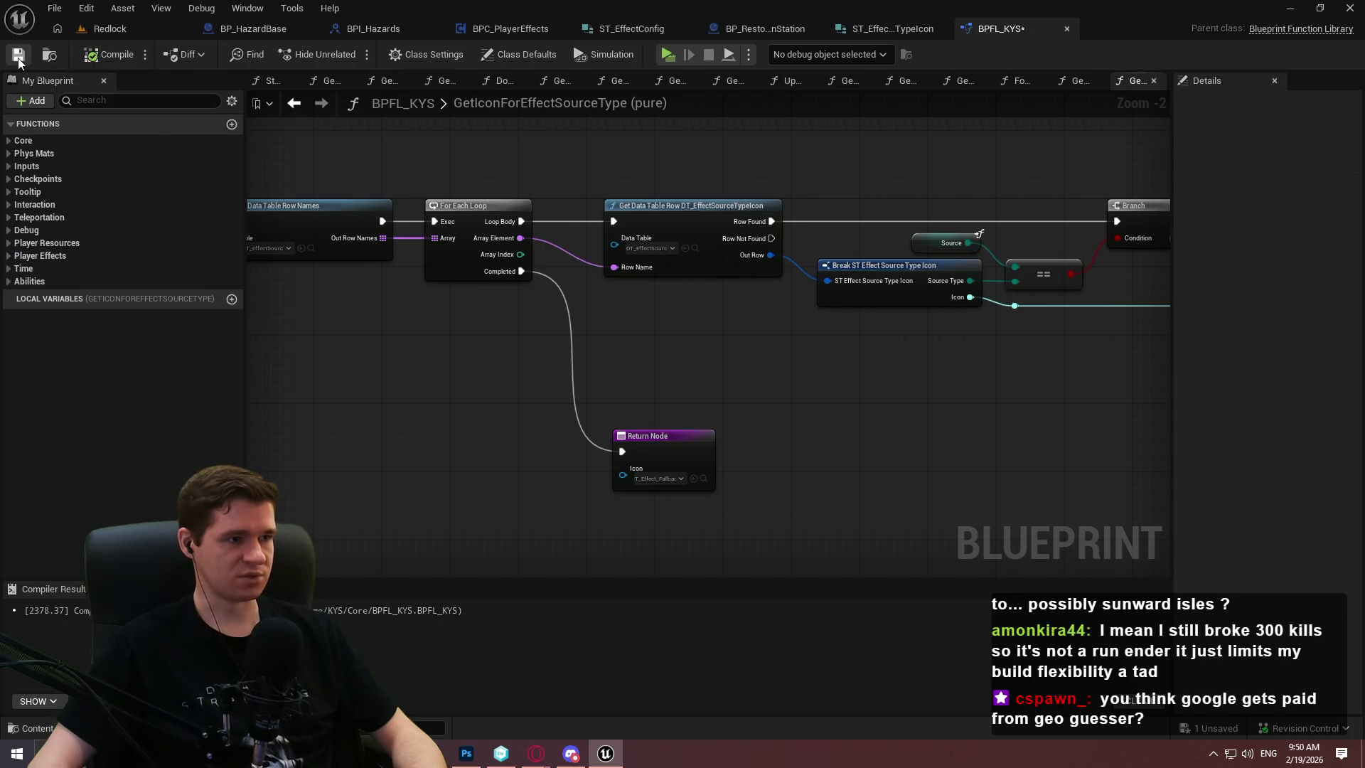
key(ctrl+s)
click(1066, 29)
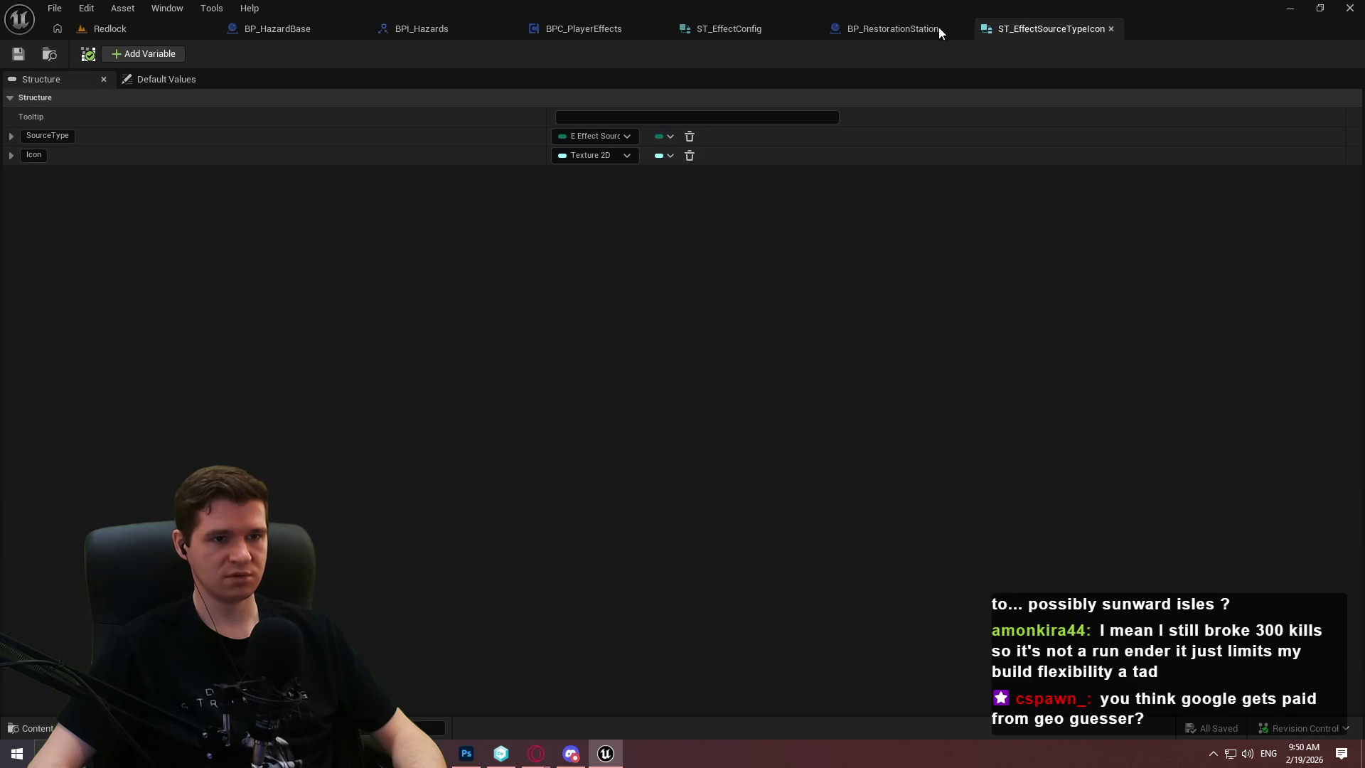
Open the MVVM_PlayerEffects asset from the KYS > UI > MVVM content folder
click(162, 37)
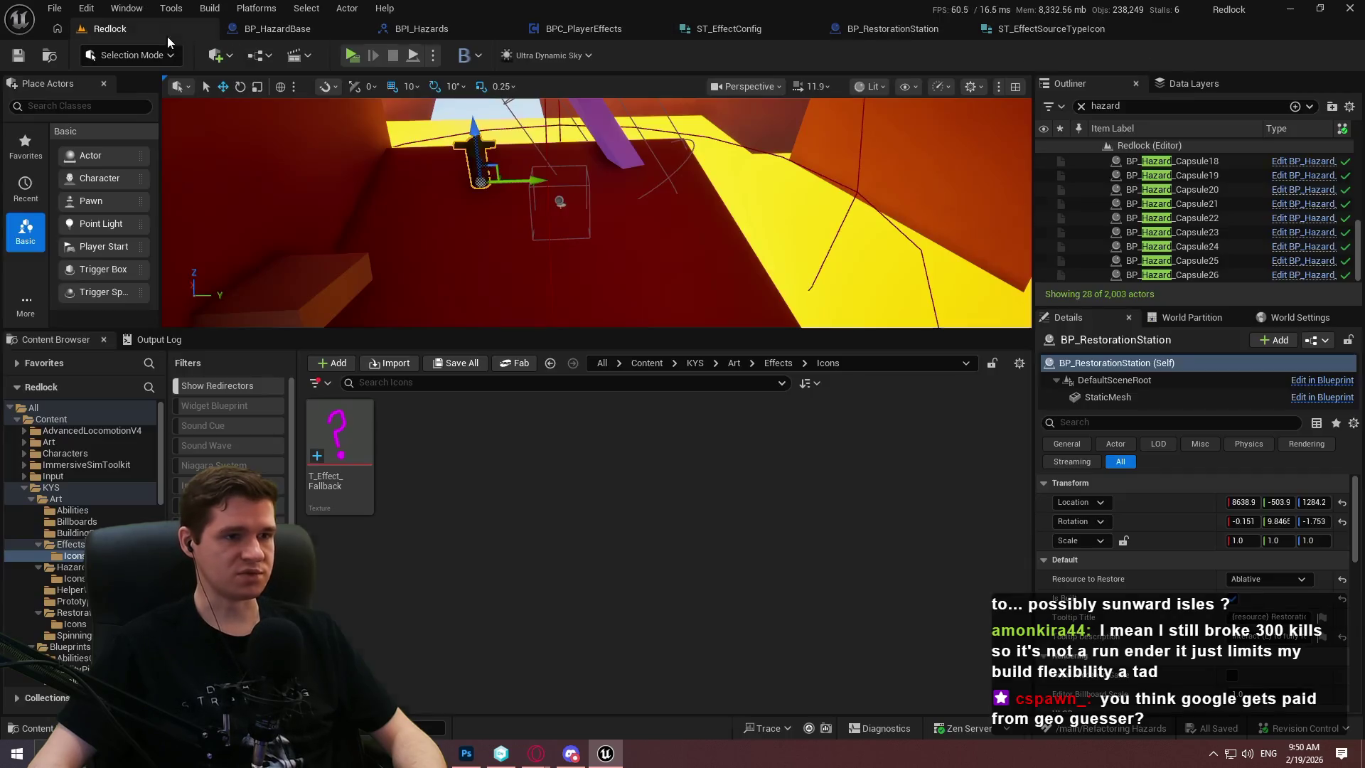
click(695, 363)
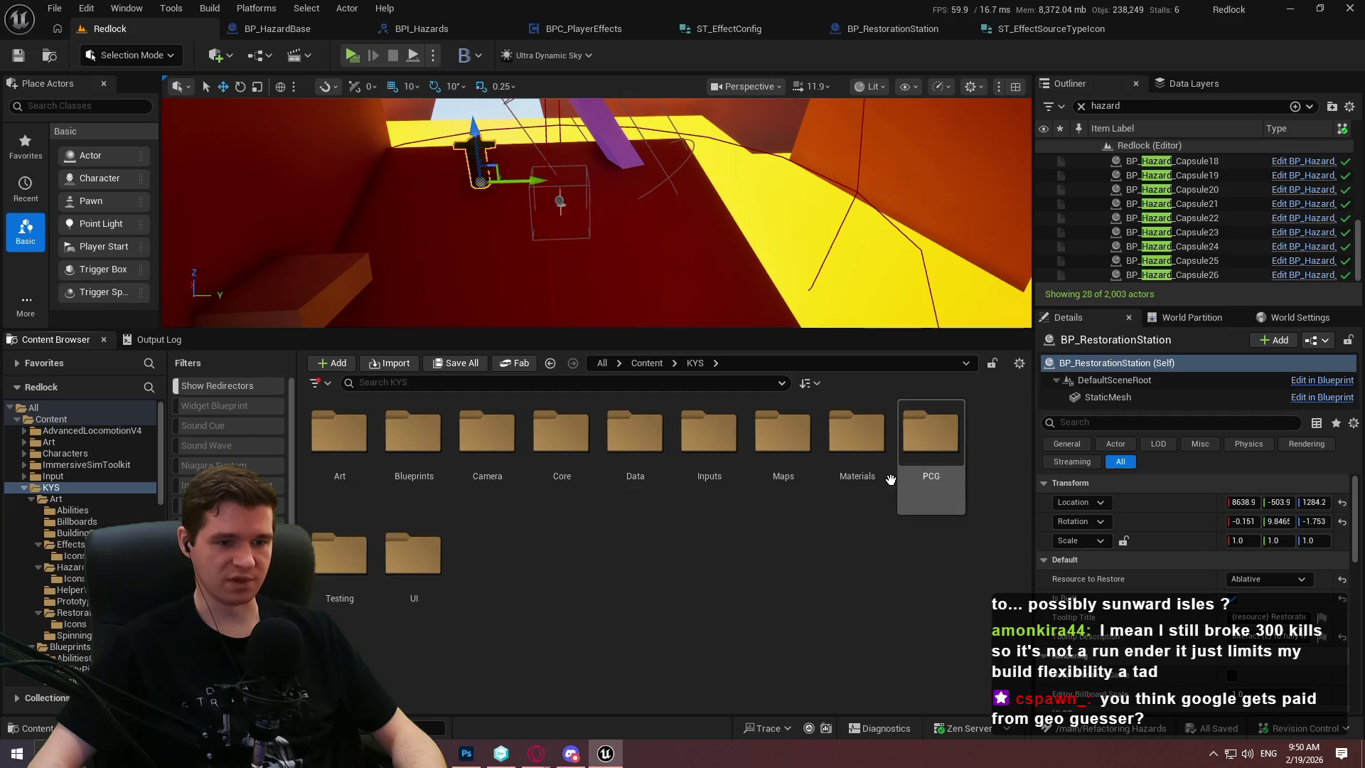
click(406, 554)
double_click(406, 554)
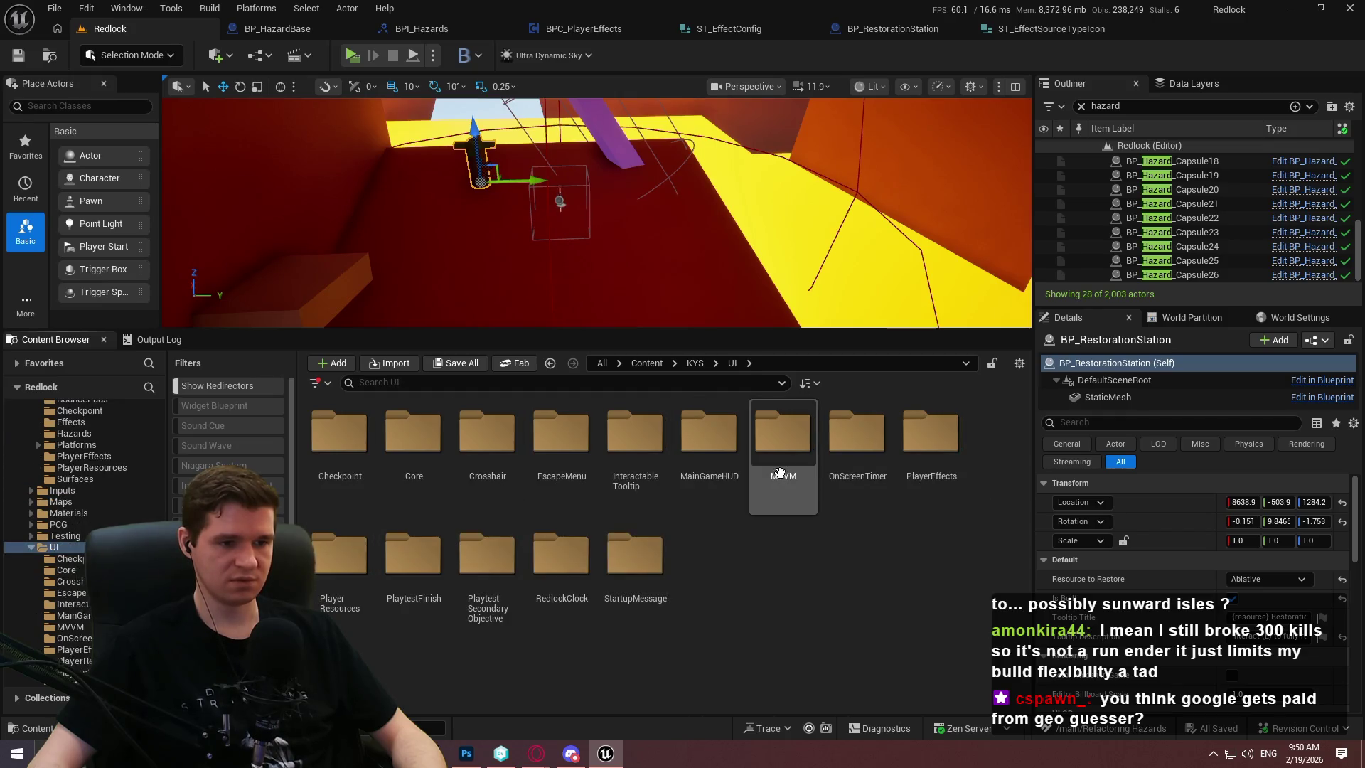
double_click(782, 433)
click(351, 490)
double_click(352, 490)
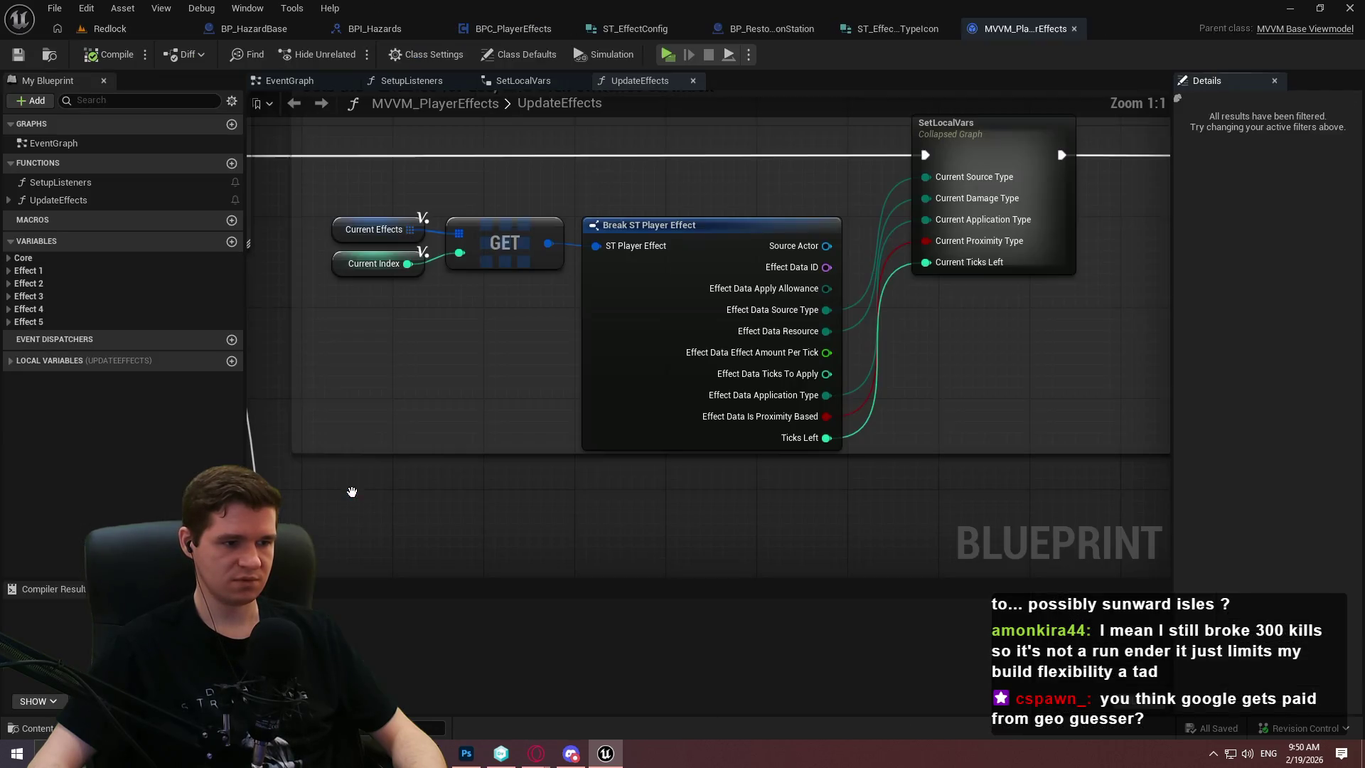
Make the graph area taller and frame Effect 3's Select and Make Brush nodes
scroll(969, 463, down, 5)
scroll(667, 343, up, 4)
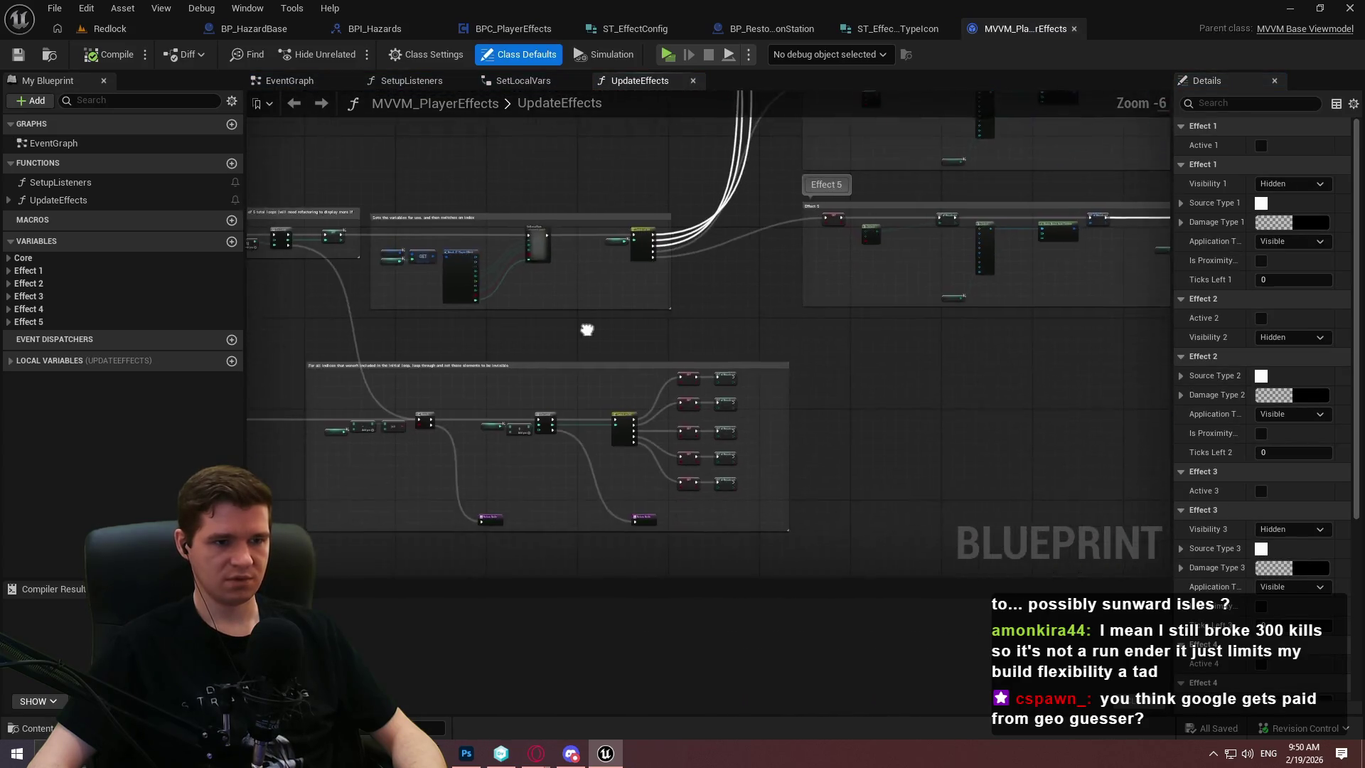
mouse_move(666, 344)
mouse_down()
mouse_move(924, 341)
mouse_move(640, 427)
mouse_move(427, 440)
mouse_move(425, 396)
mouse_up()
drag(846, 236, 865, 268)
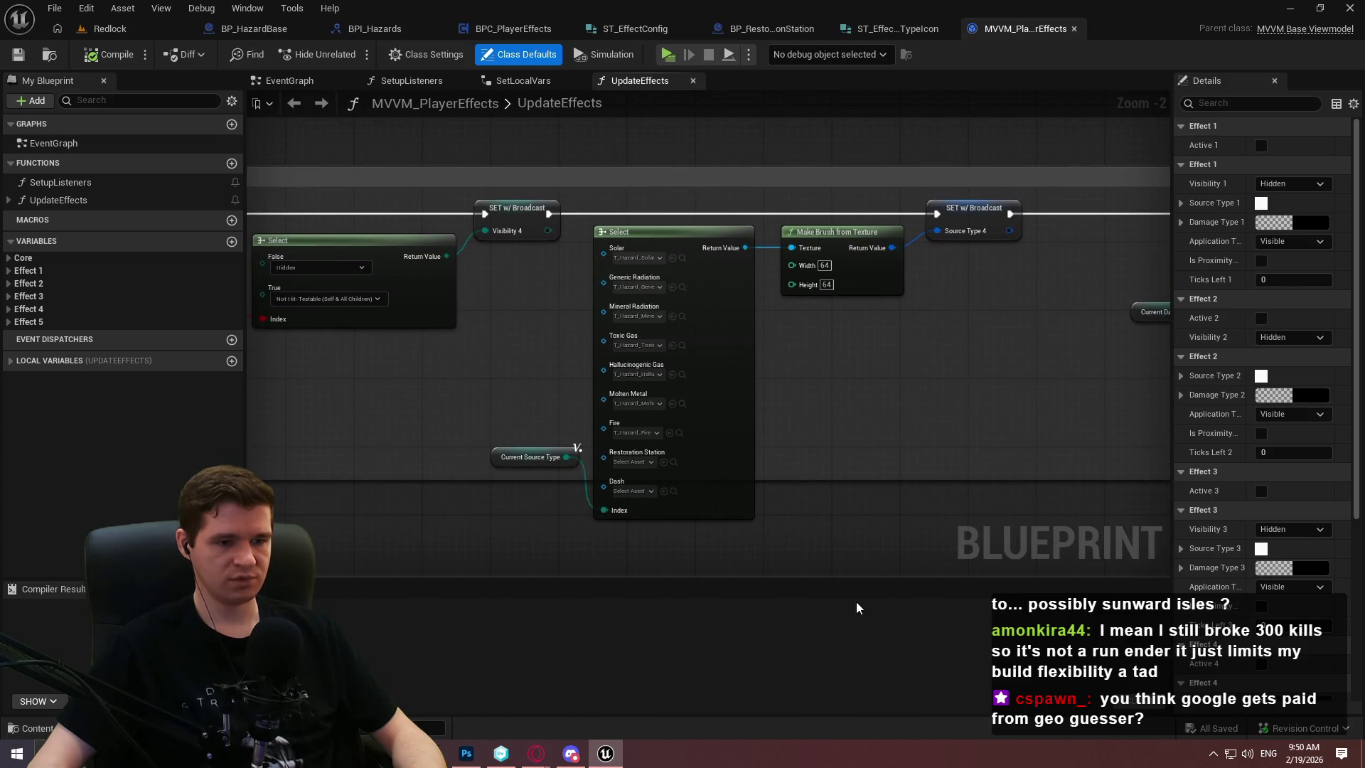
drag(856, 577, 856, 604)
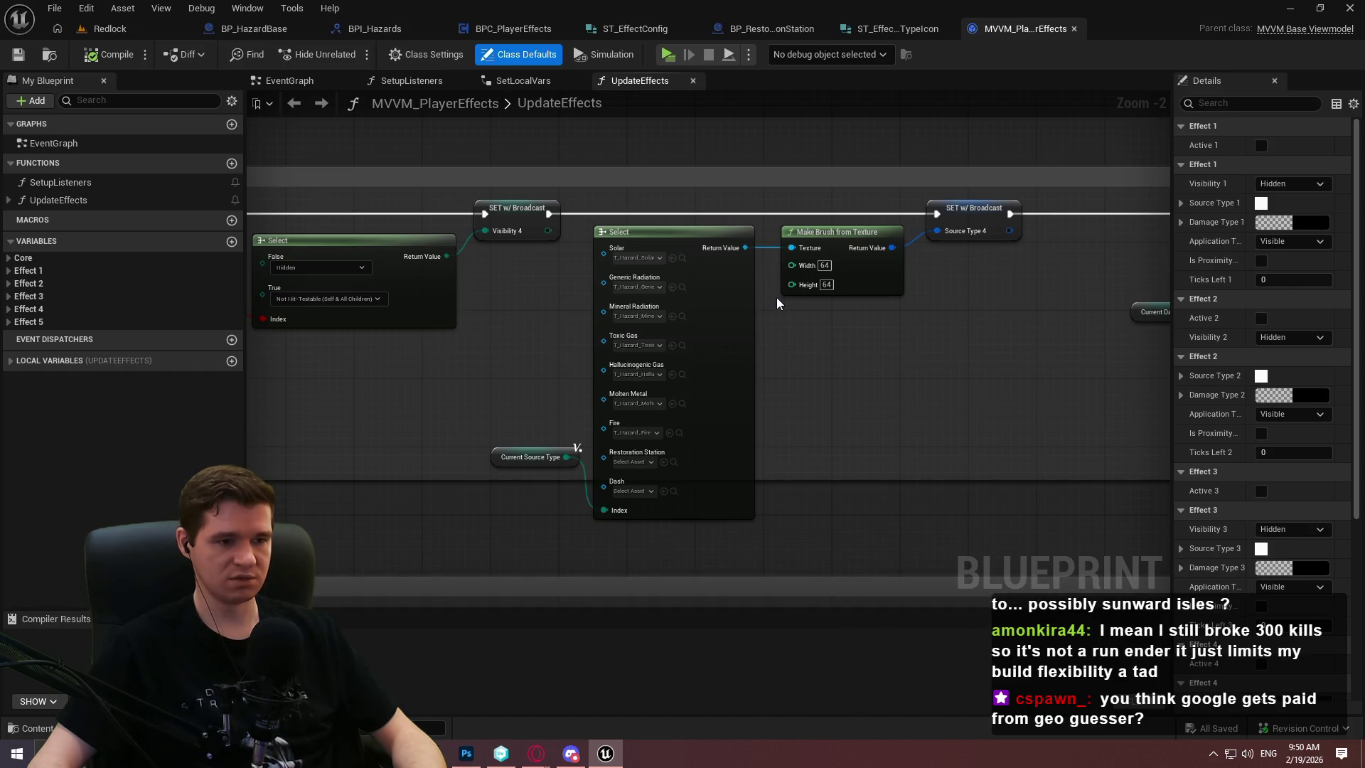
scroll(776, 298, down, 2)
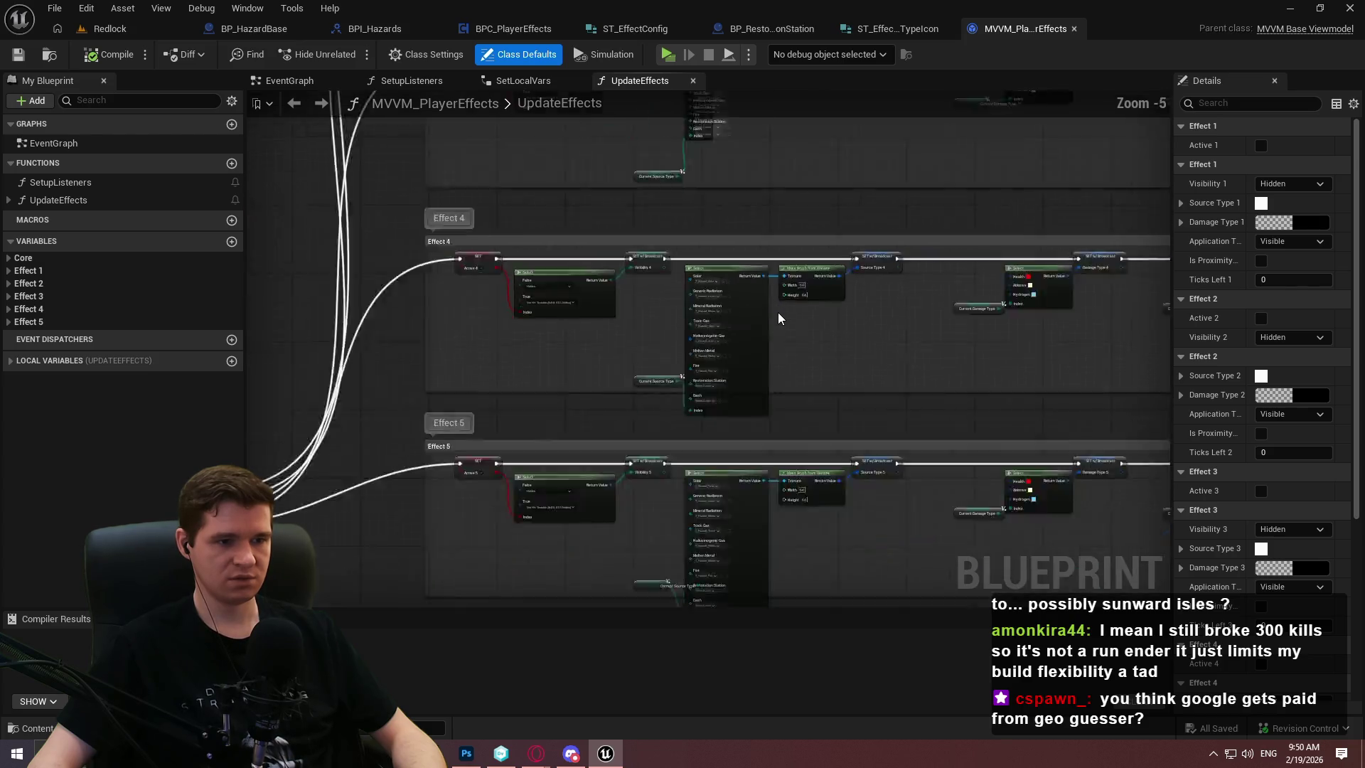
drag(762, 280, 687, 384)
scroll(688, 384, up, 3)
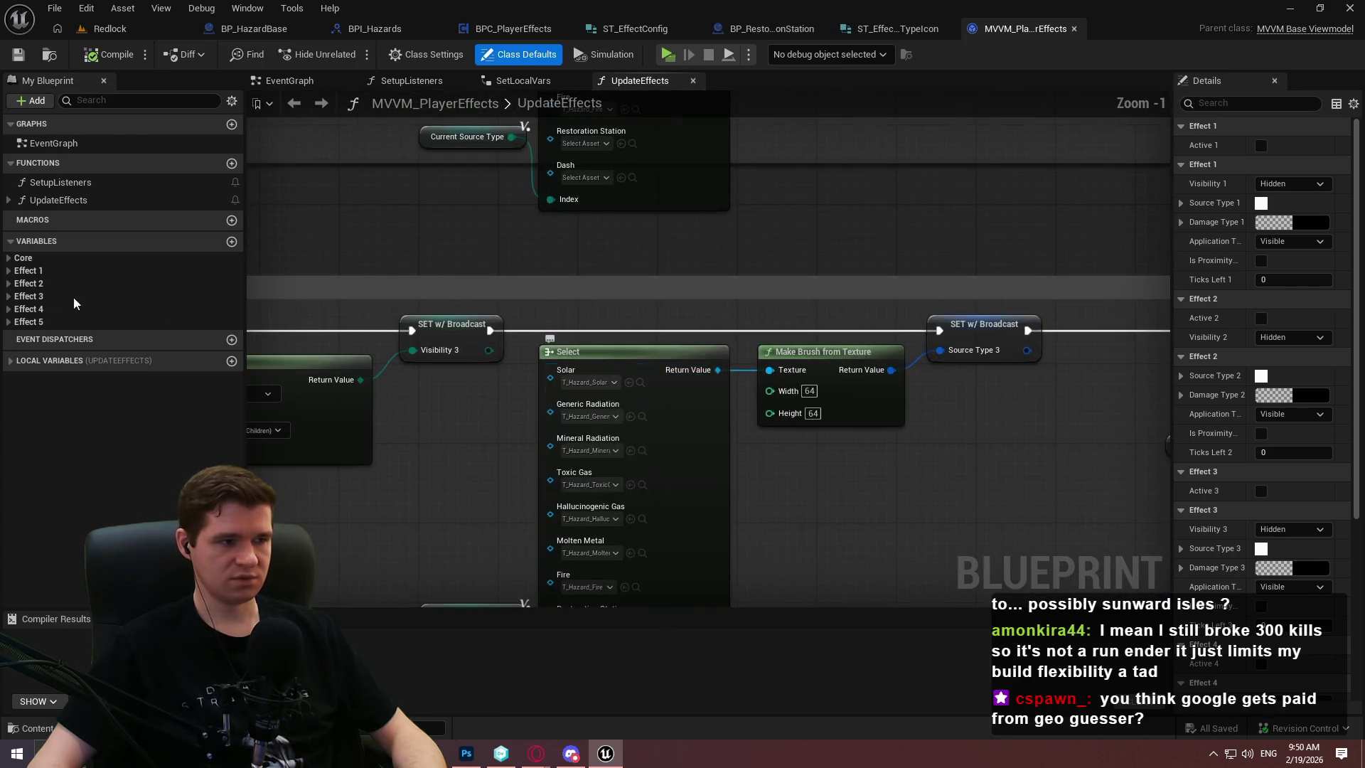
Add a Get Icon for Effect Source Type node with PlayerRef feeding its World Context
right_click(757, 463)
text(effect)
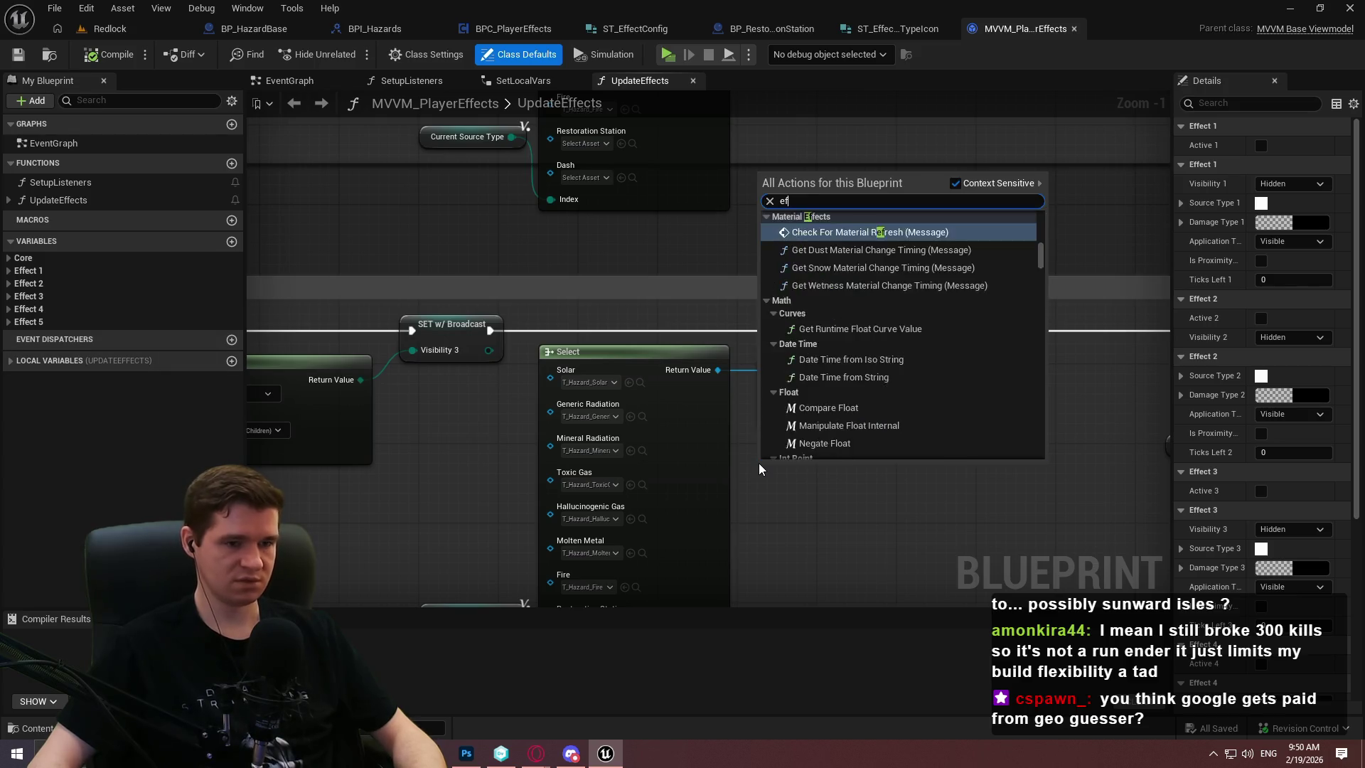
click(874, 234)
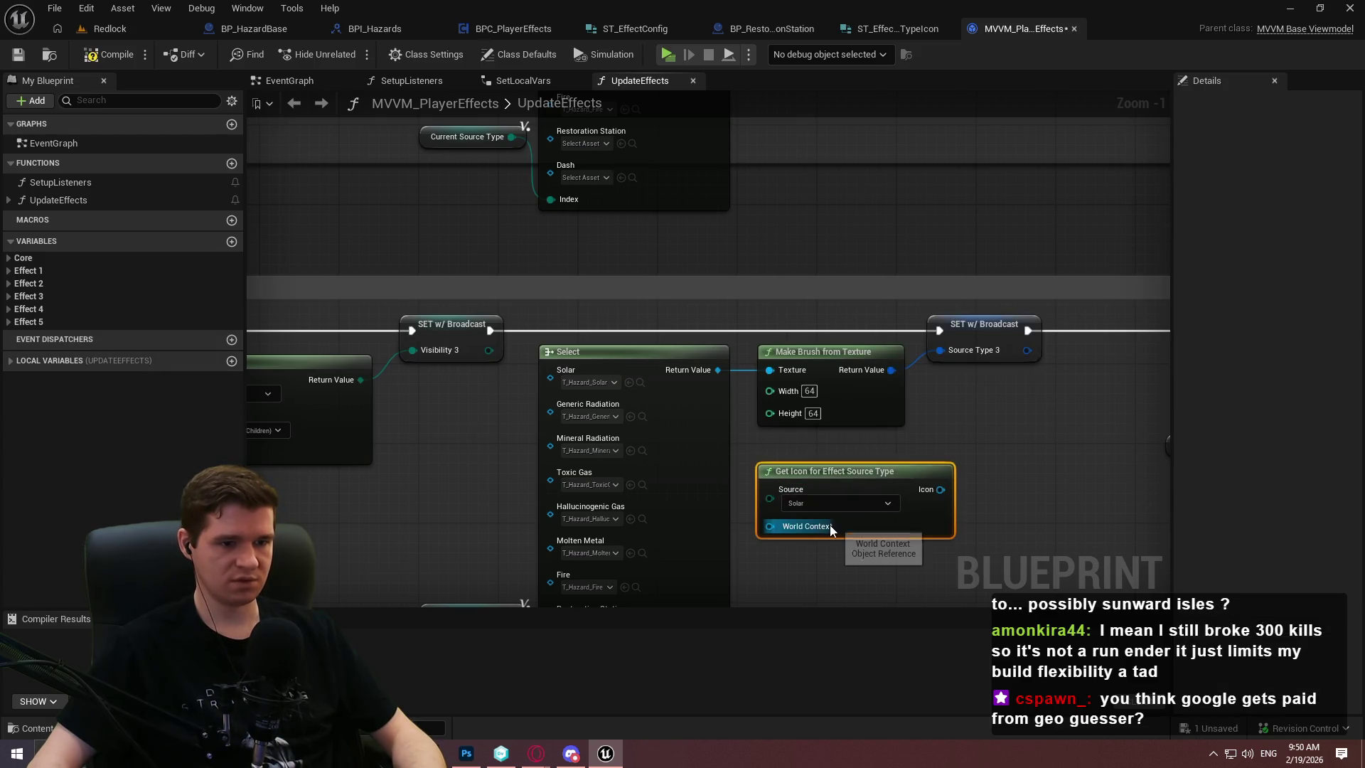
click(16, 260)
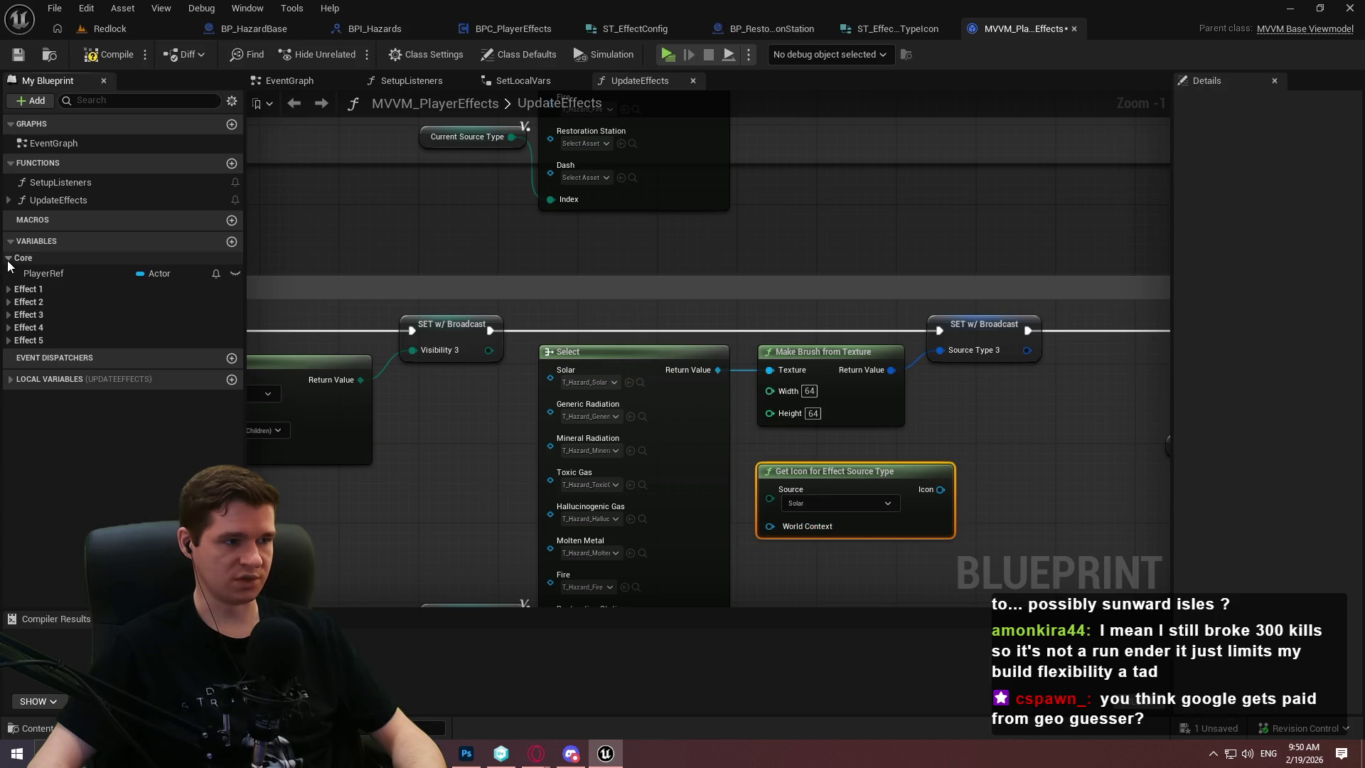
mouse_move(29, 274)
mouse_down()
mouse_move(785, 505)
mouse_move(769, 527)
mouse_up()
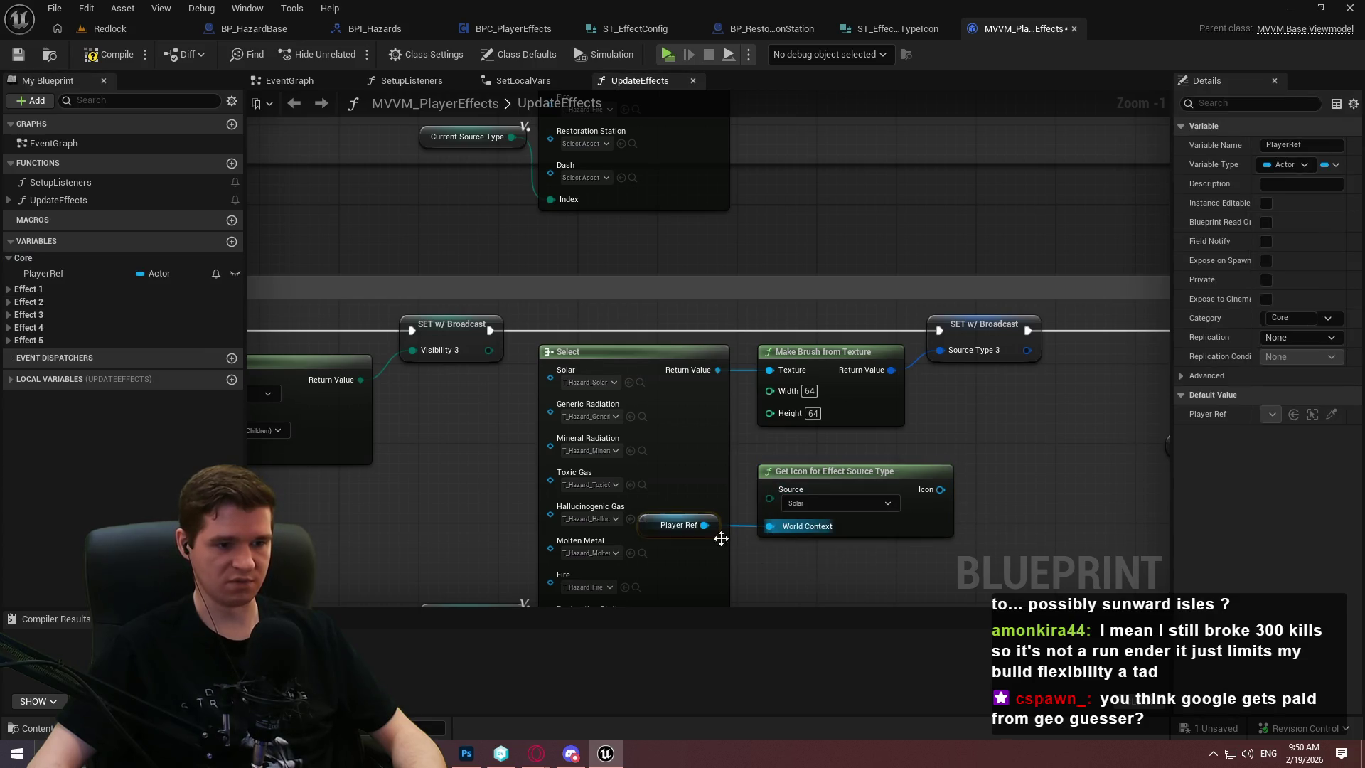
drag(861, 479, 931, 479)
drag(738, 532, 806, 530)
Delete Effect 3's Select node, wire Icon into Make Brush's Texture, and group the getters beside it
mouse_move(563, 605)
mouse_down()
mouse_move(588, 481)
mouse_move(867, 351)
mouse_up()
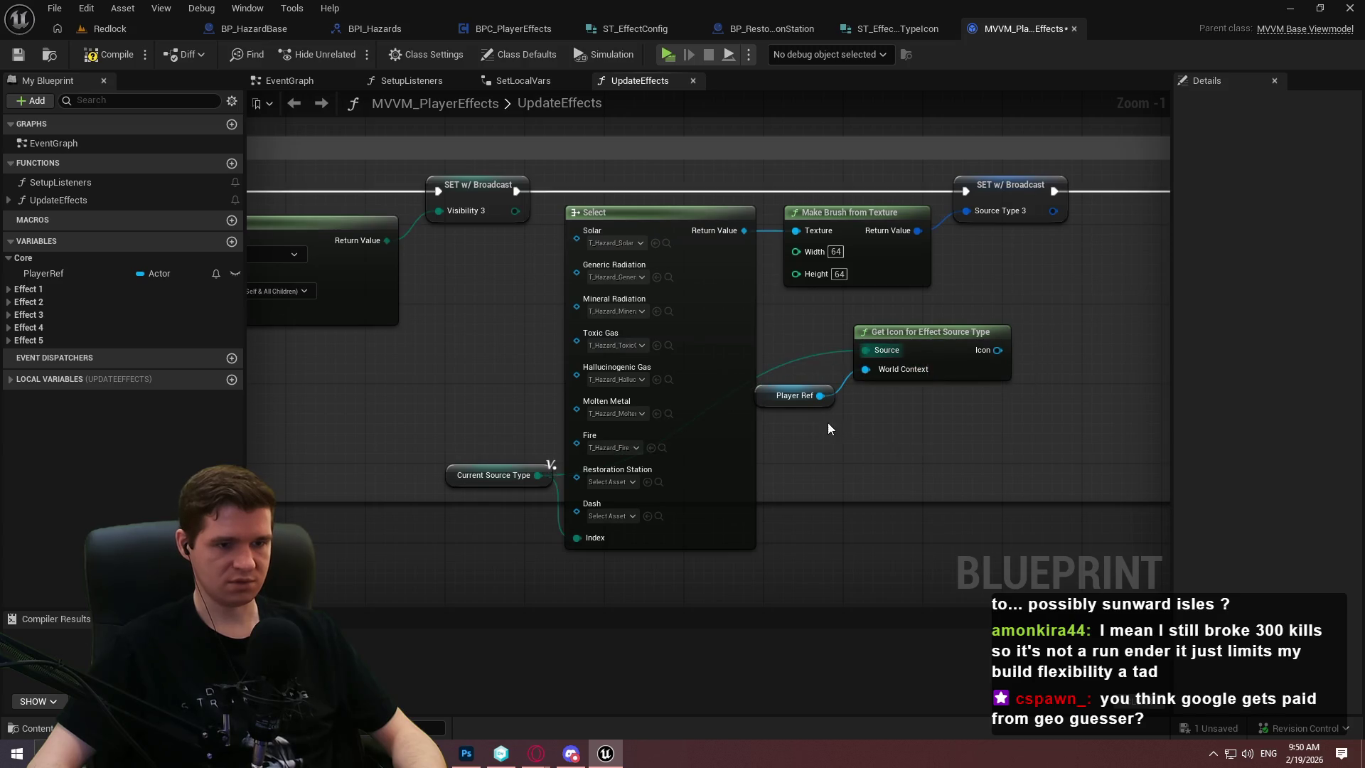
click(704, 463)
key(Delete)
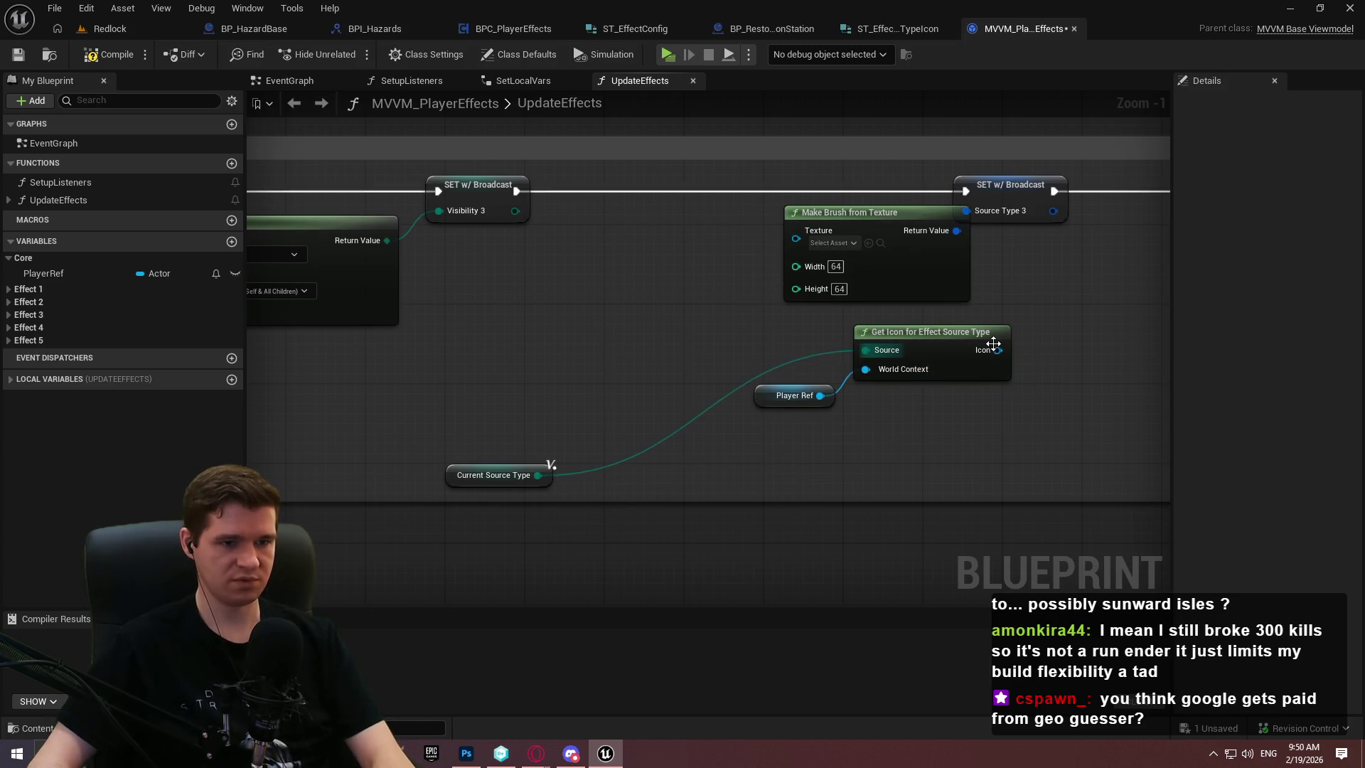
drag(983, 349, 796, 238)
drag(952, 334, 713, 216)
drag(782, 395, 543, 295)
mouse_move(482, 464)
mouse_down()
mouse_move(489, 241)
mouse_move(497, 267)
mouse_up()
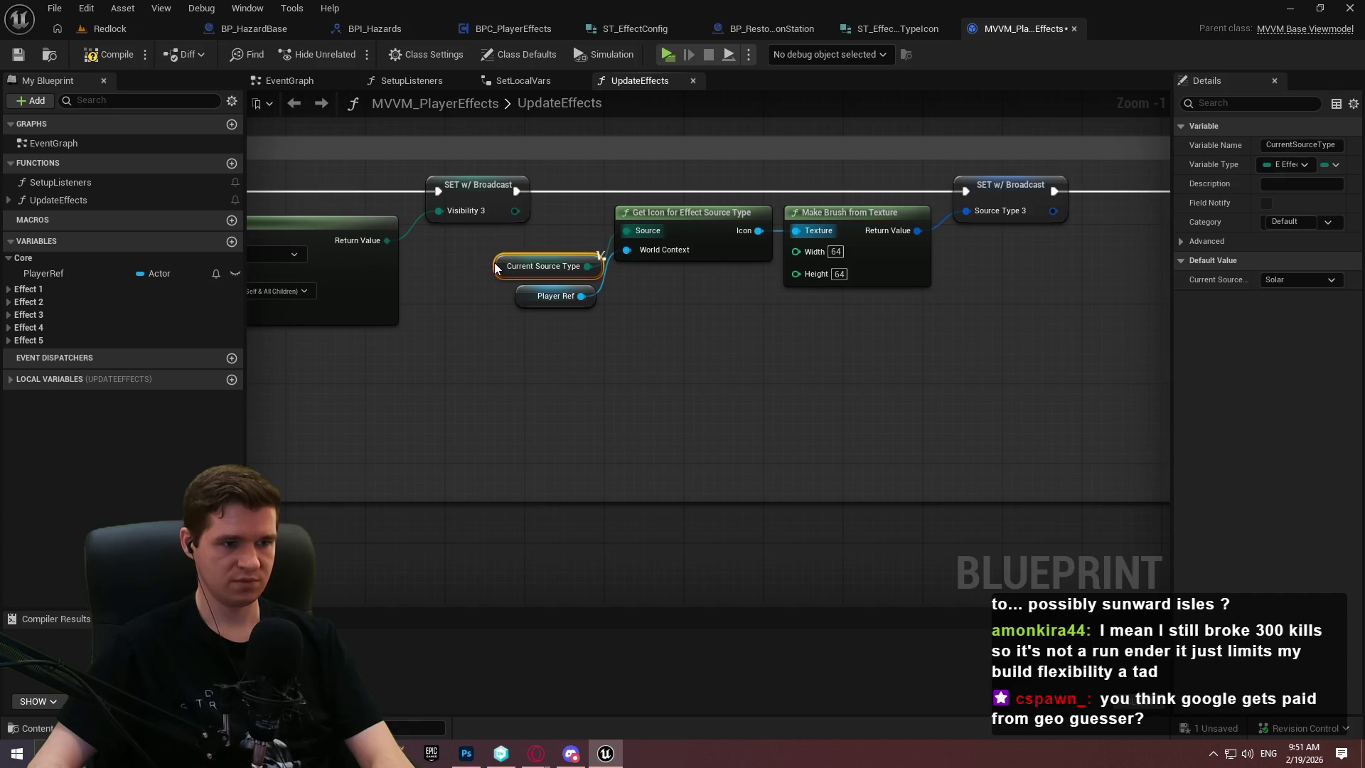
scroll(590, 256, down, 4)
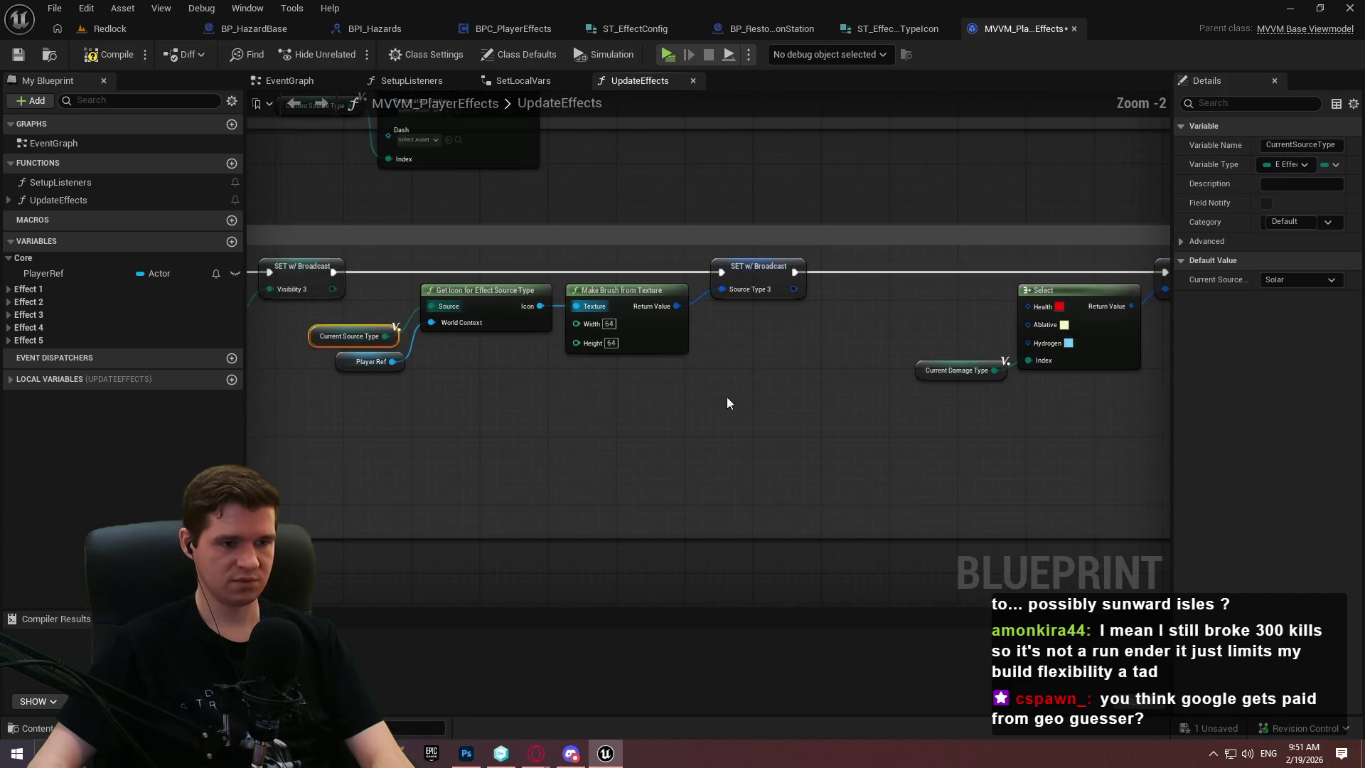
scroll(743, 406, down, 5)
scroll(945, 383, up, 2)
mouse_move(1095, 400)
mouse_down()
mouse_move(578, 174)
mouse_move(433, 183)
mouse_move(445, 191)
mouse_move(628, 113)
mouse_move(542, 254)
mouse_move(539, 305)
mouse_up()
Undo the accidental node move near the Effect 1 comment box
scroll(561, 143, up, 6)
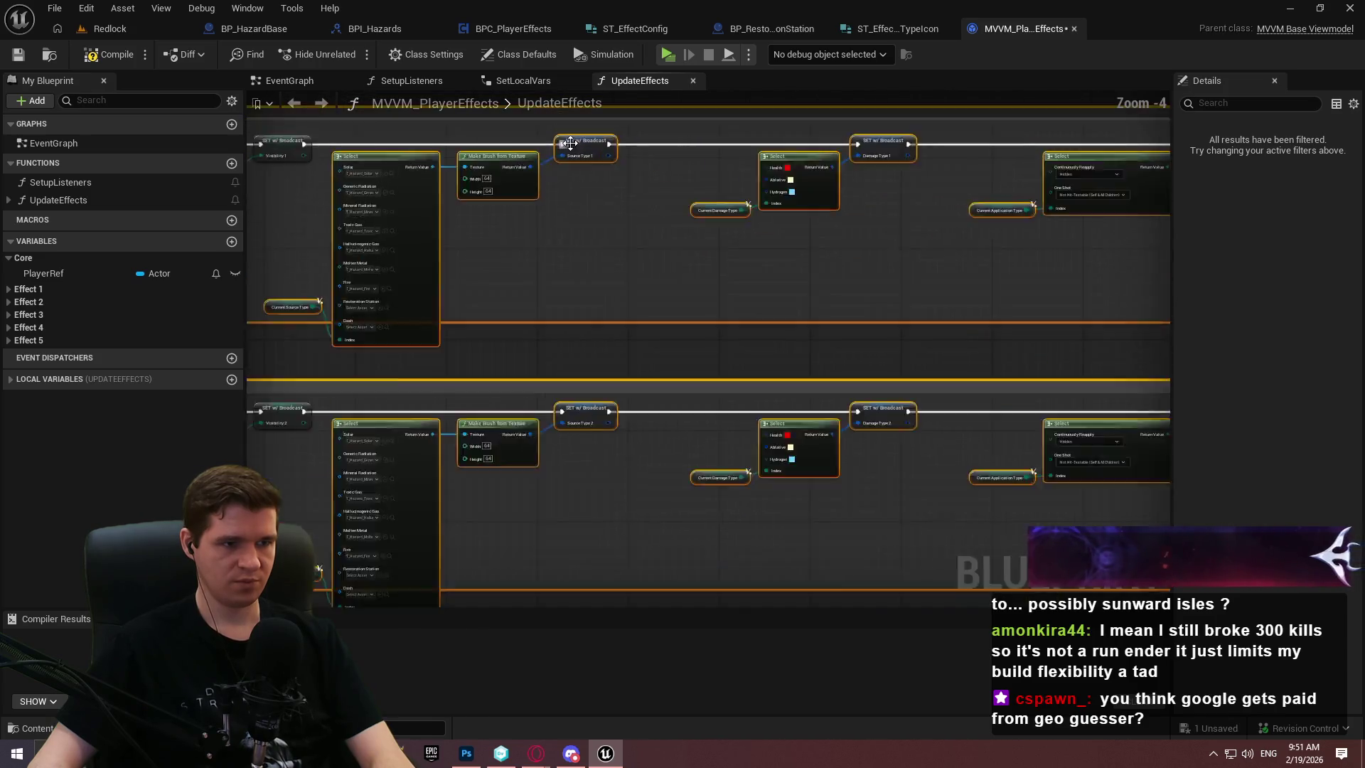
drag(611, 143, 708, 143)
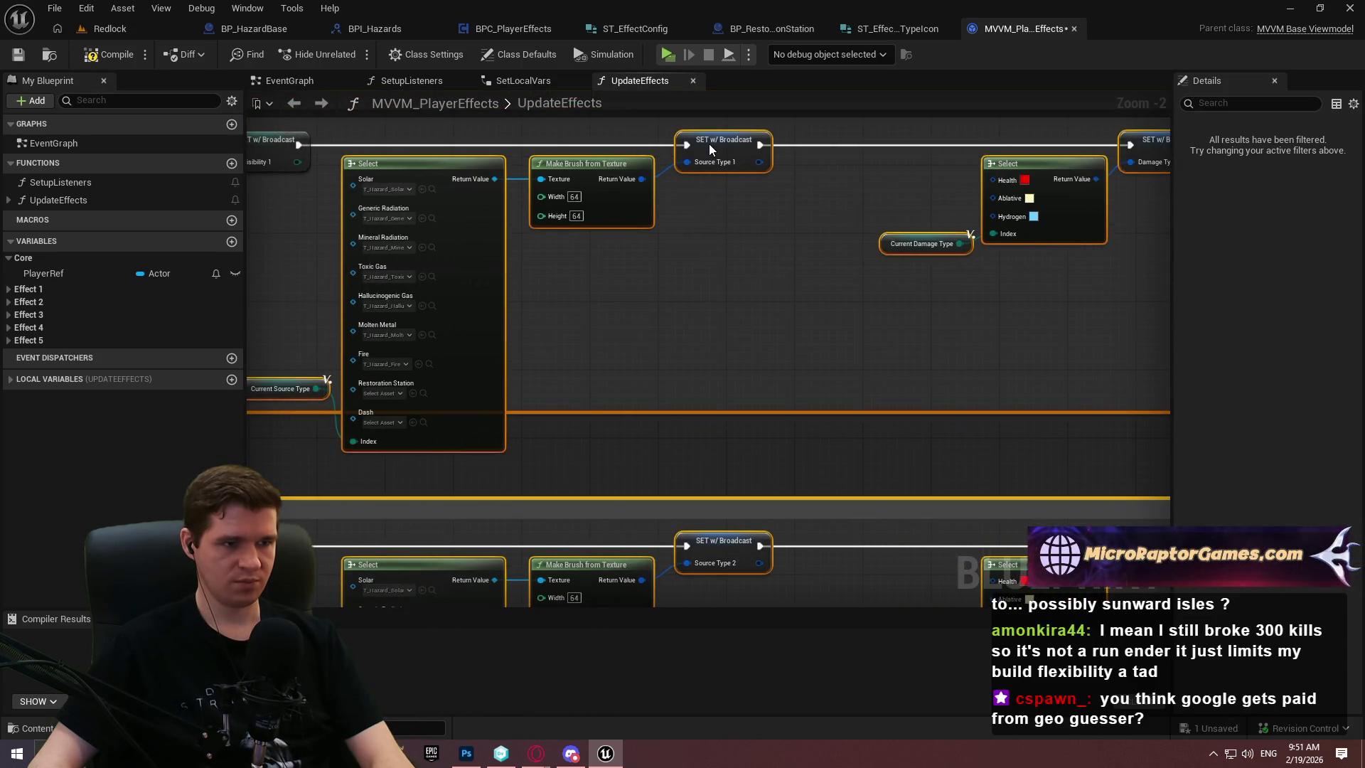
mouse_move(707, 249)
mouse_down()
mouse_move(1141, 284)
mouse_move(1048, 308)
mouse_move(1350, 311)
mouse_move(914, 313)
mouse_move(889, 118)
mouse_up()
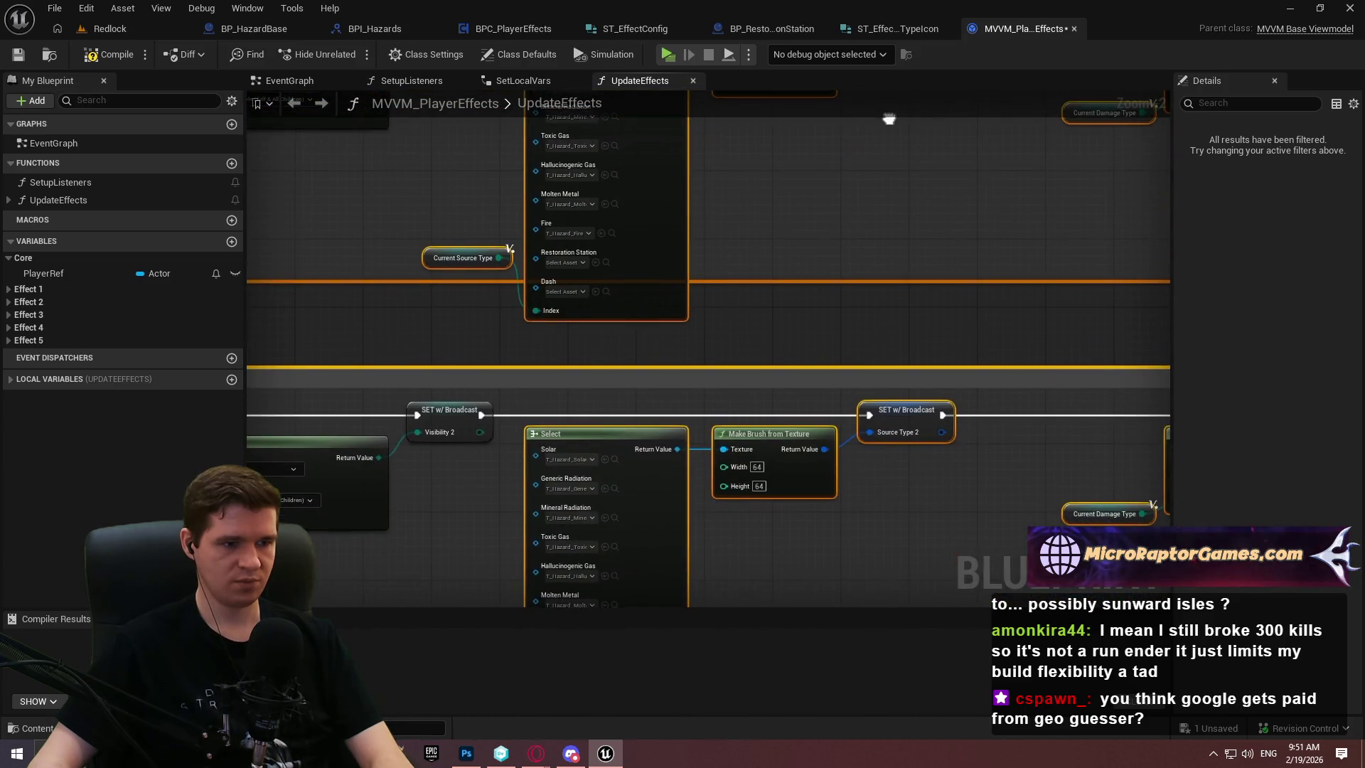
scroll(864, 163, down, 4)
key(ctrl+z)
scroll(803, 211, down, 5)
Shift Effect 1's icon nodes slightly to the right
mouse_move(988, 497)
mouse_down()
mouse_move(546, 84)
mouse_move(566, 154)
mouse_move(553, 152)
mouse_up()
scroll(759, 463, up, 3)
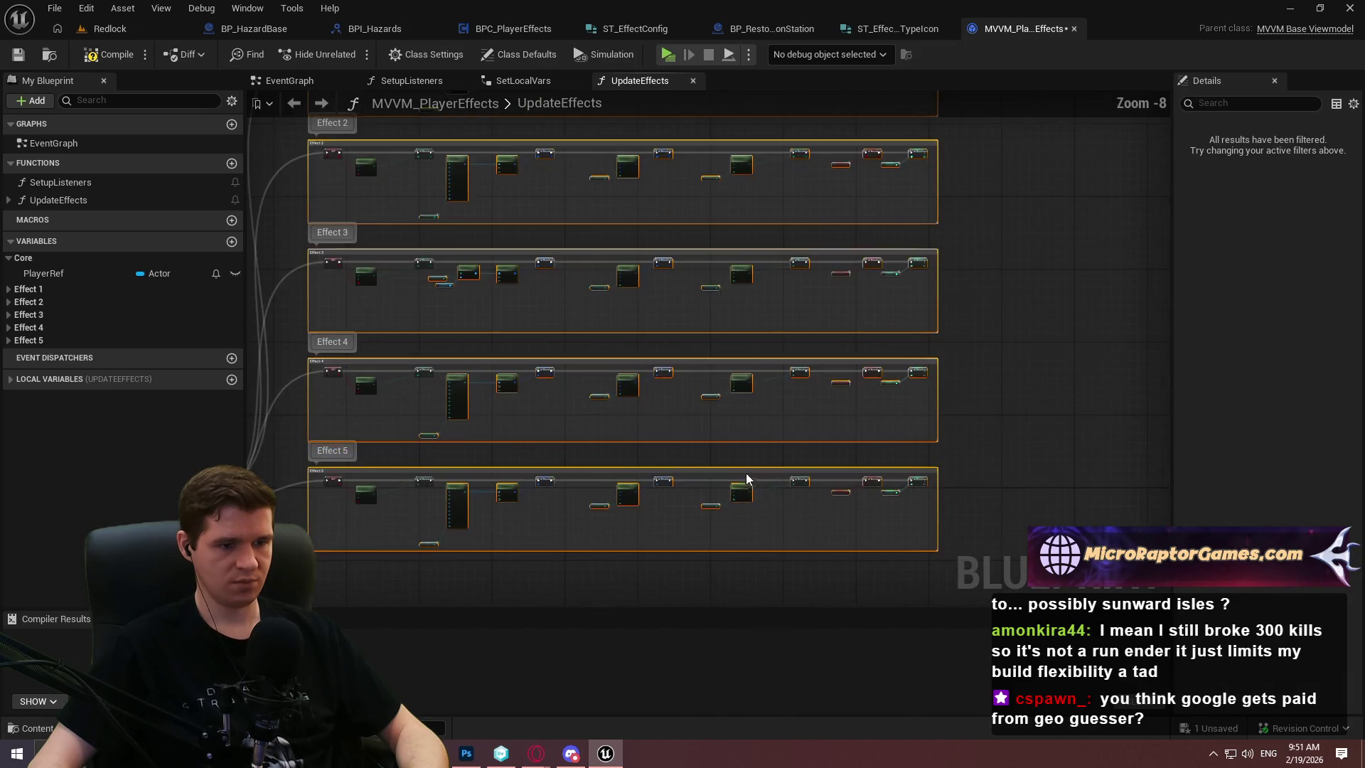
ctrl+click(742, 474)
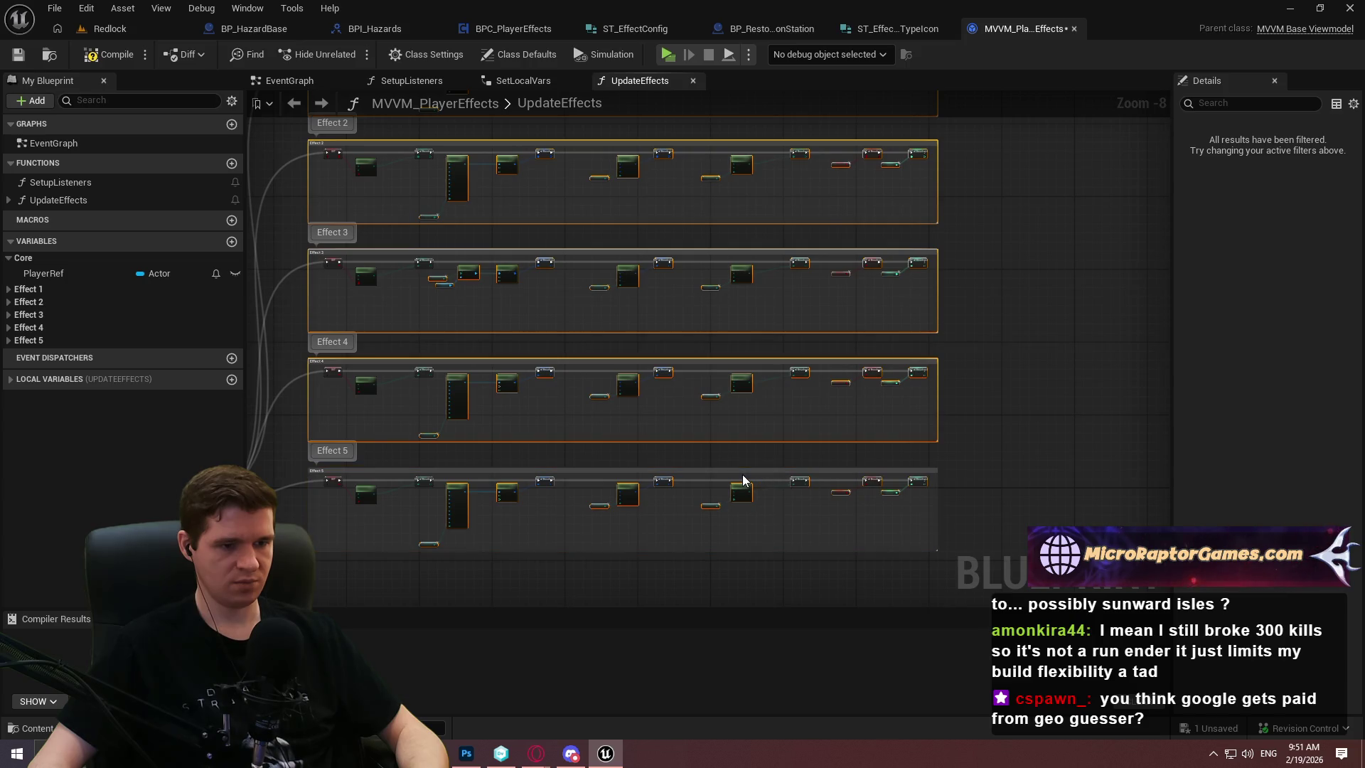
ctrl+click(771, 363)
ctrl+click(768, 260)
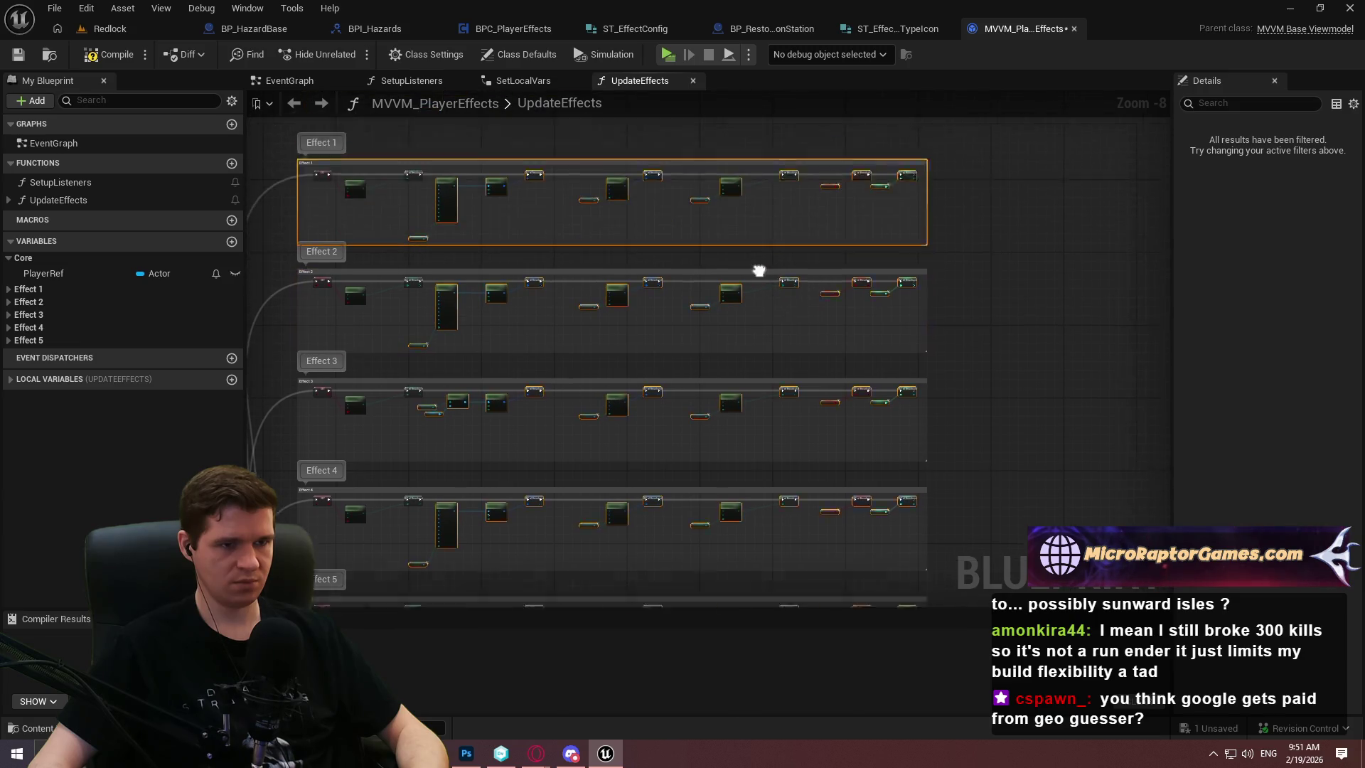
ctrl+click(734, 180)
scroll(552, 197, up, 8)
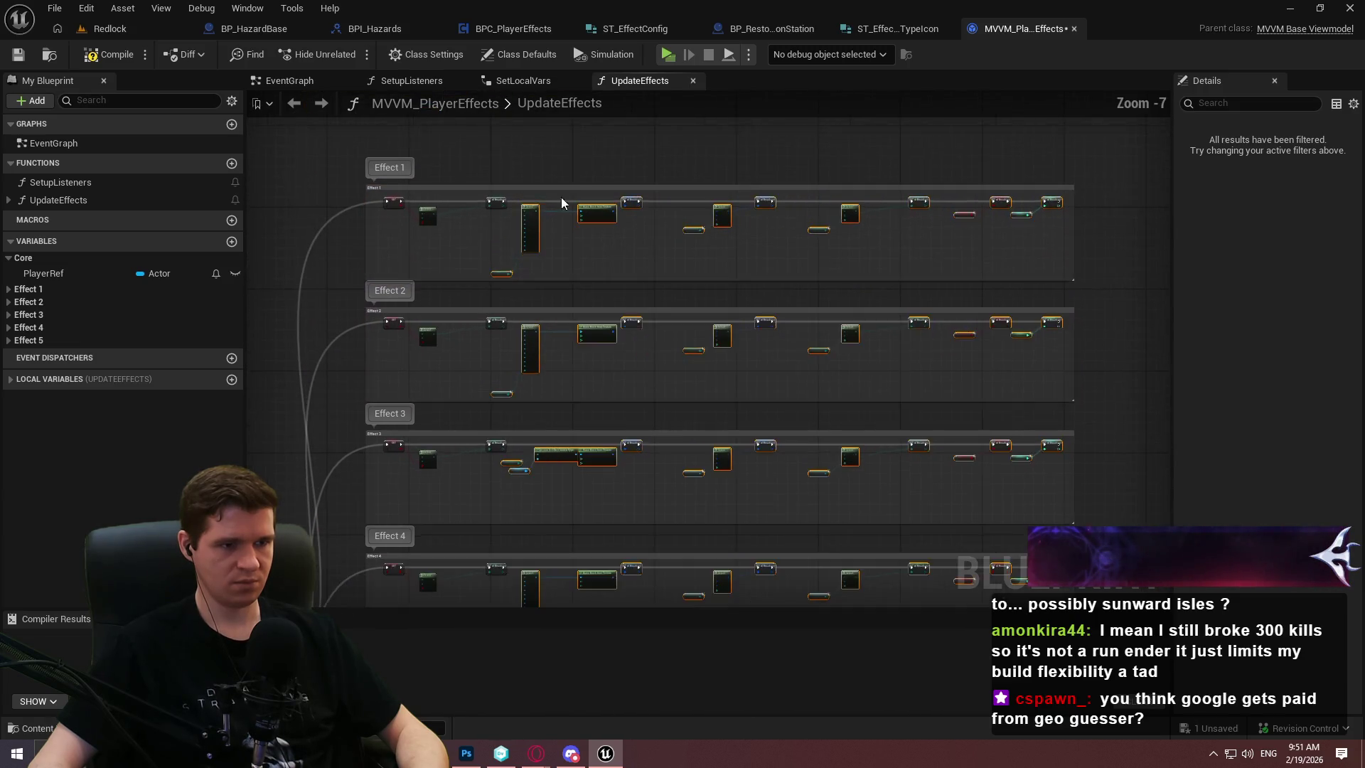
drag(992, 216, 1045, 206)
click(966, 420)
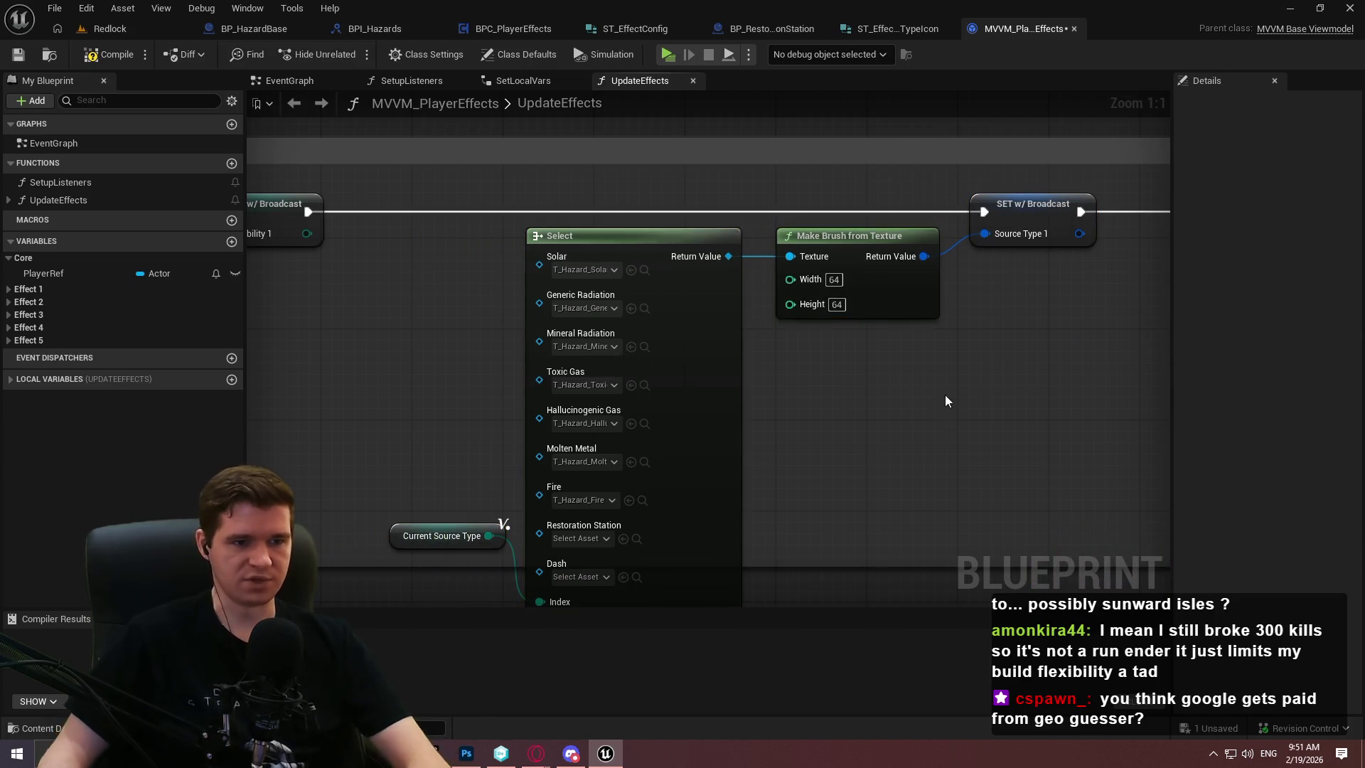
Line up Effect 3's Current Source Type and Player Ref getters beside Get Icon
scroll(939, 391, down, 5)
scroll(697, 429, up, 3)
scroll(671, 479, up, 2)
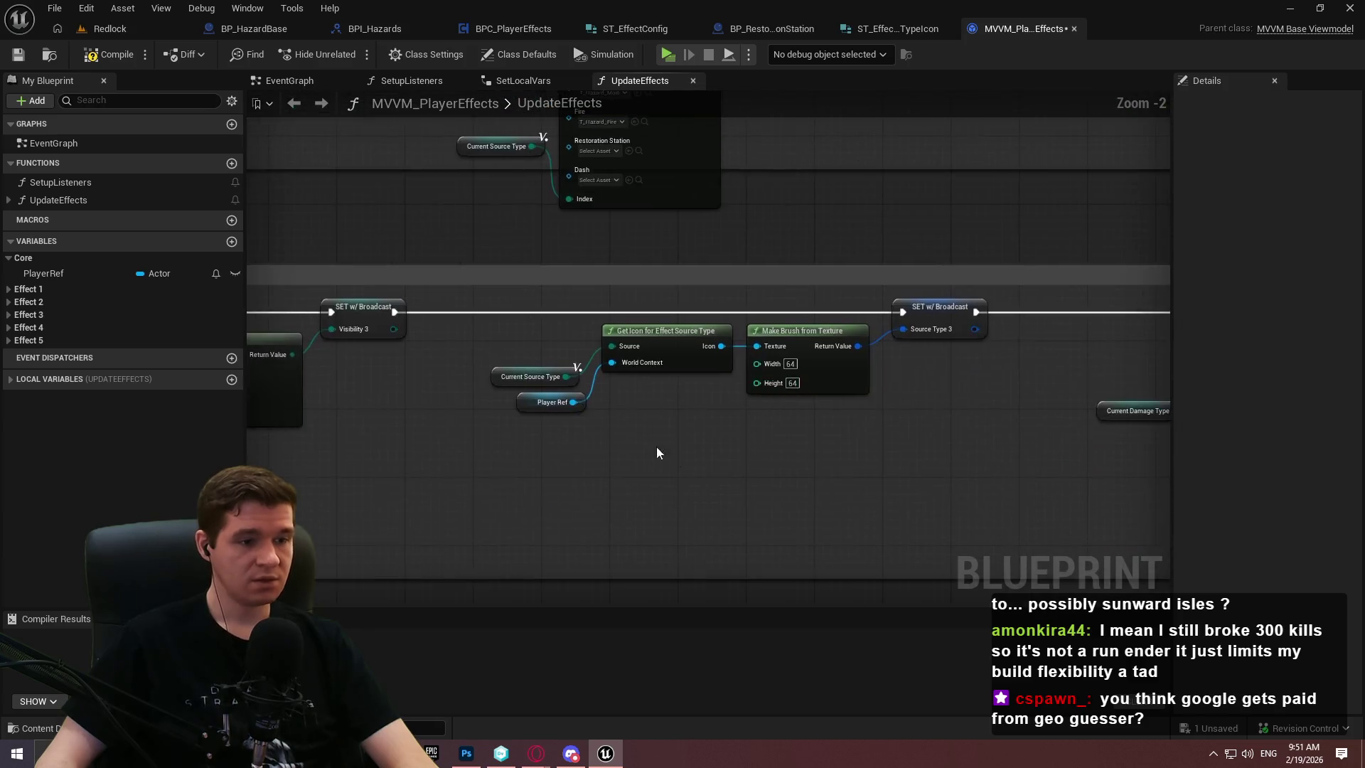
drag(455, 357, 467, 302)
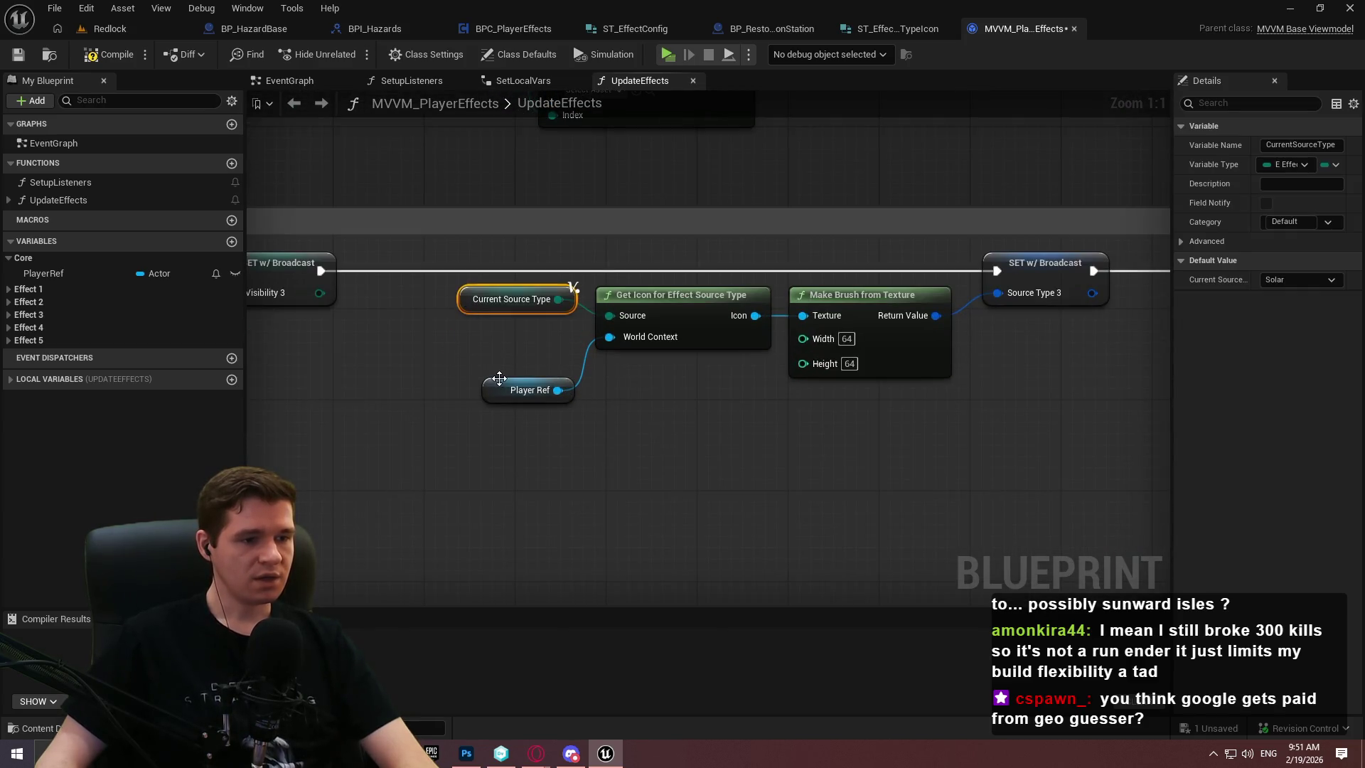
drag(492, 389, 501, 334)
mouse_move(558, 377)
mouse_down()
mouse_move(456, 283)
mouse_move(471, 311)
mouse_up()
click(704, 429)
Select Effect 3's Get Icon node group, then Effect 2's Select and Make Brush nodes
scroll(704, 435, down, 2)
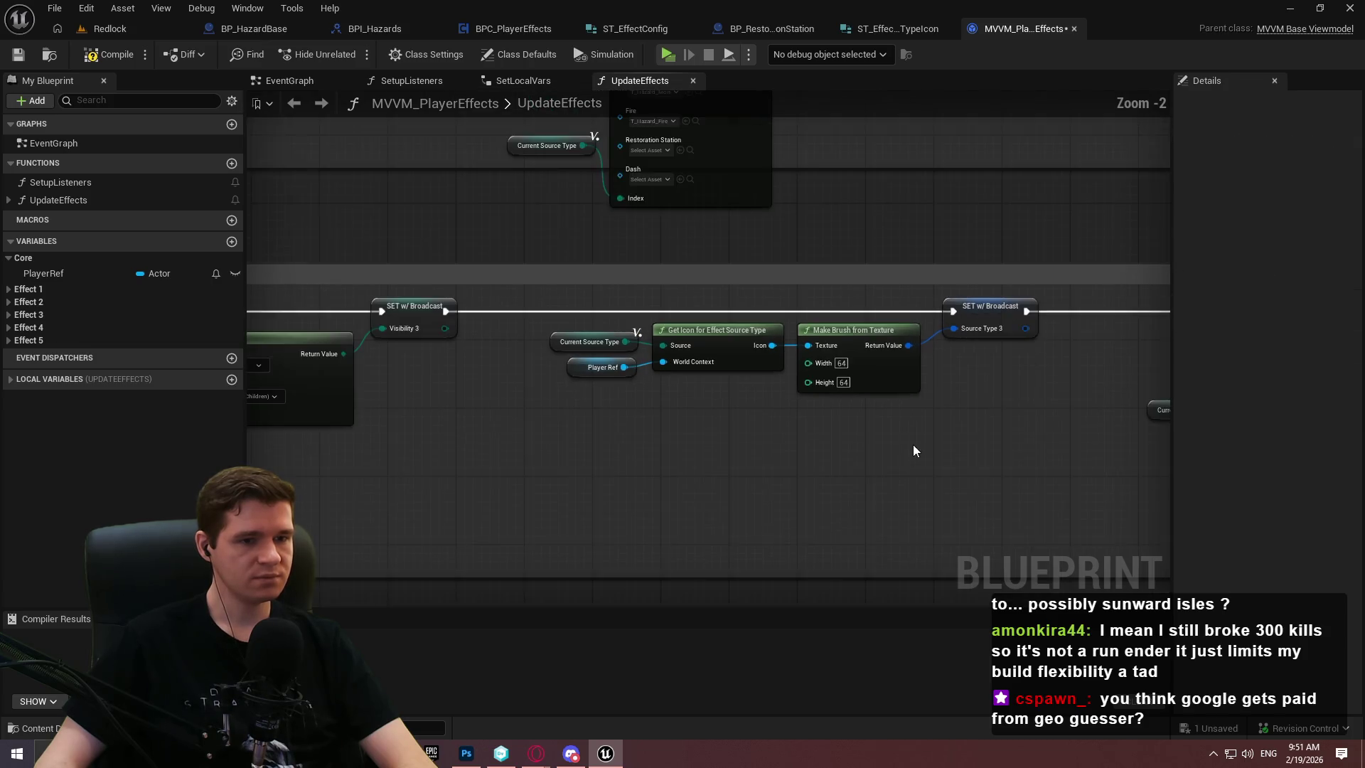
drag(646, 430, 515, 316)
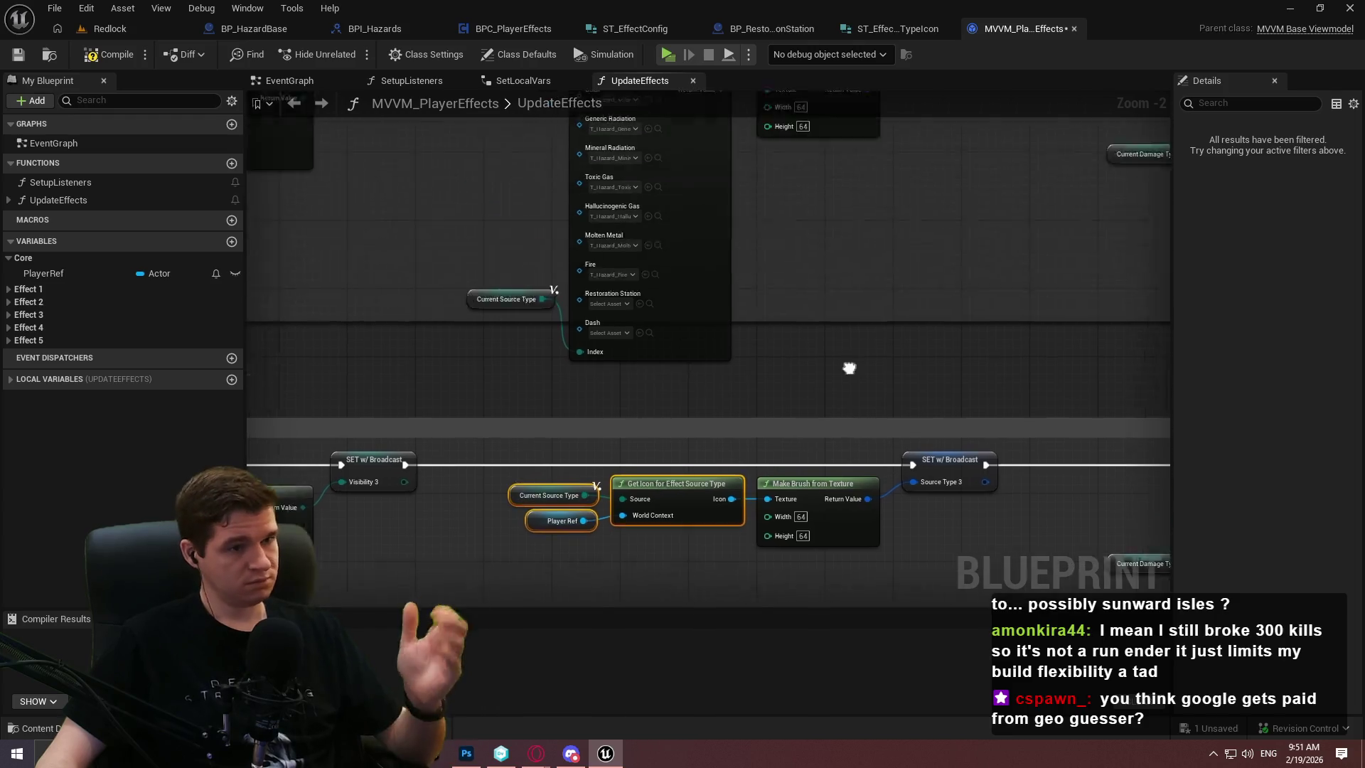
mouse_move(850, 361)
mouse_down()
mouse_move(497, 195)
mouse_move(512, 202)
mouse_up()
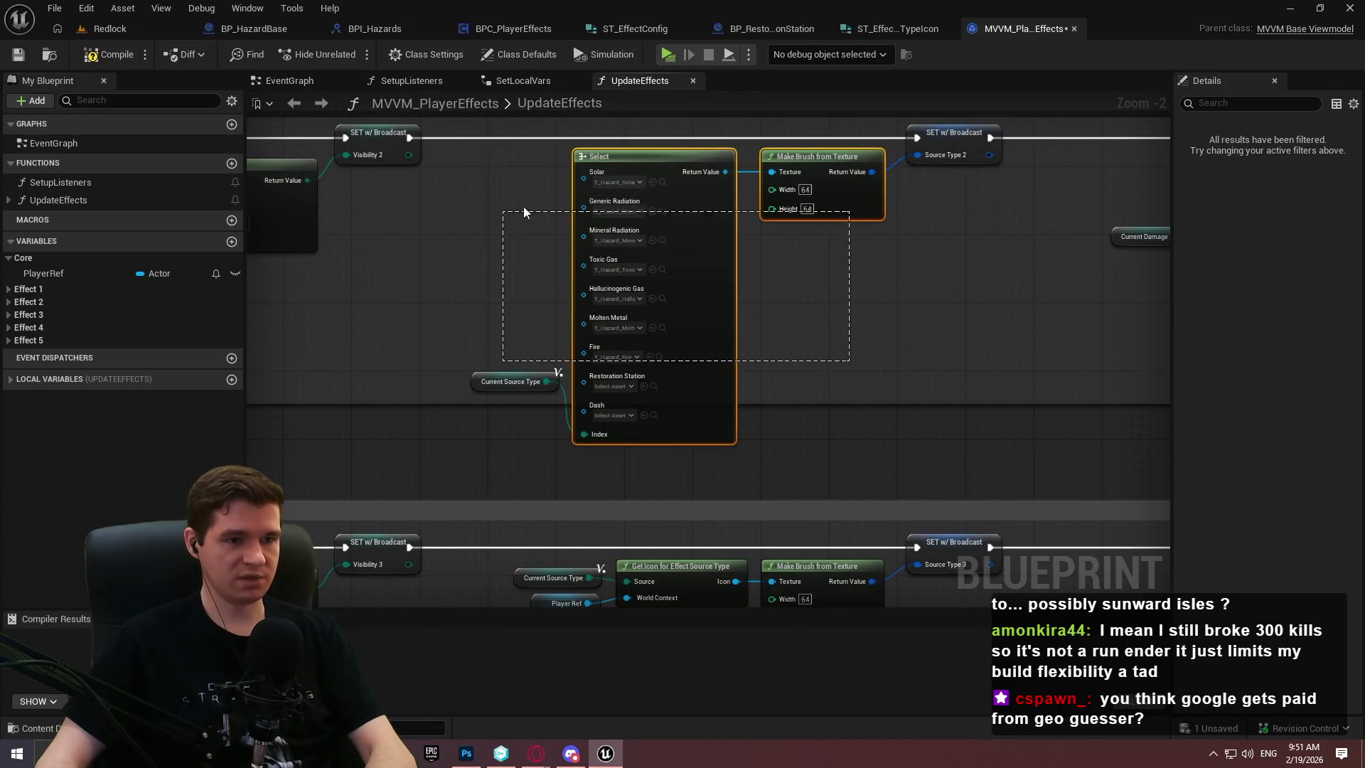
Replace Effect 2's Select node with a pasted Get Icon group wired into Make Brush's Texture
drag(844, 381, 459, 400)
key(Delete)
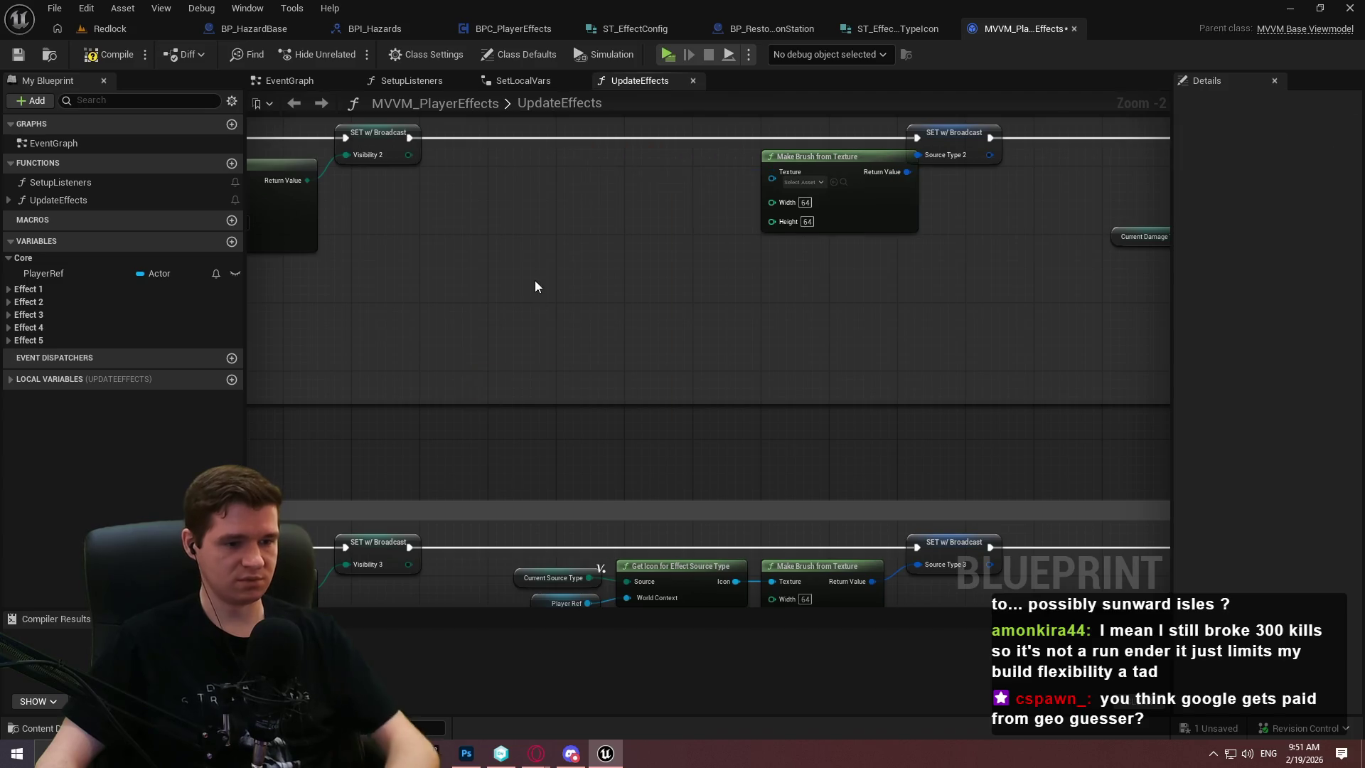
key(ctrl+v)
mouse_move(779, 315)
mouse_down()
mouse_move(791, 257)
mouse_move(806, 254)
mouse_up()
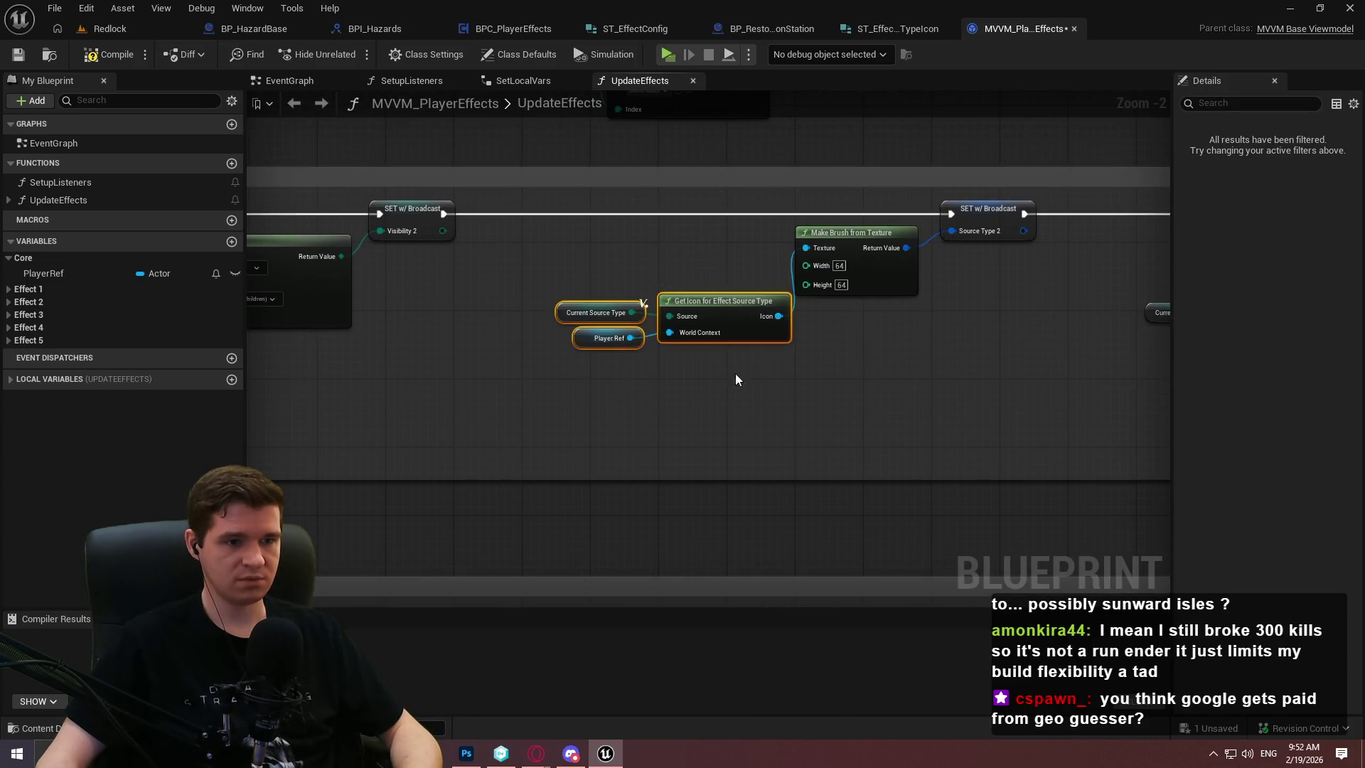
mouse_move(731, 334)
mouse_down()
mouse_move(705, 266)
mouse_move(825, 485)
mouse_up()
Replace Effect 1's Select node with a pasted Get Icon group feeding Make Brush's Texture
drag(837, 377, 519, 442)
key(Delete)
drag(598, 296, 604, 341)
key(ctrl+v)
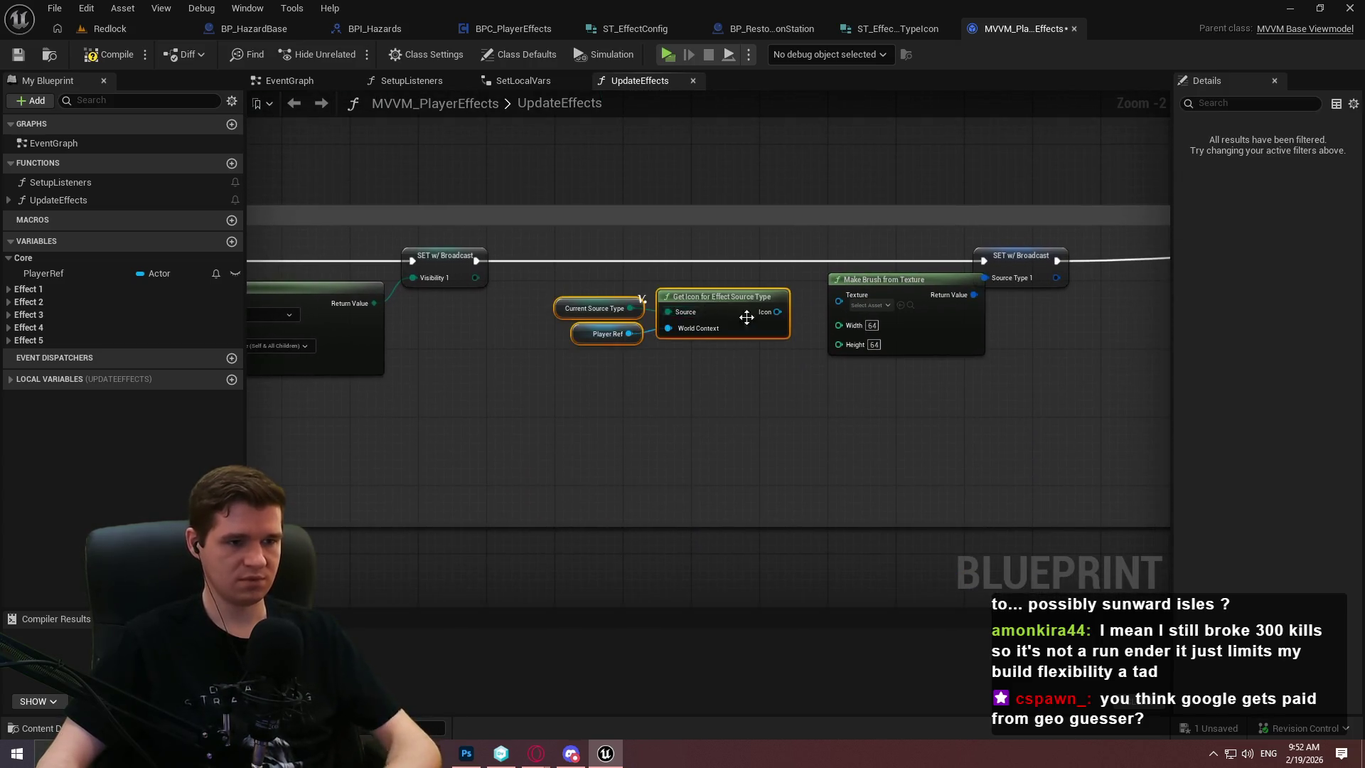
mouse_move(777, 312)
mouse_down()
mouse_move(855, 295)
mouse_move(838, 294)
mouse_up()
mouse_move(748, 323)
mouse_down()
mouse_move(775, 301)
mouse_move(567, 247)
mouse_move(616, 395)
mouse_move(628, 227)
mouse_up()
Give Effect 4 a pasted Get Icon group feeding its Texture, removing the old Select node
key(ctrl+v)
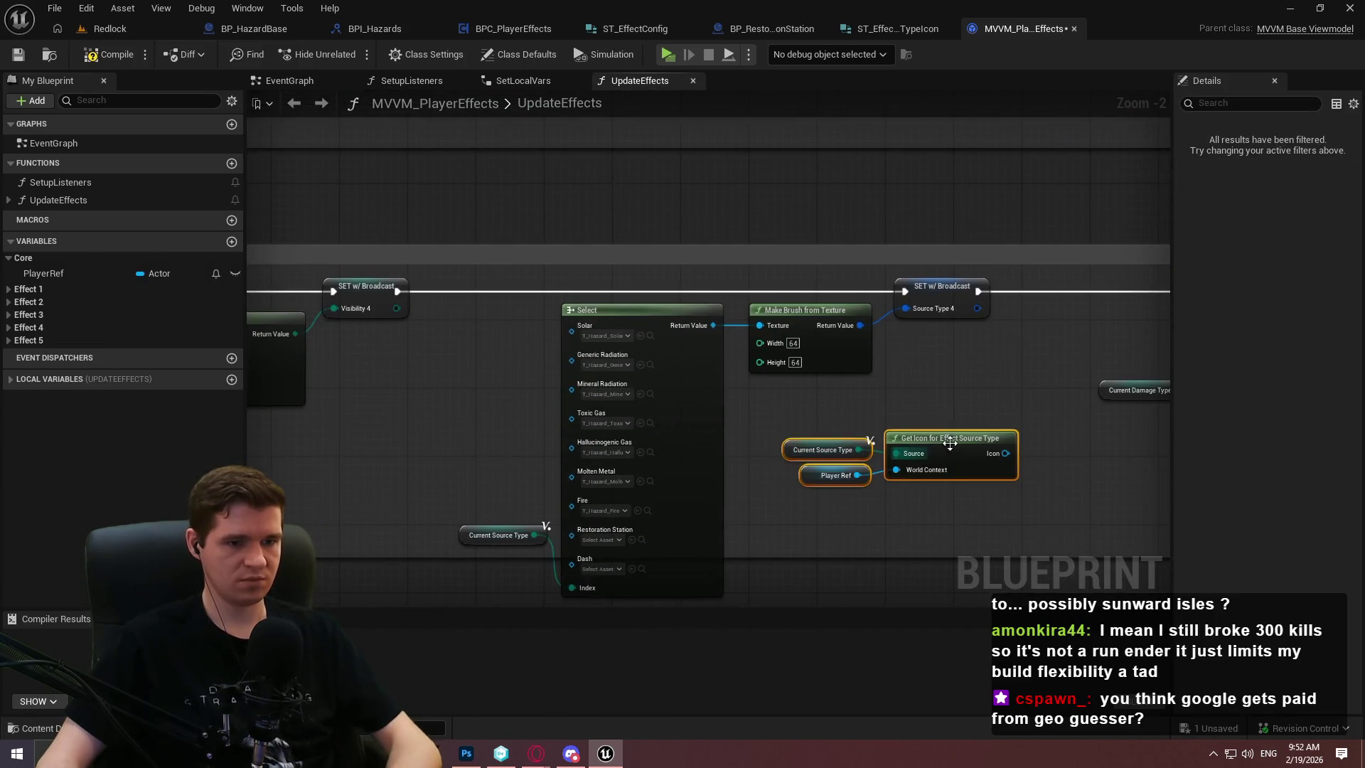
mouse_move(1005, 452)
mouse_down()
mouse_move(767, 344)
mouse_move(759, 325)
mouse_up()
drag(728, 475, 516, 548)
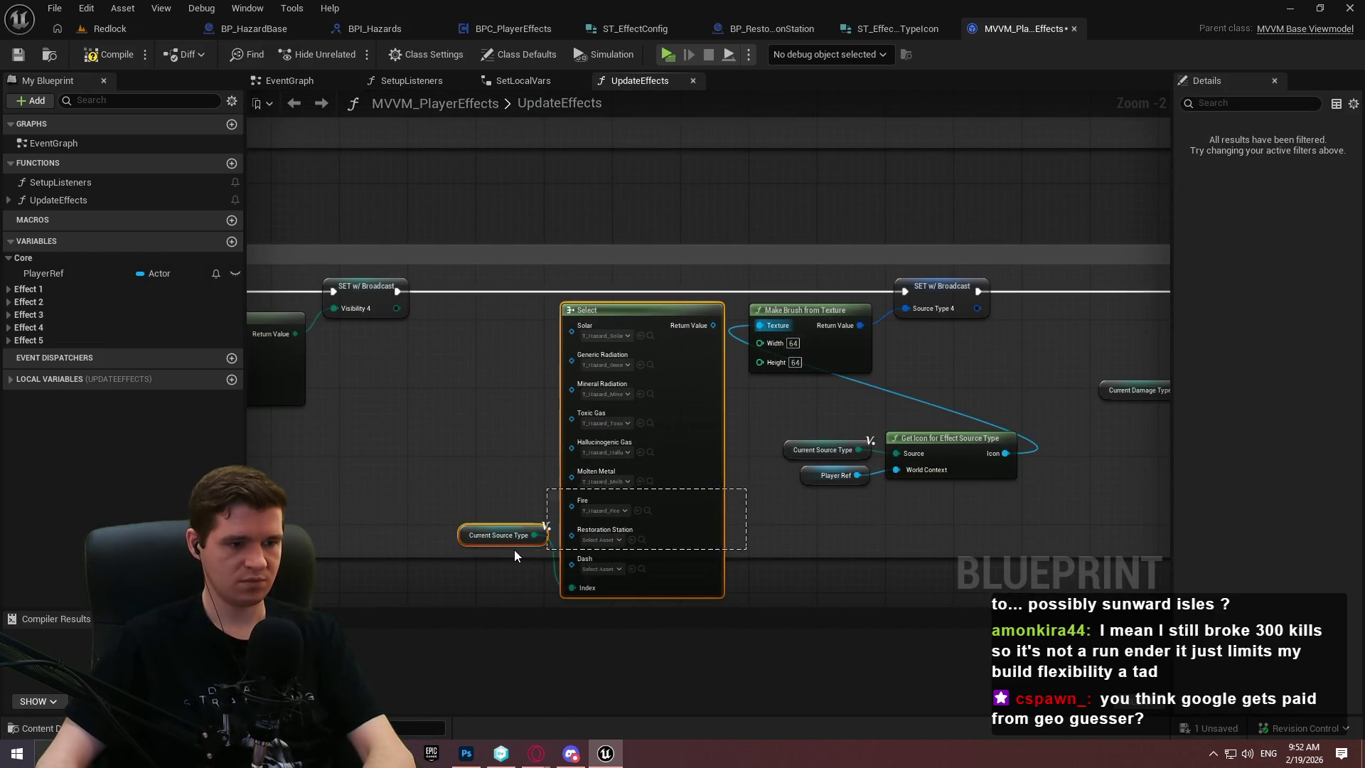
key(Delete)
drag(1035, 467, 766, 424)
drag(959, 452, 713, 384)
drag(683, 339, 676, 321)
Give Effect 5 a pasted Get Icon group feeding its Texture, removing the old Select node
scroll(752, 410, down, 5)
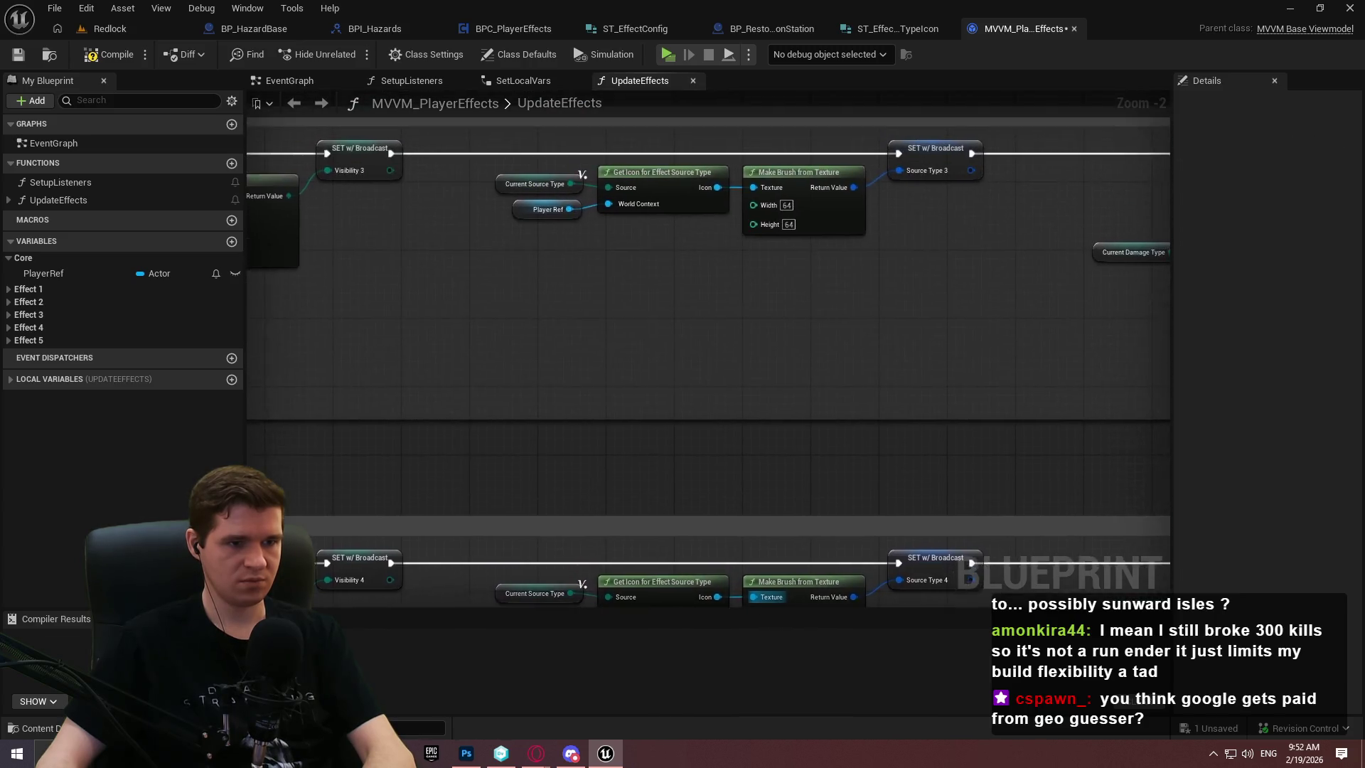
key(ctrl+v)
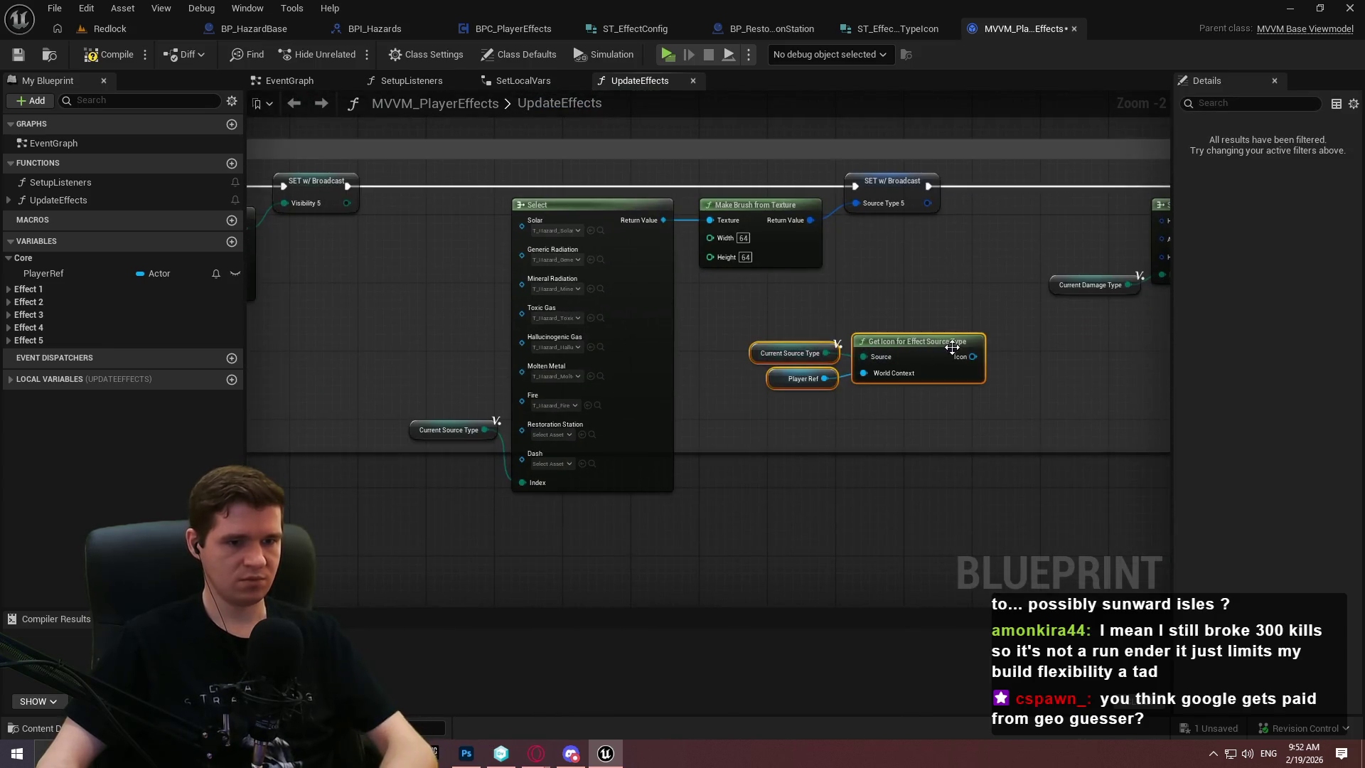
drag(972, 357, 709, 220)
drag(672, 382, 438, 446)
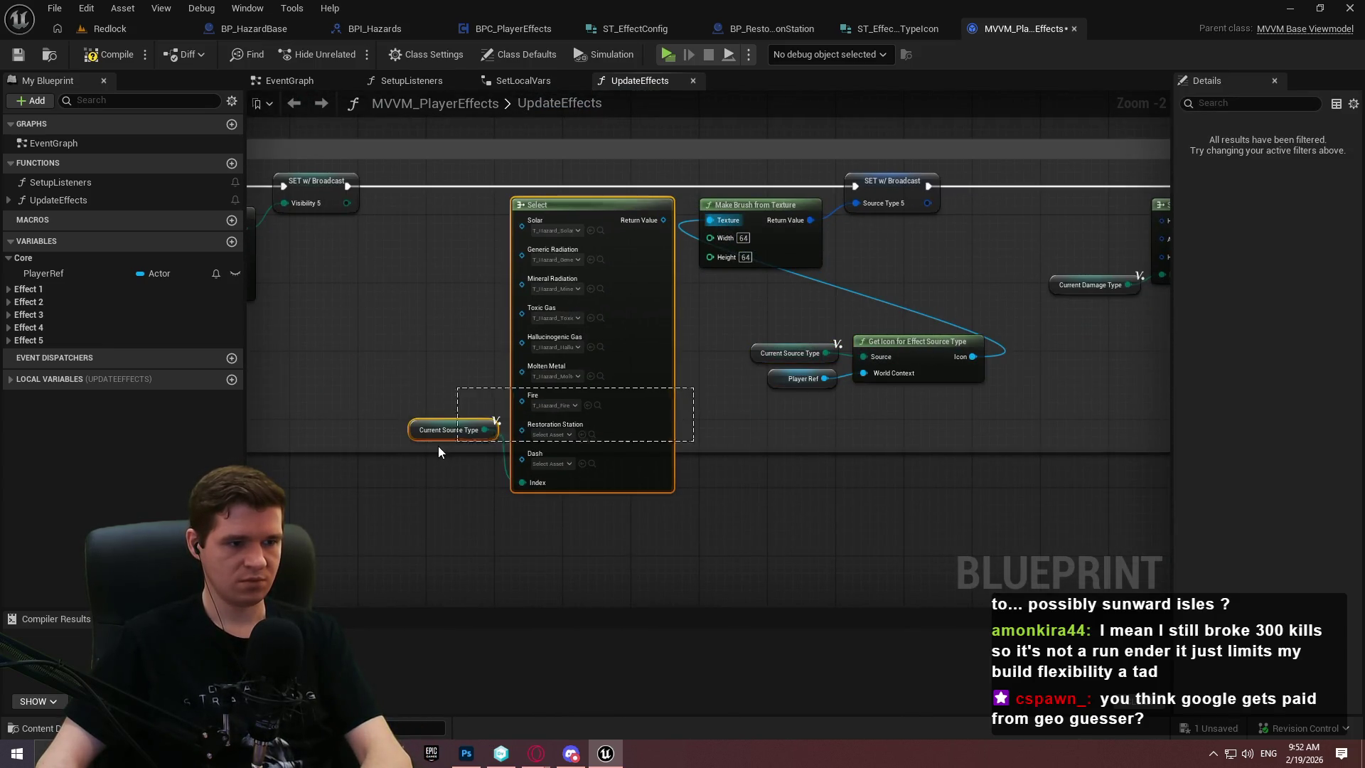
key(Delete)
drag(952, 438, 743, 328)
drag(917, 341, 661, 256)
drag(570, 207, 620, 200)
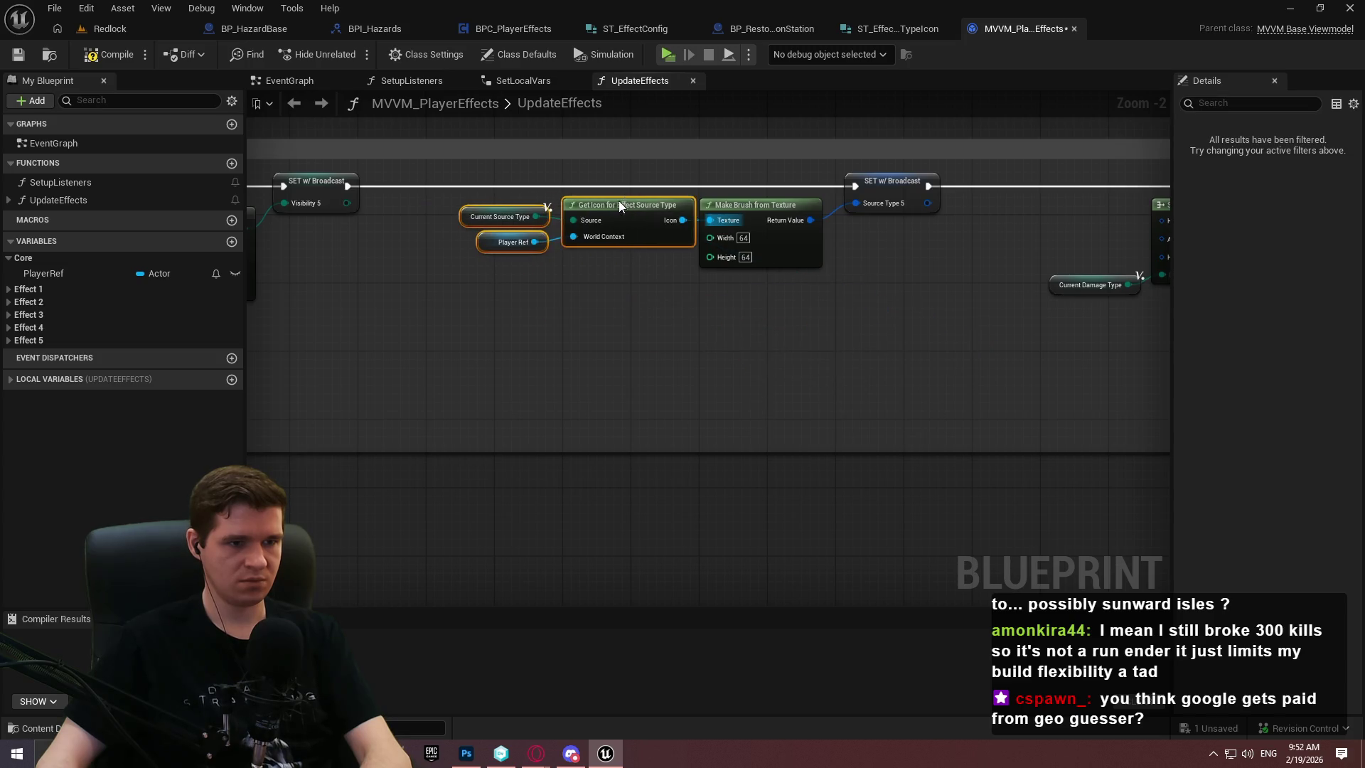
click(748, 288)
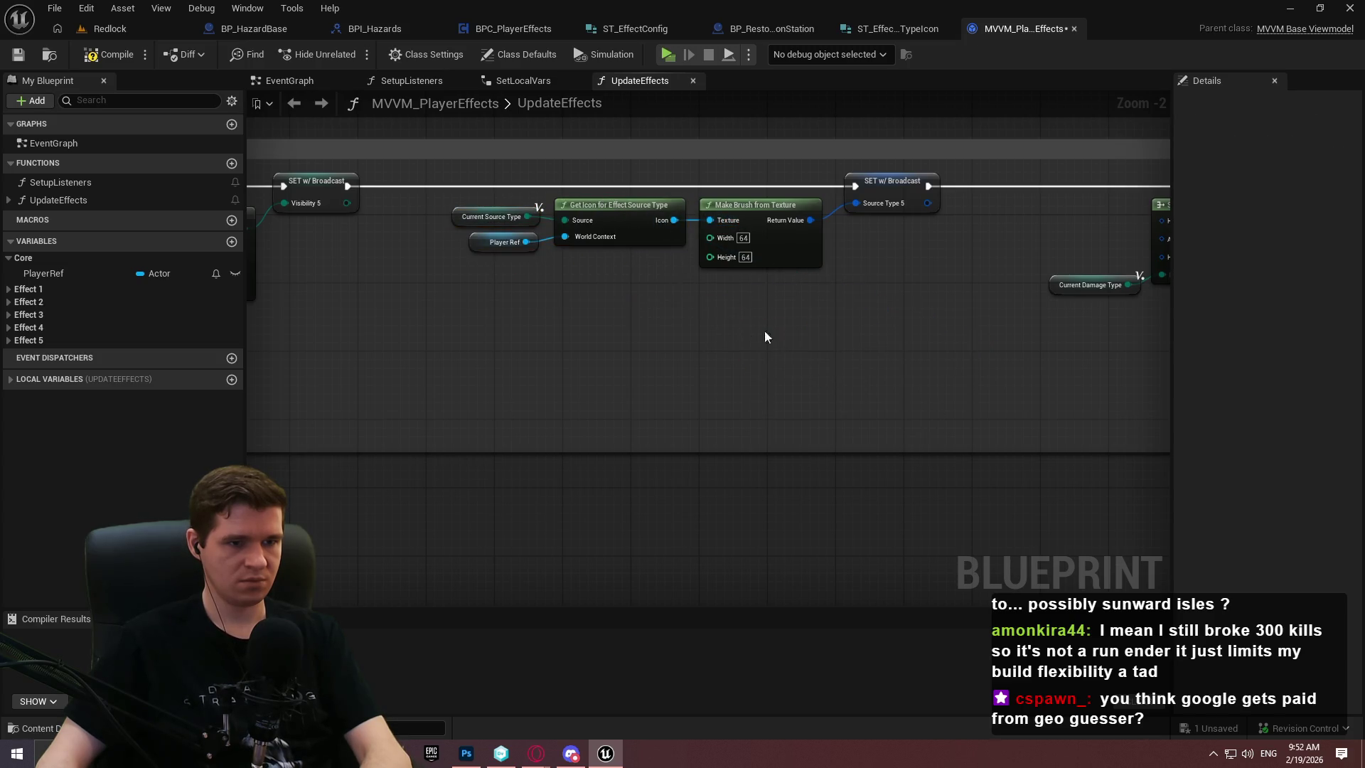
Widen each Effect comment box so it encloses its new Get Icon nodes
scroll(755, 335, down, 5)
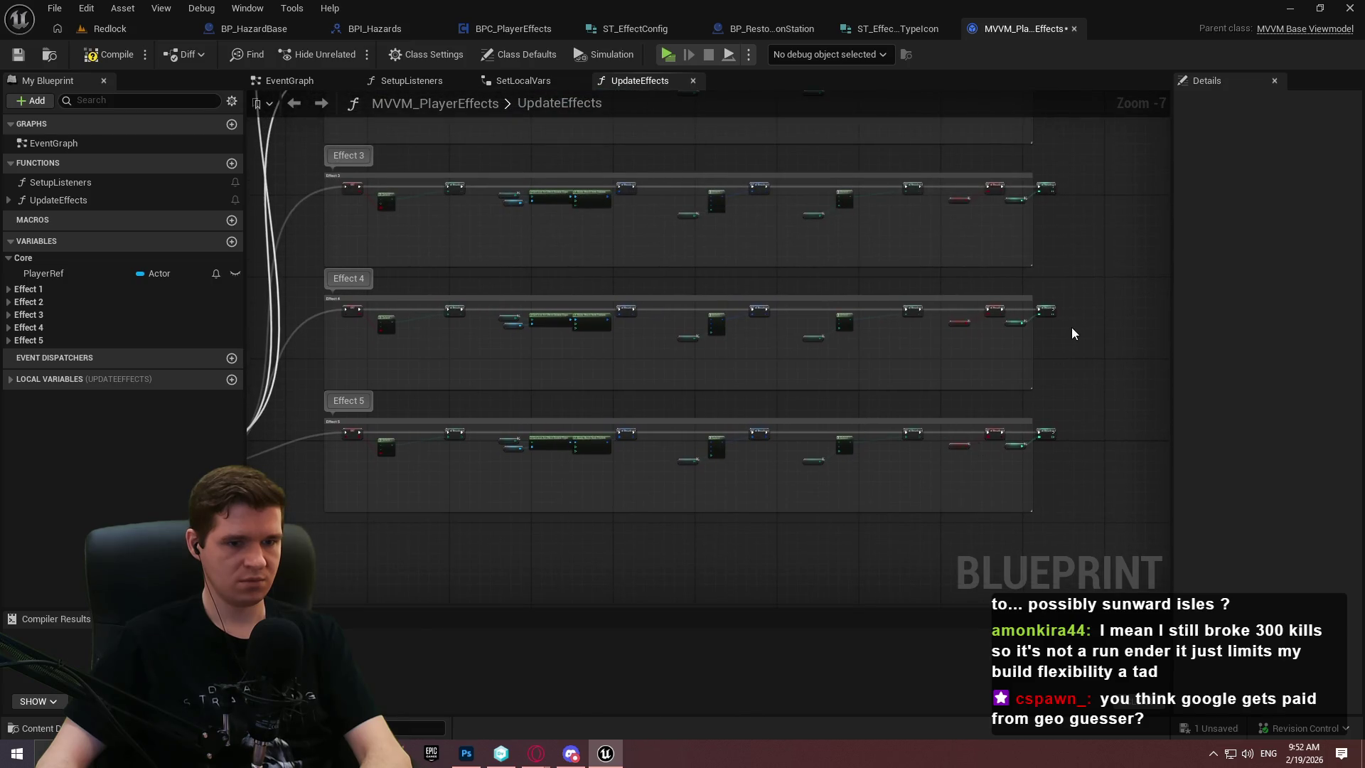
scroll(1073, 333, up, 1)
drag(1073, 334, 777, 497)
drag(708, 236, 746, 236)
drag(708, 353, 742, 348)
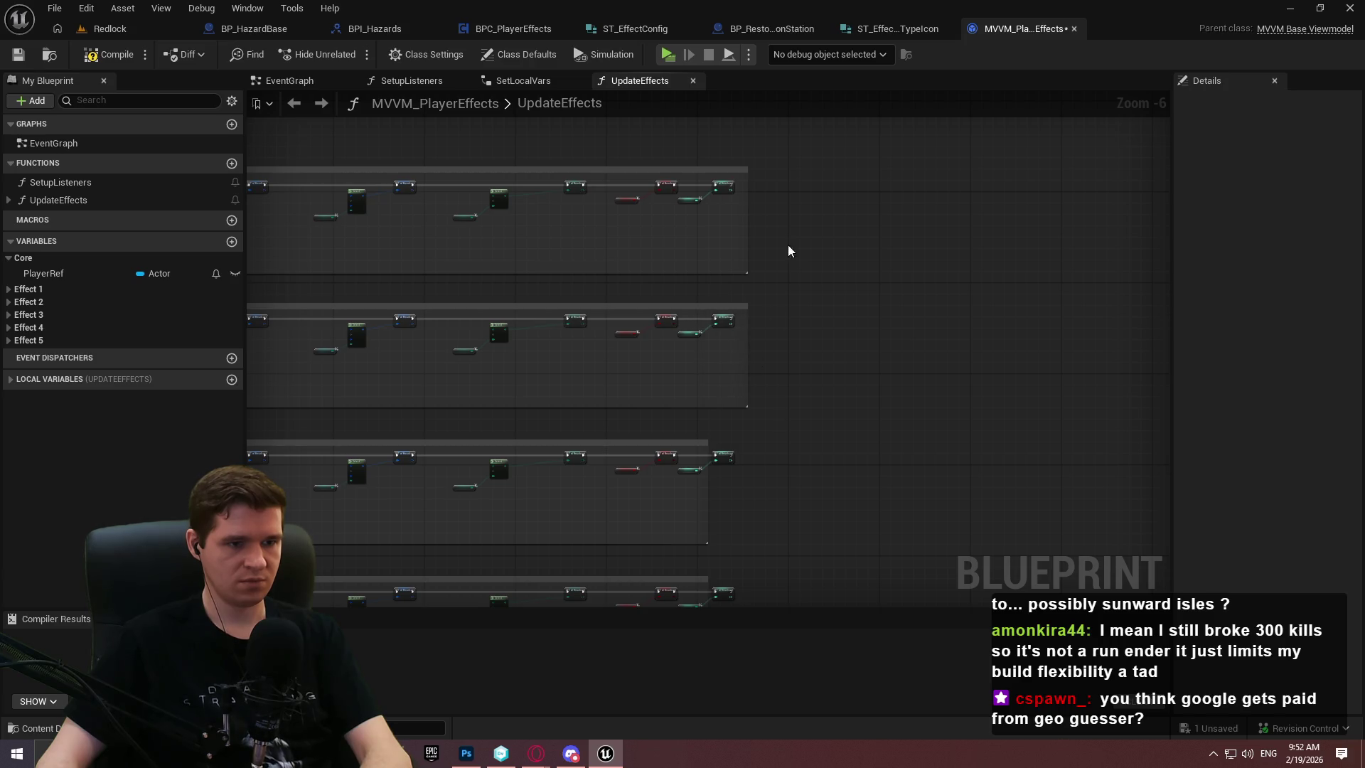
scroll(720, 318, down, 3)
drag(710, 361, 748, 348)
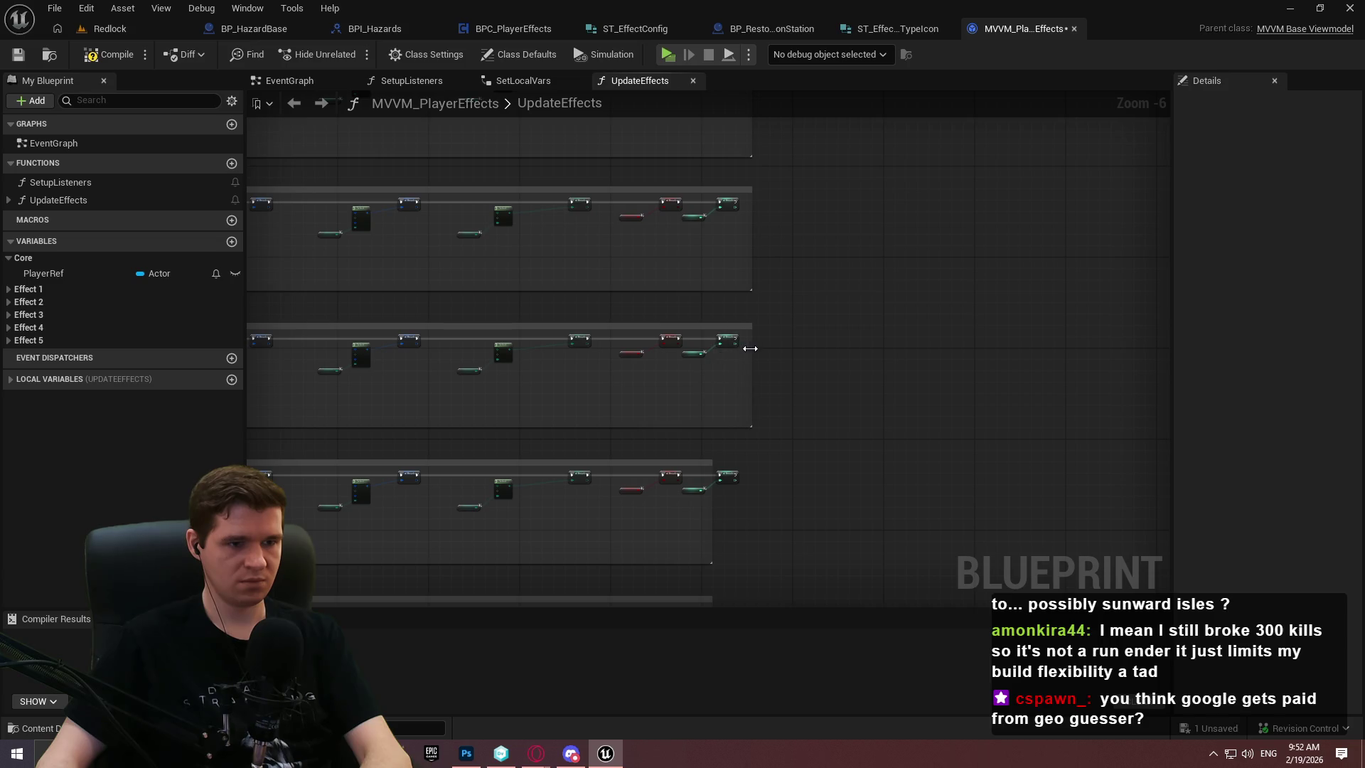
scroll(747, 285, down, 3)
drag(734, 292, 760, 285)
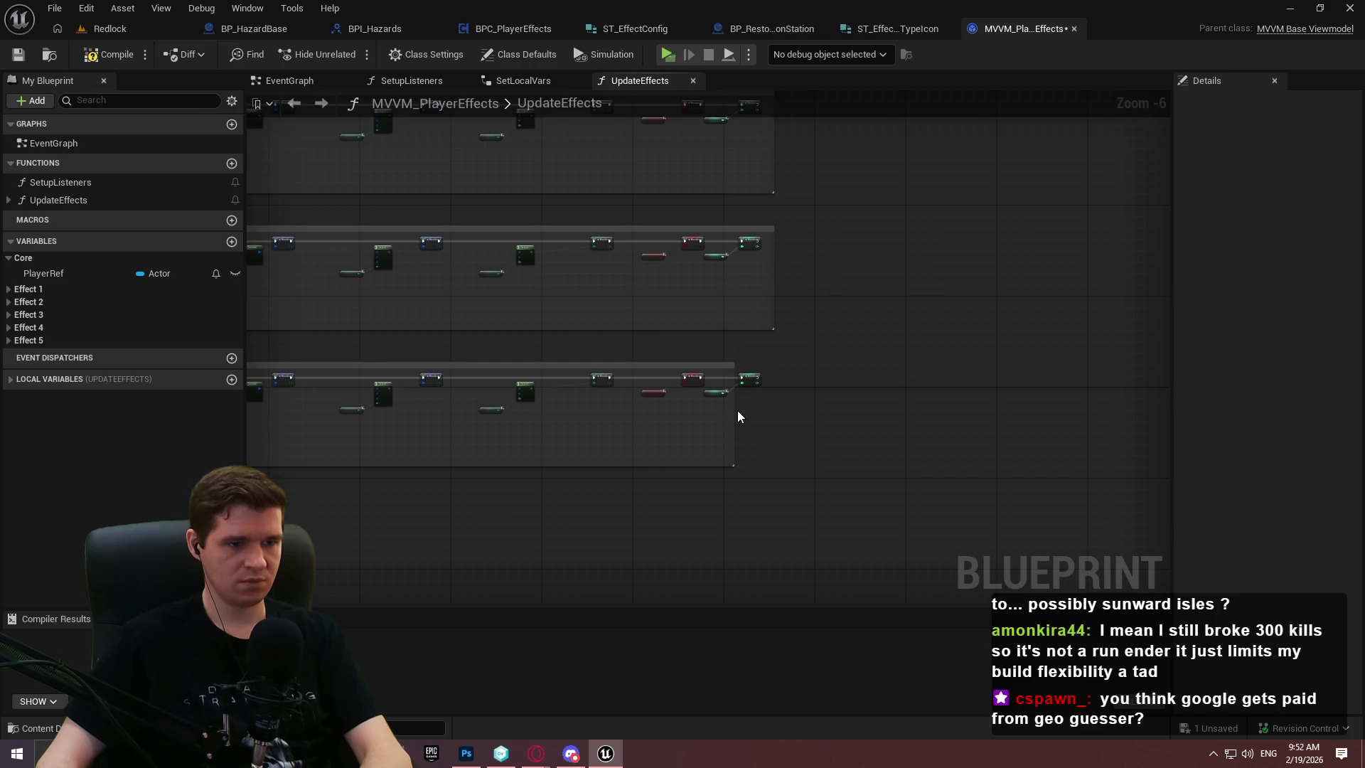
drag(734, 411, 776, 402)
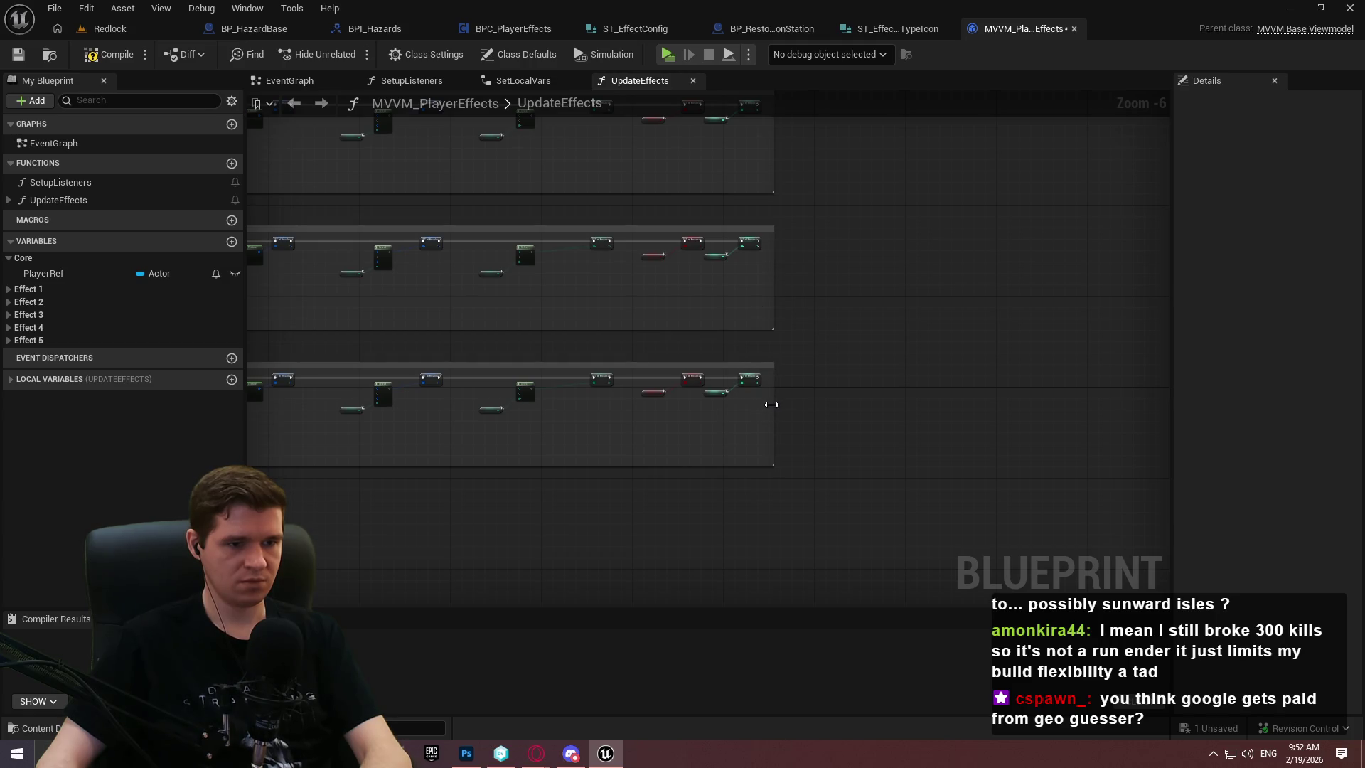
Compile and save the MVVM_PlayerEffects blueprint
click(99, 55)
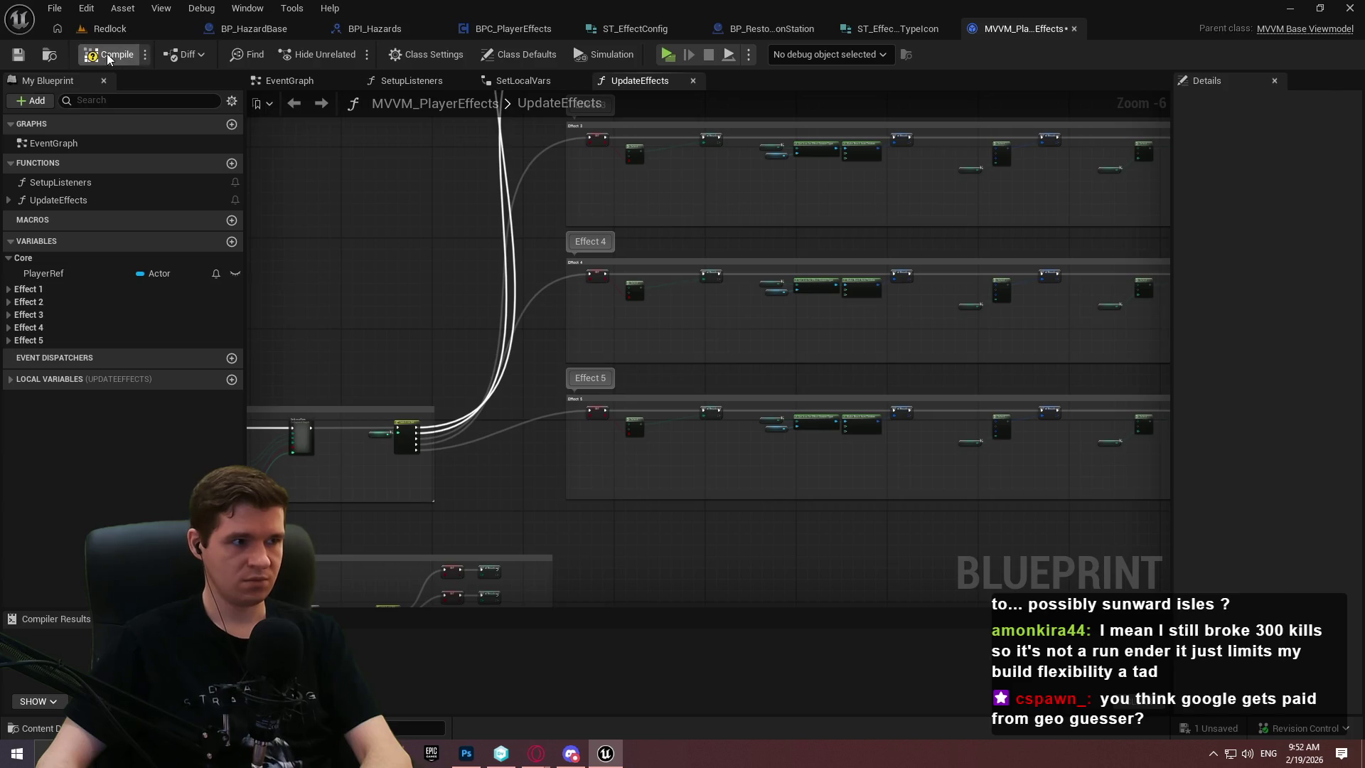
click(21, 59)
mouse_move(804, 526)
mouse_down()
mouse_move(983, 175)
mouse_move(1099, 308)
mouse_move(990, 381)
mouse_up()
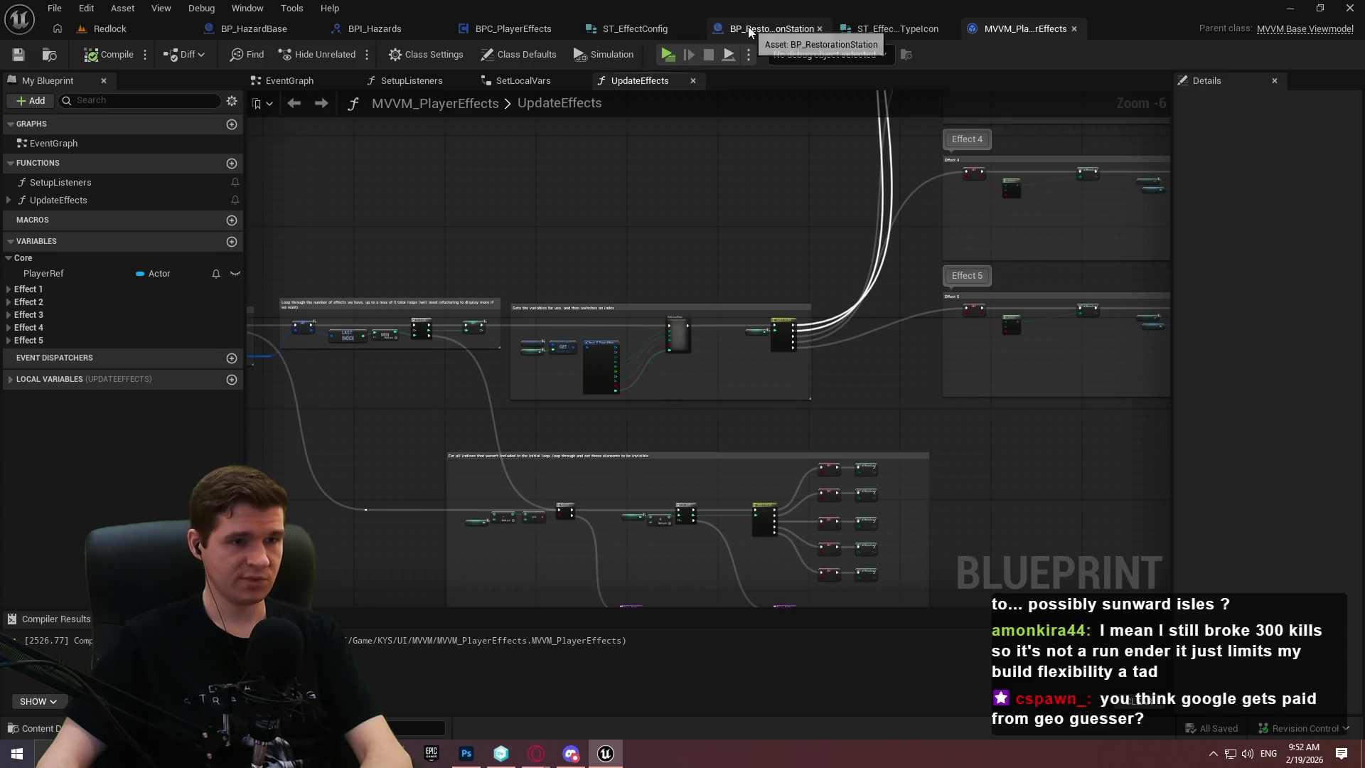
In BP_RestorationStation's effect config, keep Resource as Health and set Source Type to RestorationStation
click(748, 27)
scroll(919, 385, up, 1)
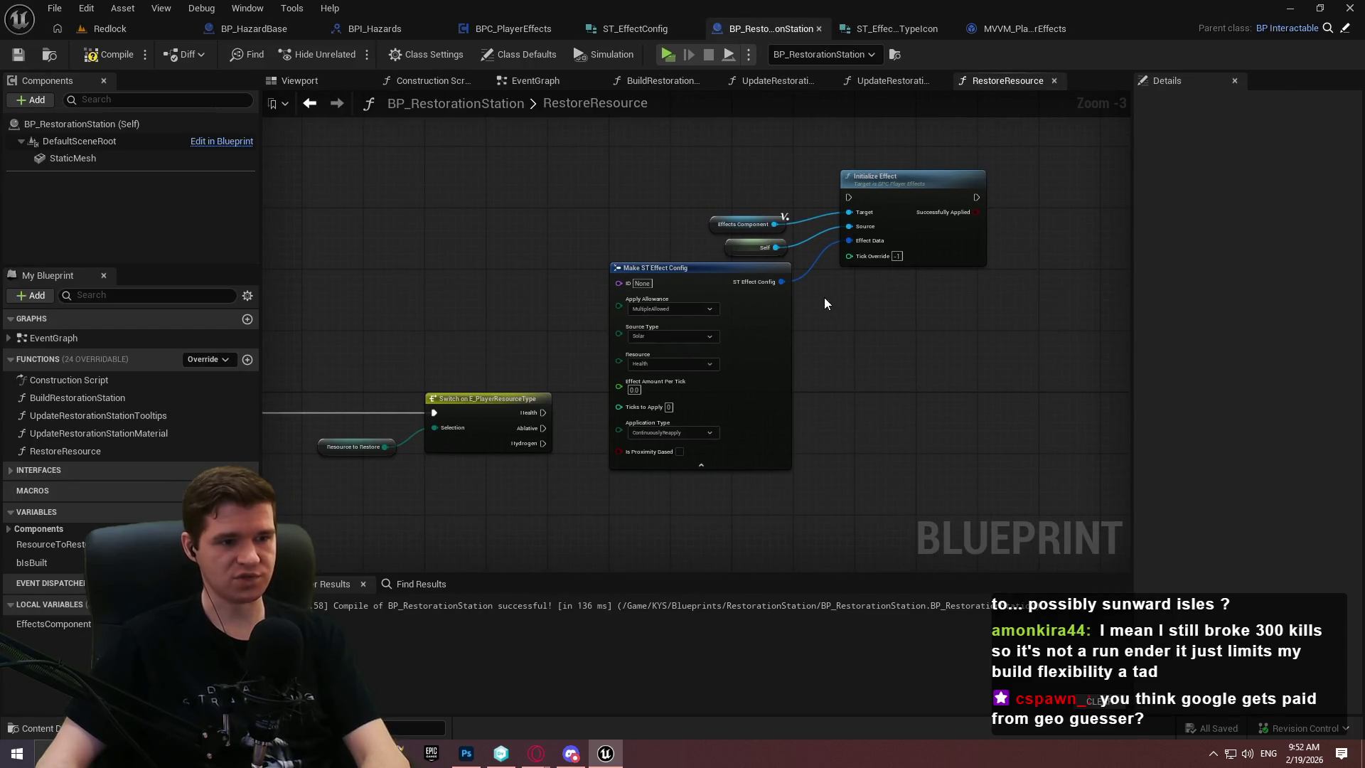
scroll(534, 325, up, 1)
scroll(531, 325, up, 1)
click(608, 309)
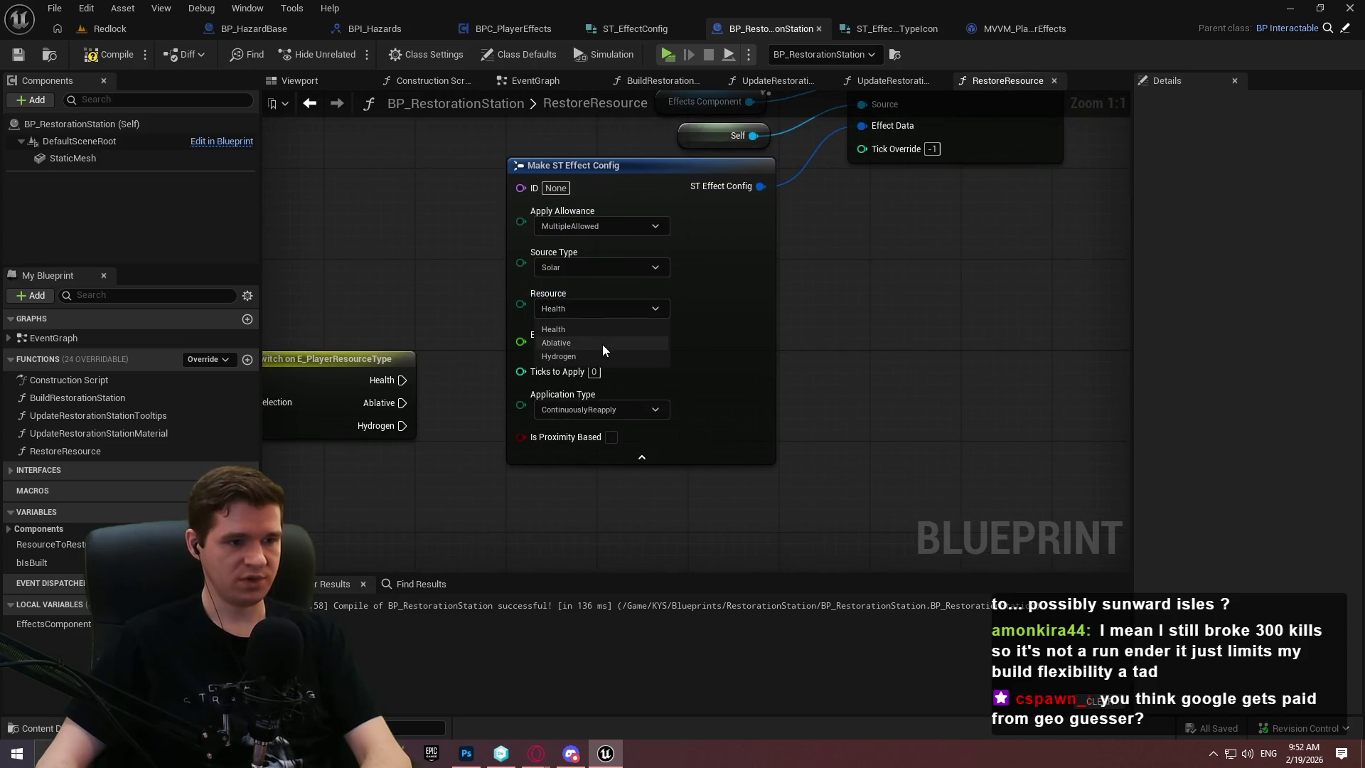
click(581, 330)
click(600, 268)
click(597, 387)
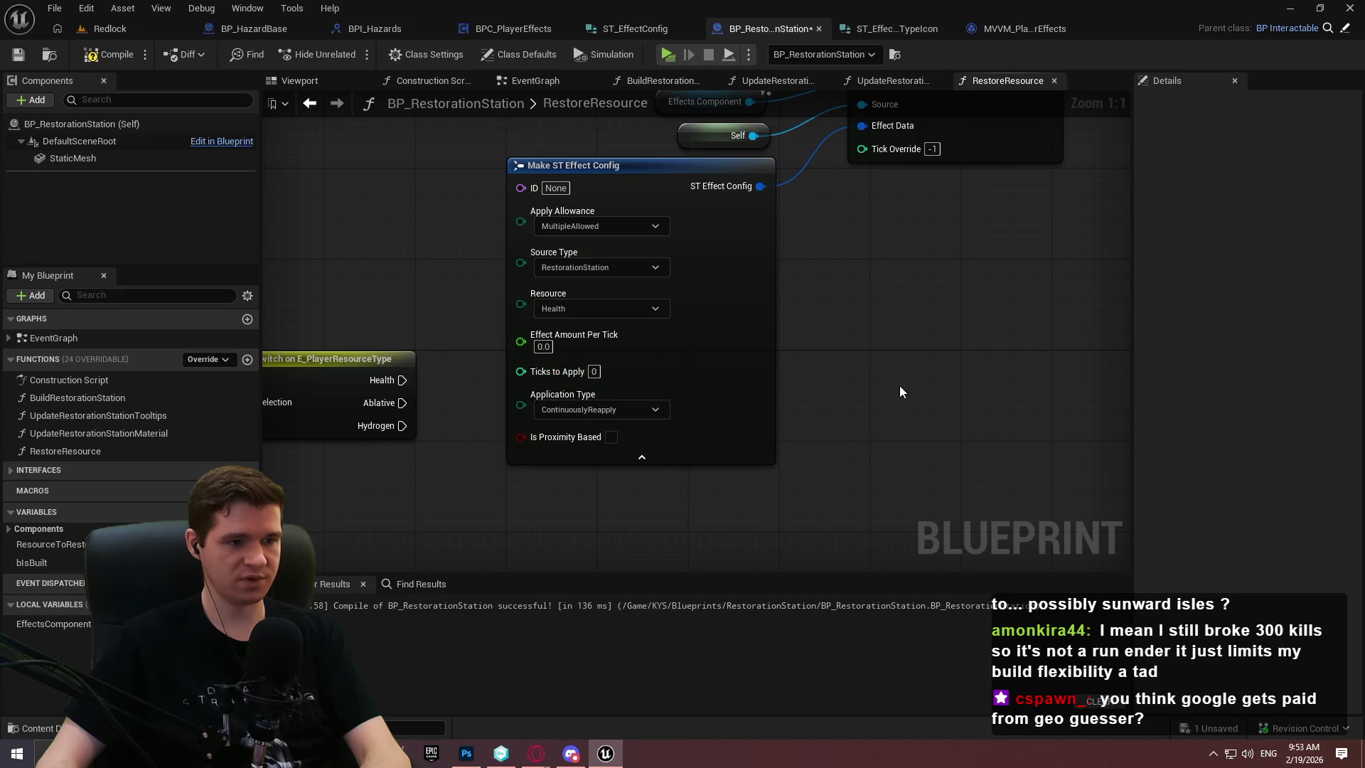
Set Application Type to OneShot and Ticks to Apply to 25
click(543, 346)
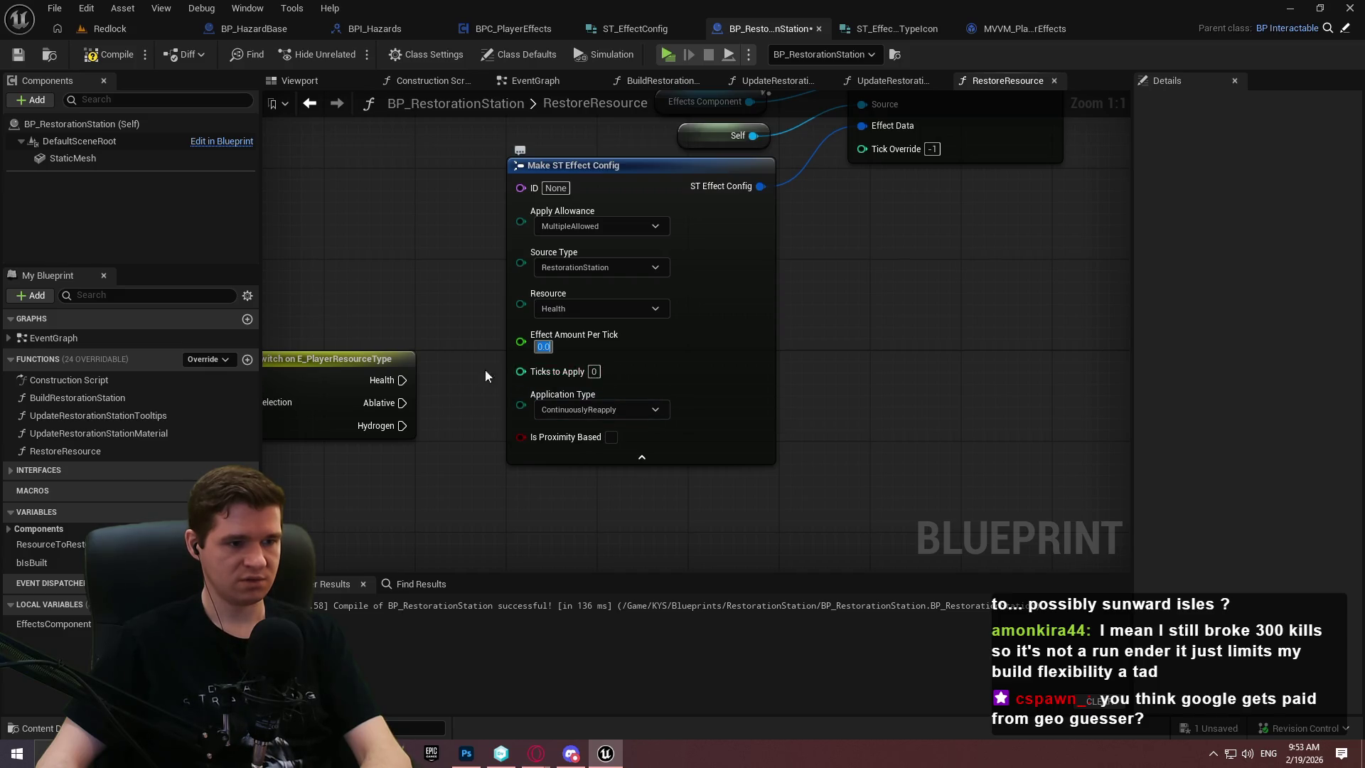
click(594, 371)
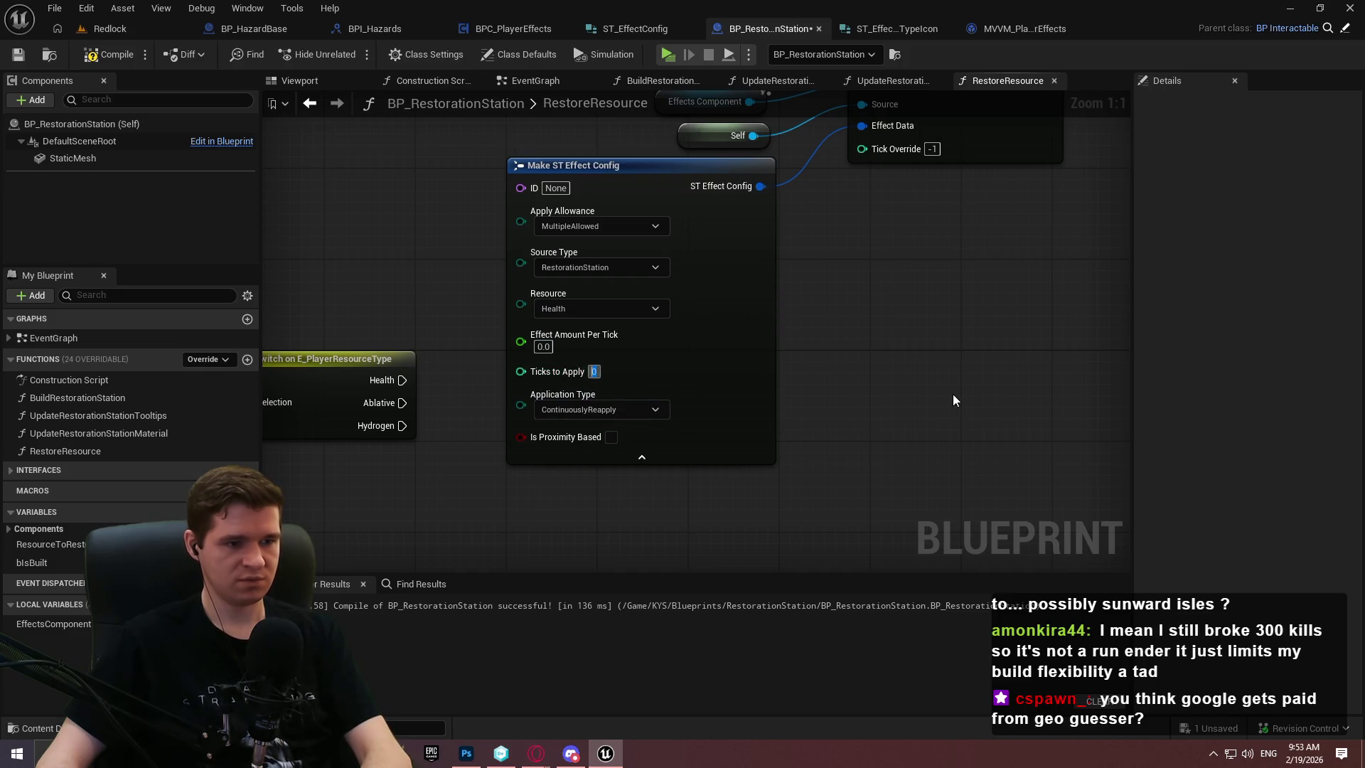
click(624, 409)
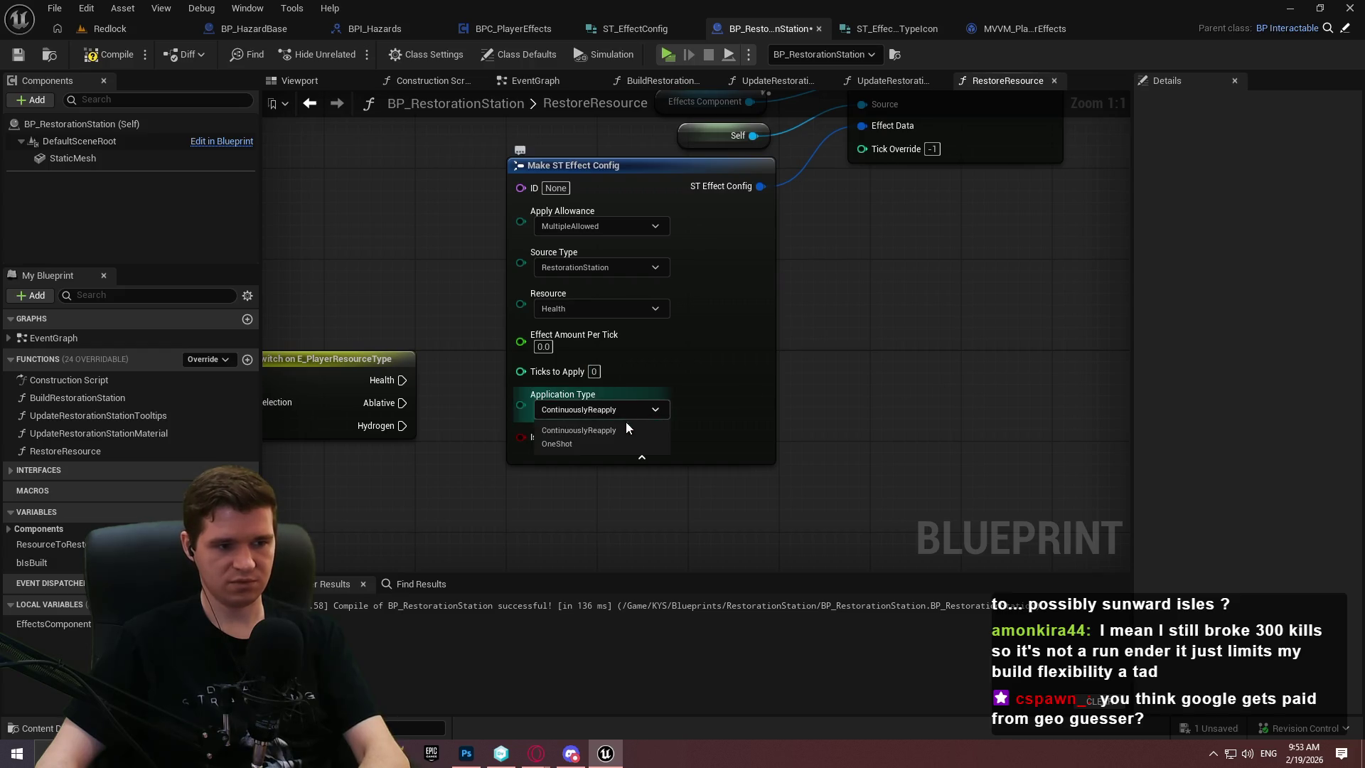
click(587, 447)
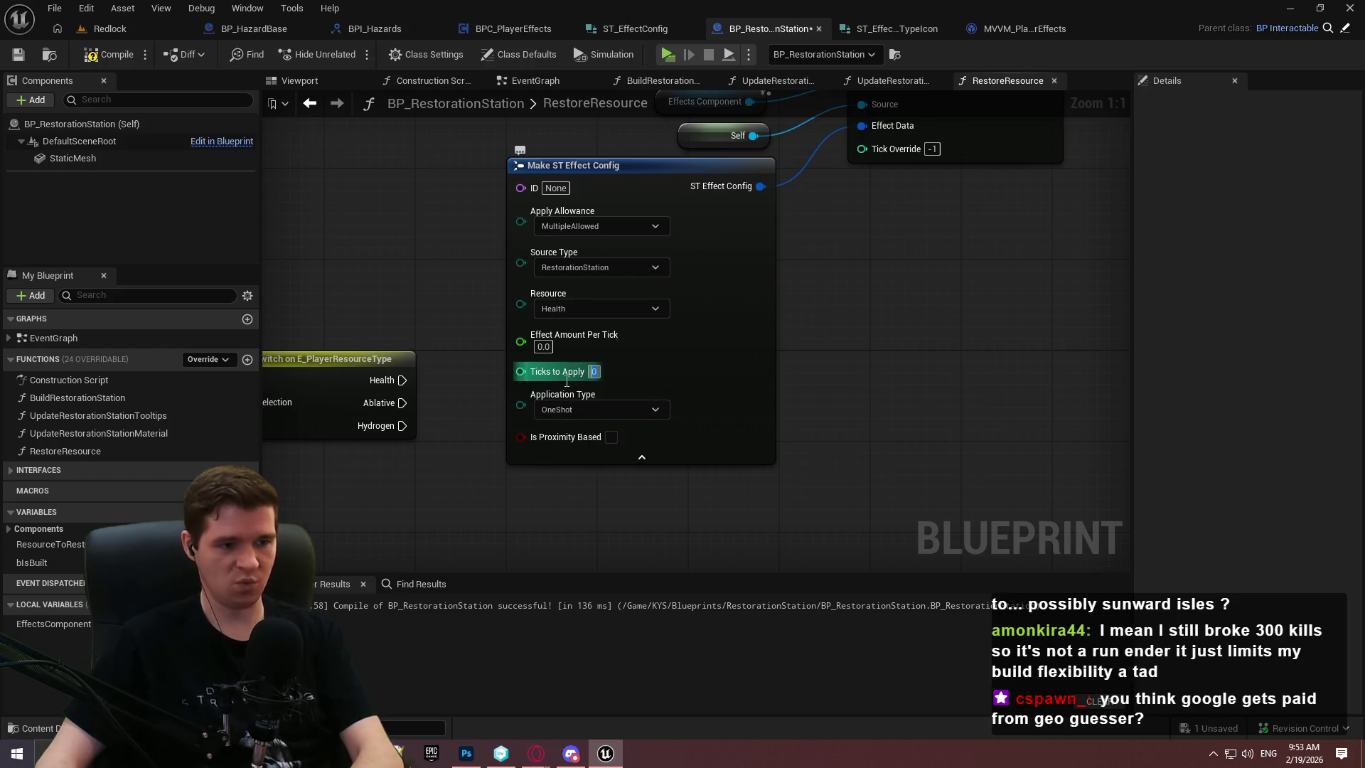
click(593, 371)
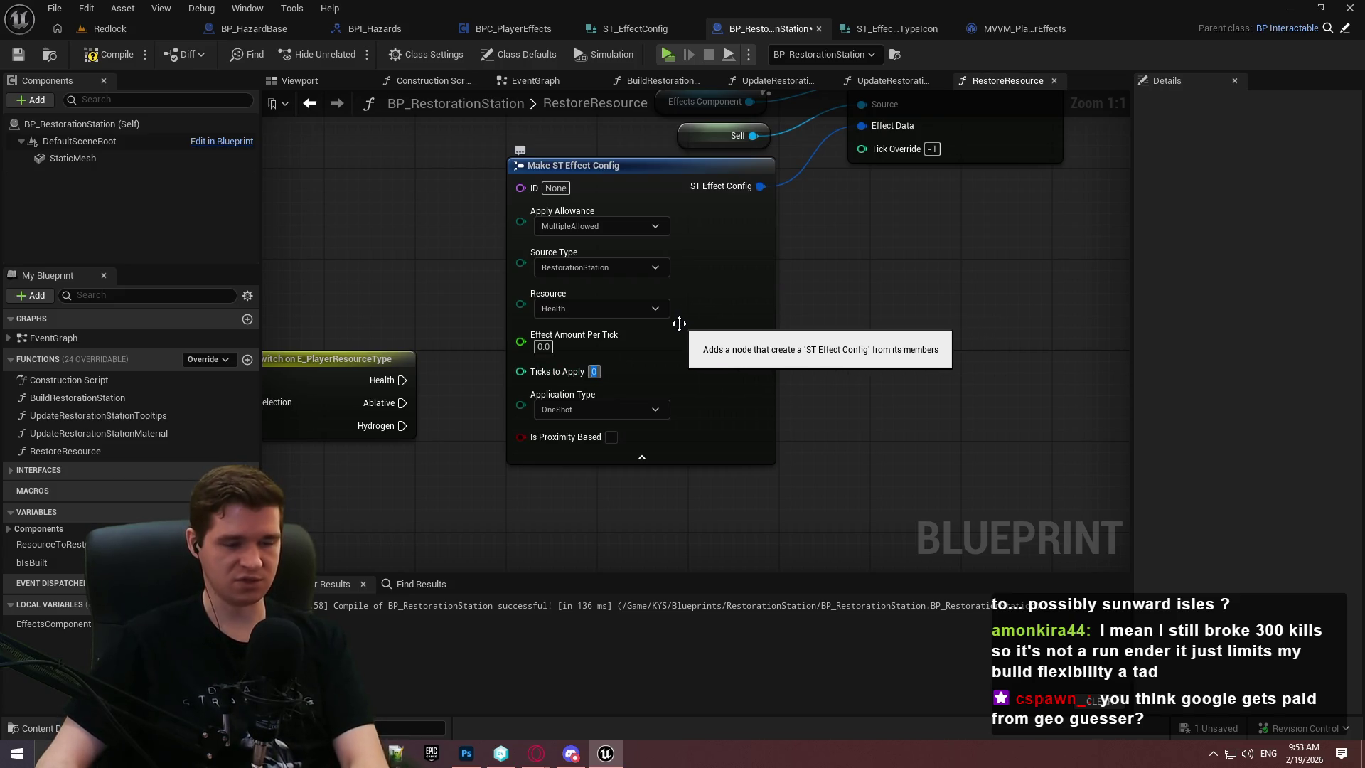
text(25)
key(Return)
click(544, 347)
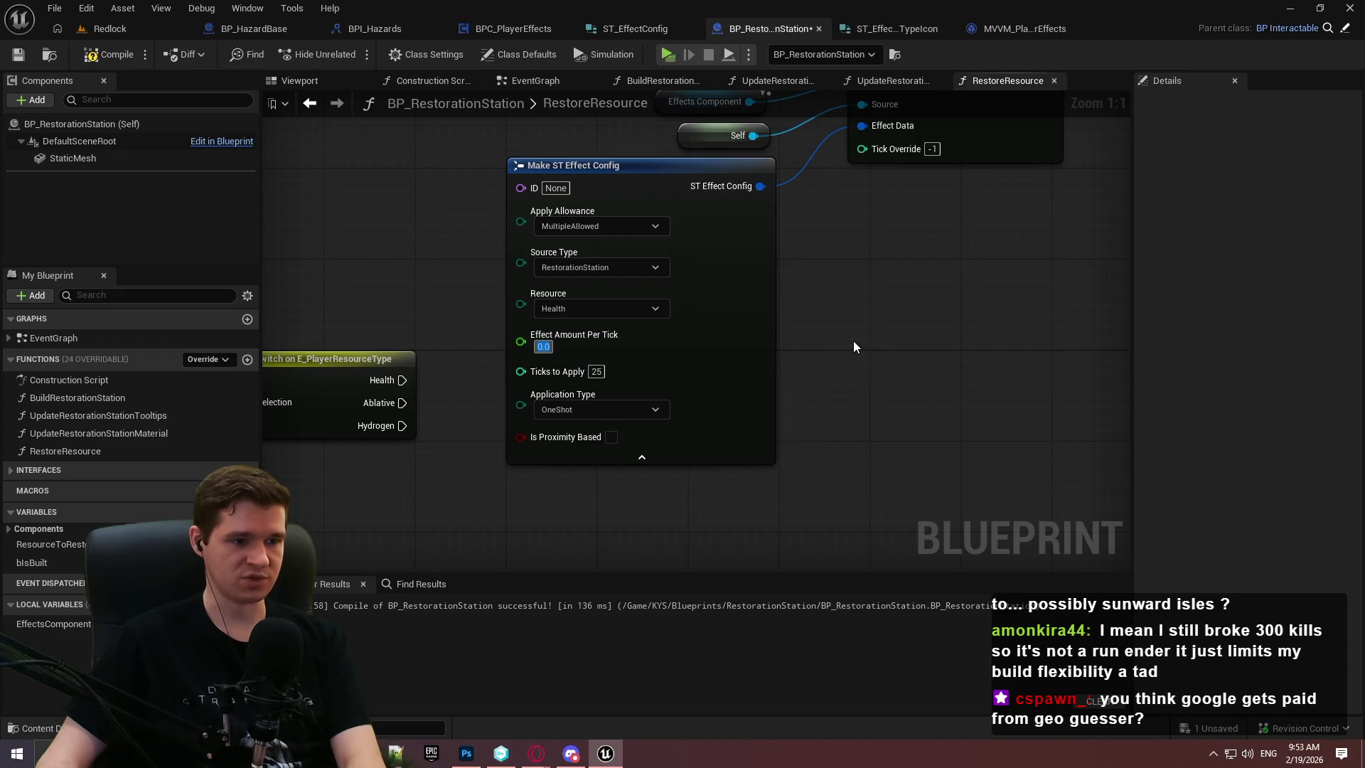
key(Tab)
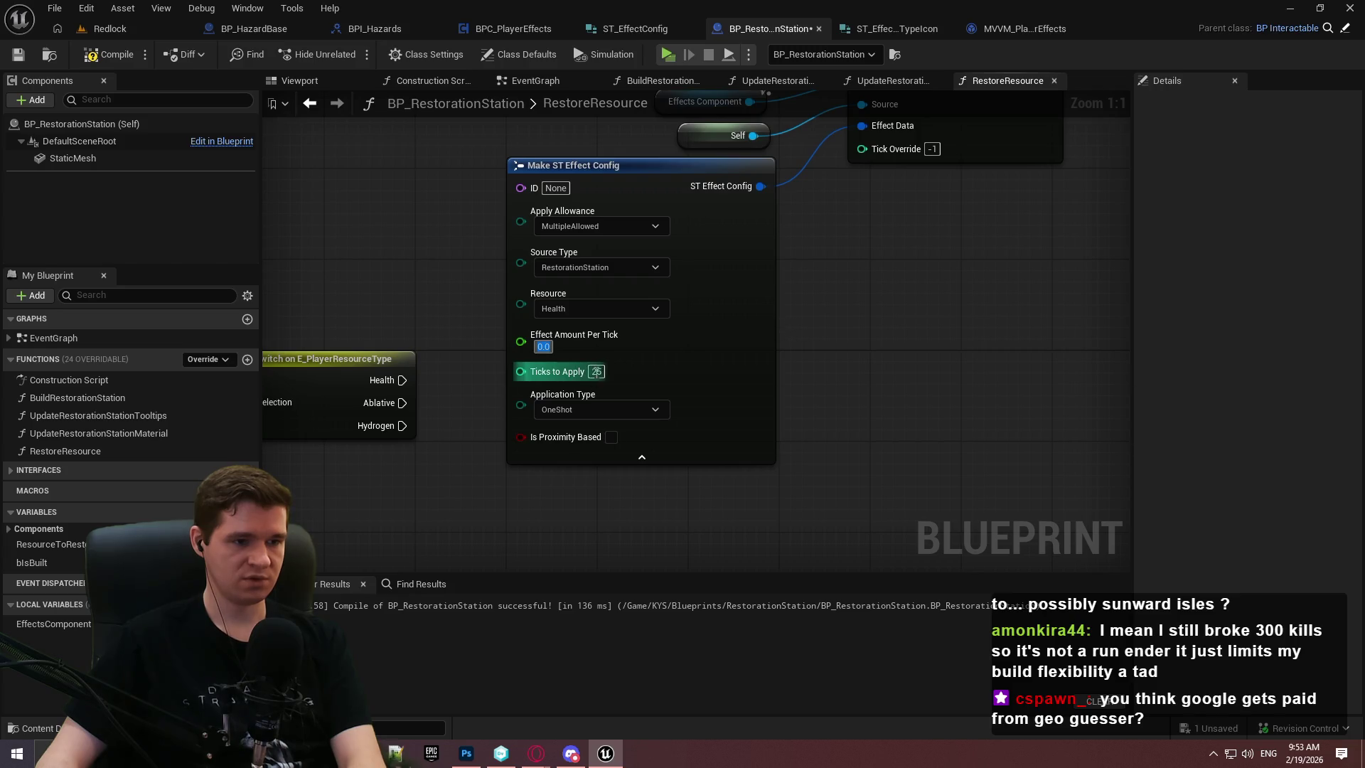
click(869, 372)
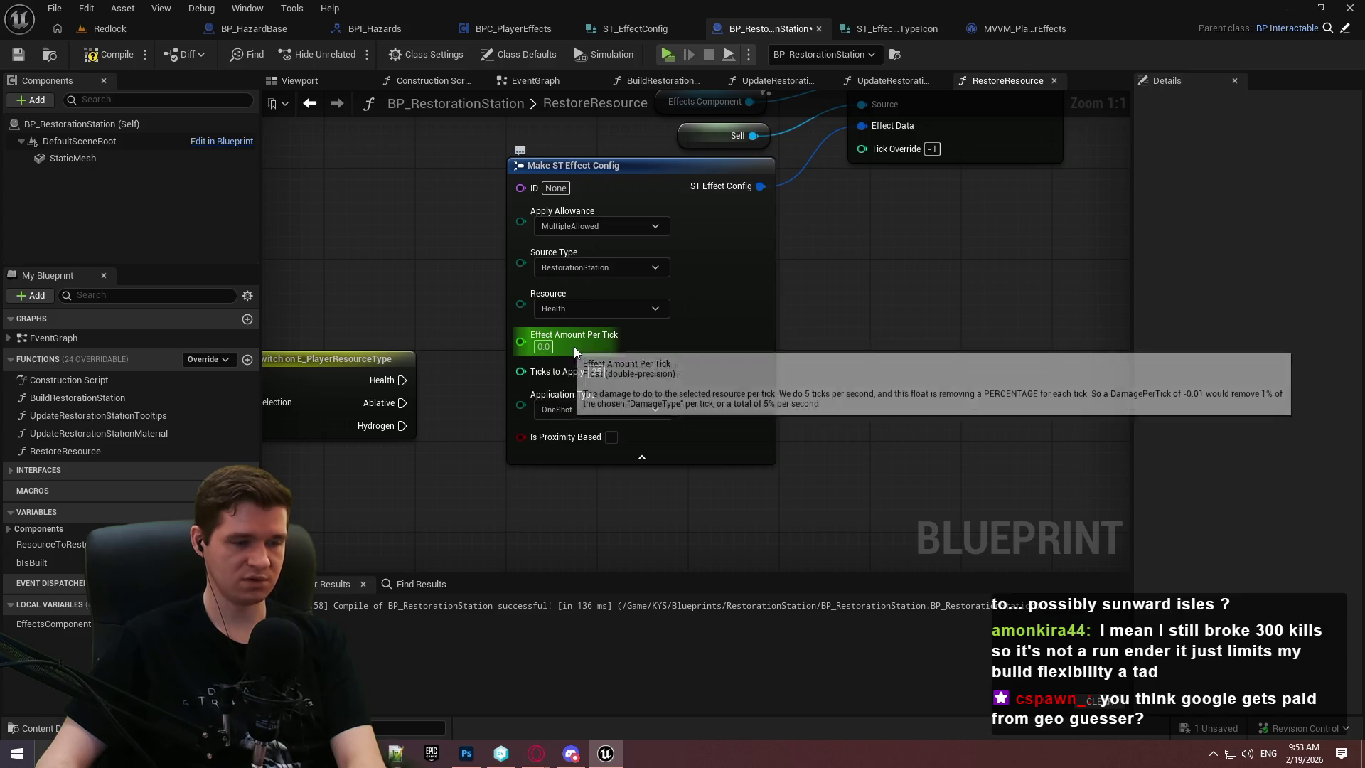
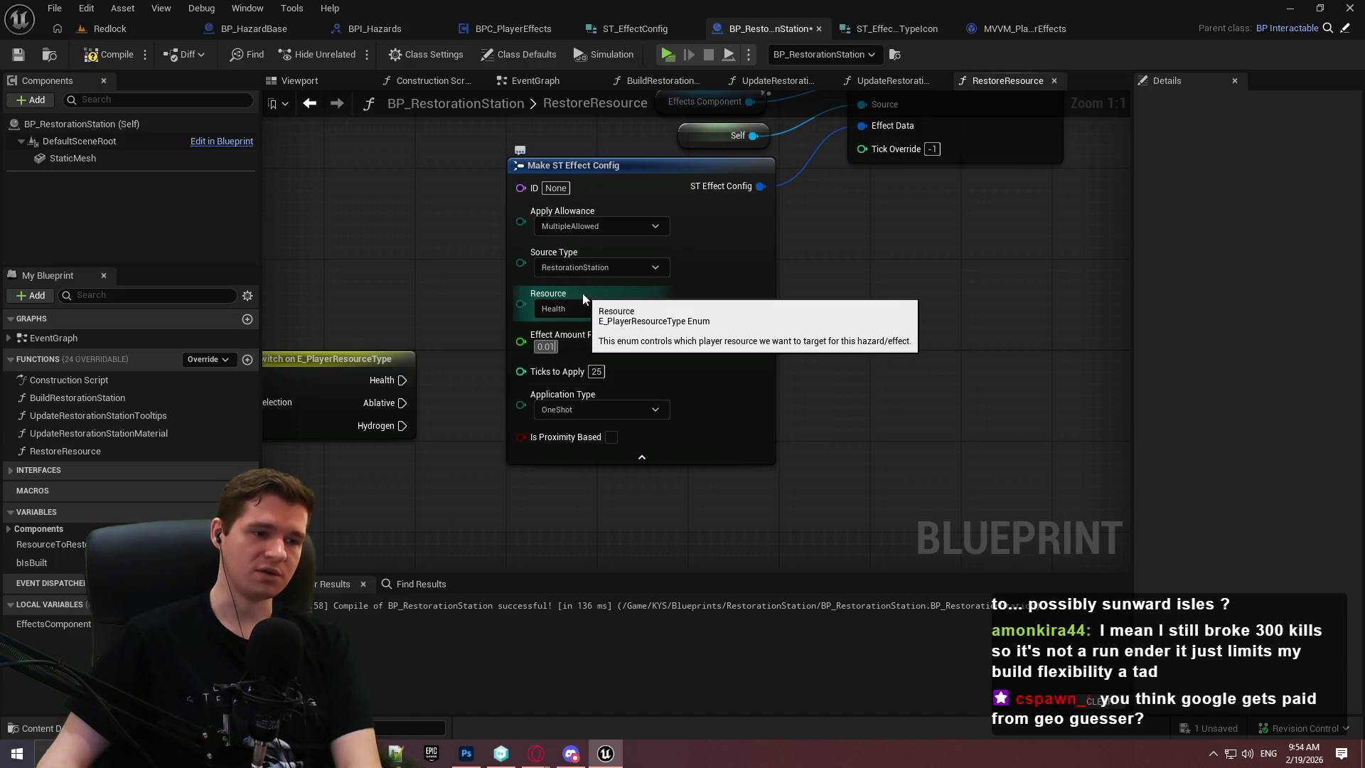
Set Effect Amount Per Tick on the RestoreResource Make ST Effect Config node to 0.05
text(1)
key(Return)
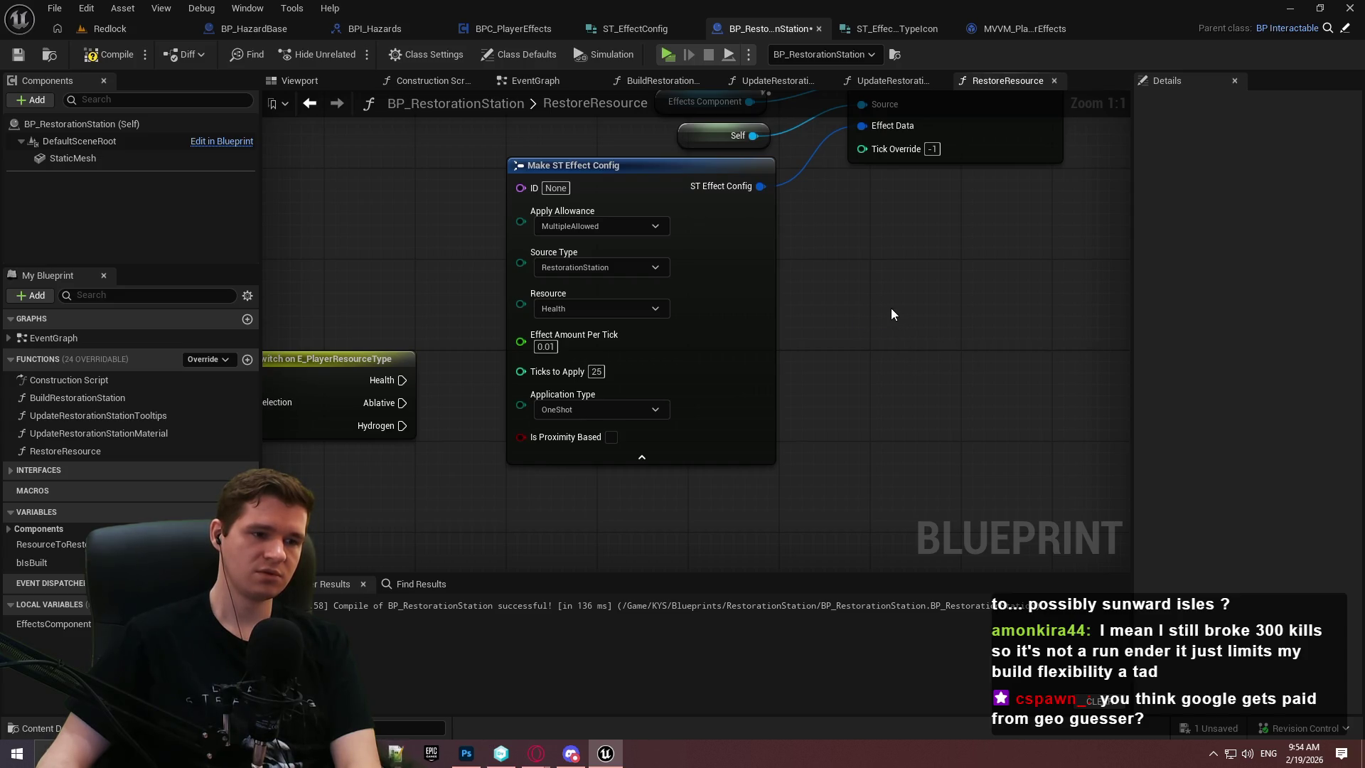
click(545, 346)
text(0.05)
key(Return)
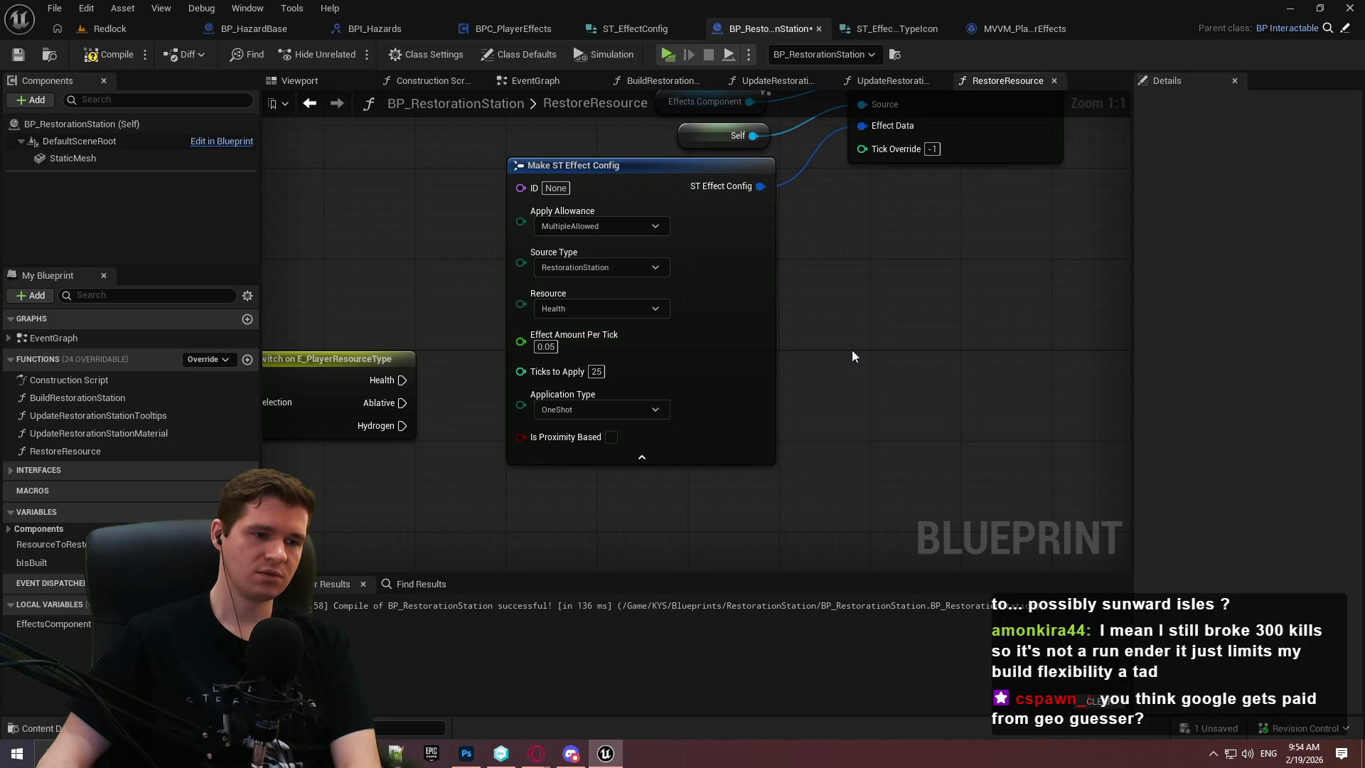
scroll(852, 354, down, 2)
Wire the switch's Health output to Initialize Effect through a reroute point and tidy the group
mouse_move(411, 425)
mouse_down()
mouse_move(766, 379)
mouse_move(831, 433)
mouse_up()
drag(840, 561, 864, 358)
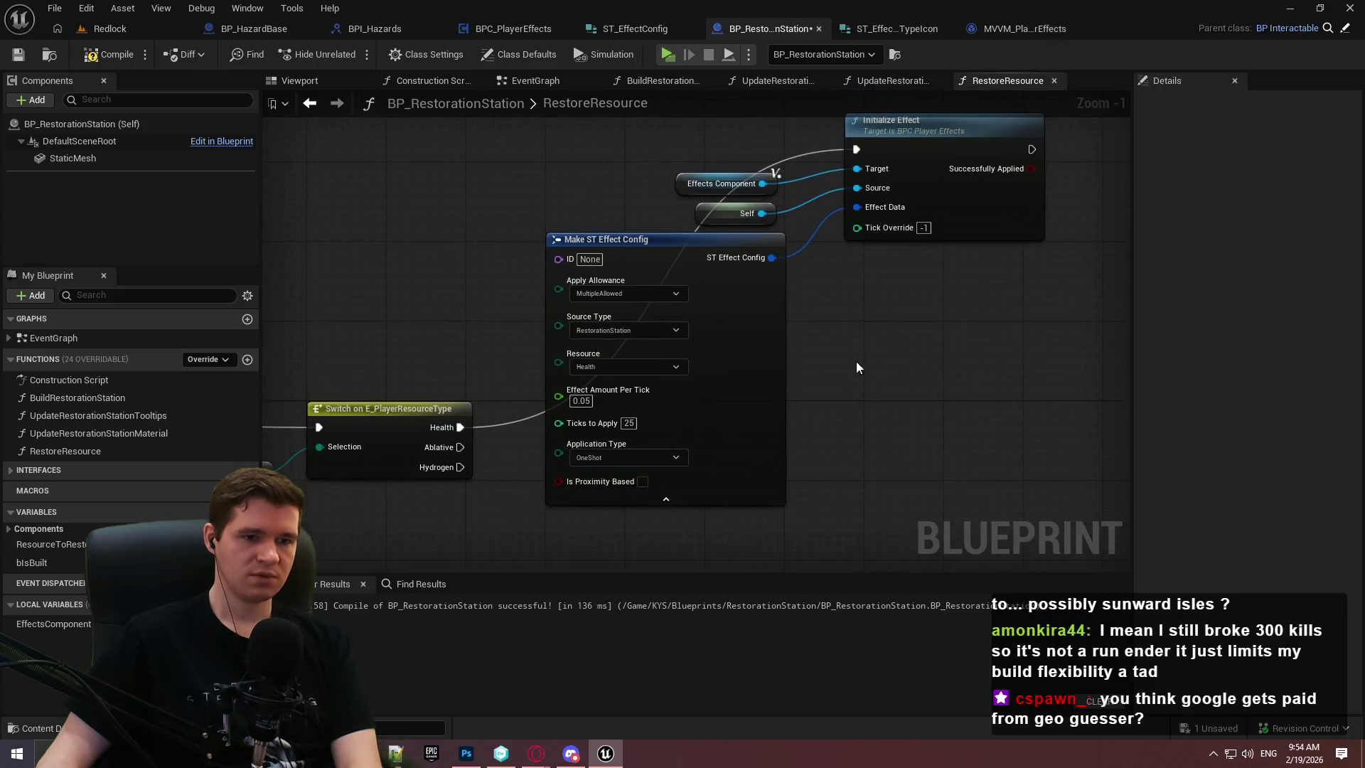
double_click(798, 150)
mouse_move(798, 148)
mouse_down()
mouse_move(522, 147)
mouse_move(548, 148)
mouse_up()
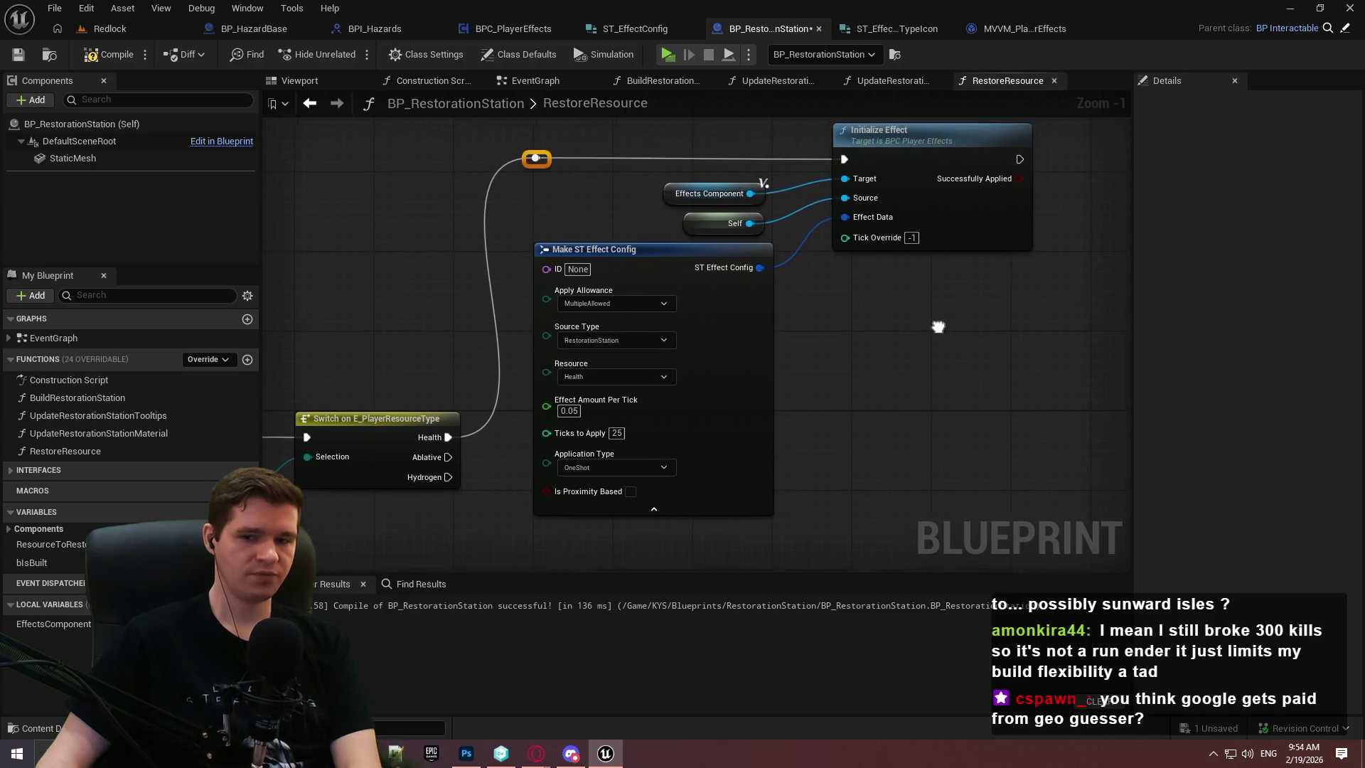
drag(941, 324, 909, 315)
drag(1038, 526, 498, 114)
mouse_move(729, 360)
mouse_down()
mouse_move(874, 342)
mouse_move(898, 319)
mouse_up()
click(851, 458)
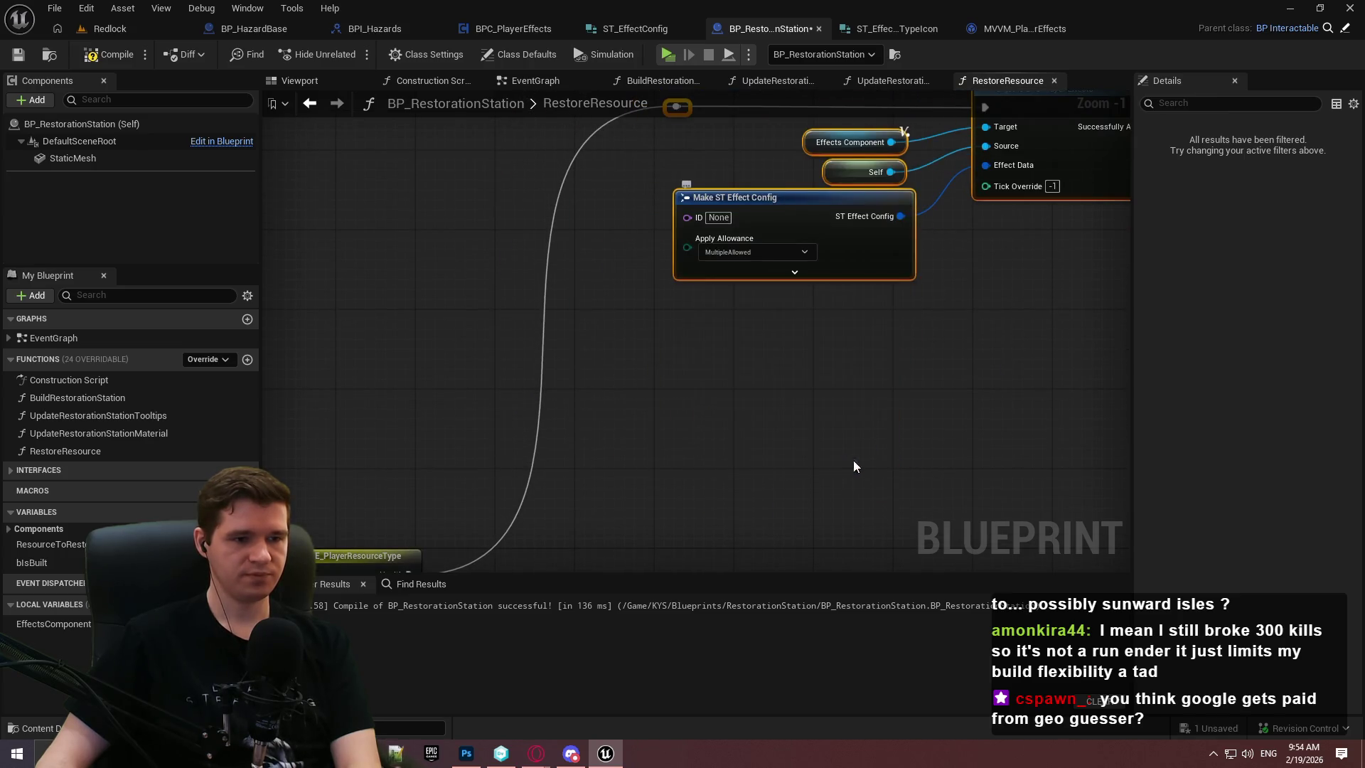
key(Home)
click(868, 462)
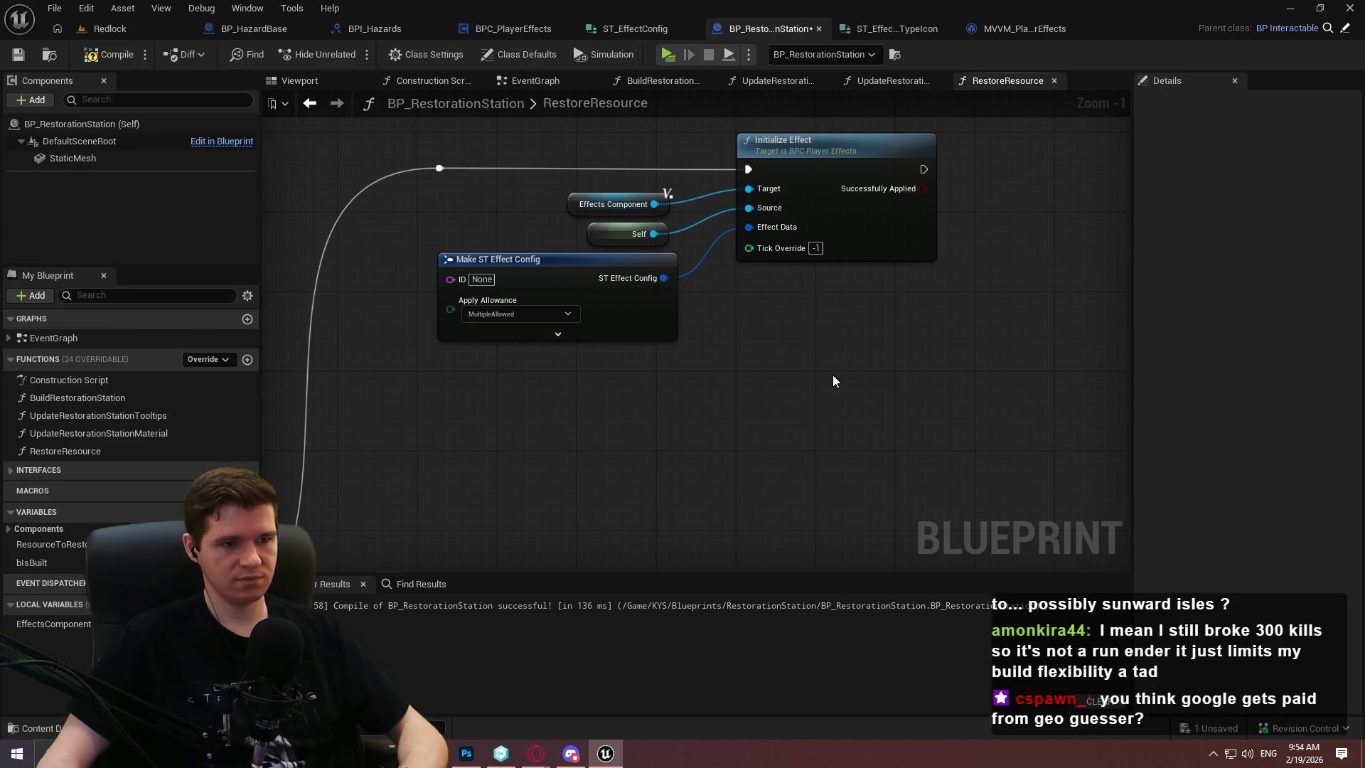
scroll(830, 374, down, 2)
Duplicate the effect group twice and wire the copies to the Ablative and Hydrogen outputs
drag(874, 328, 491, 142)
key(ctrl+d)
drag(895, 391, 852, 335)
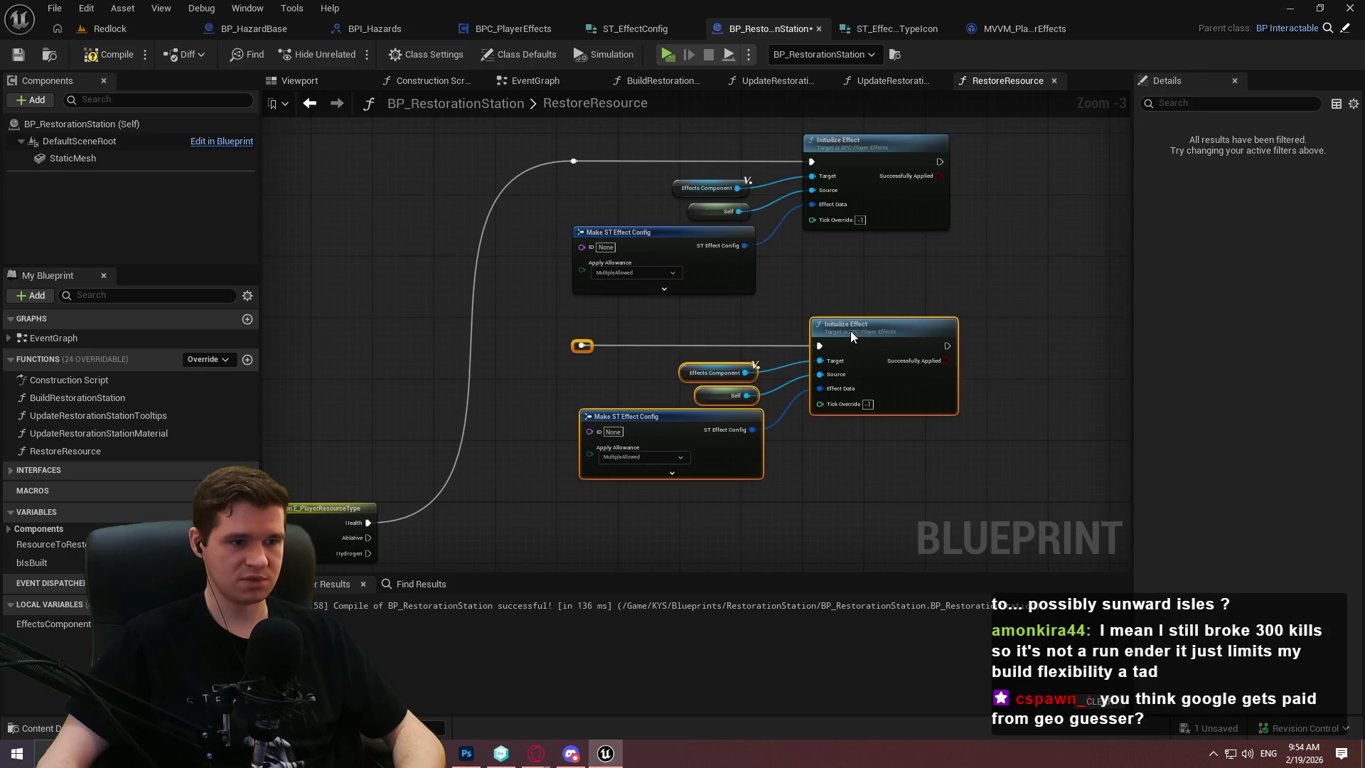
drag(591, 351, 349, 538)
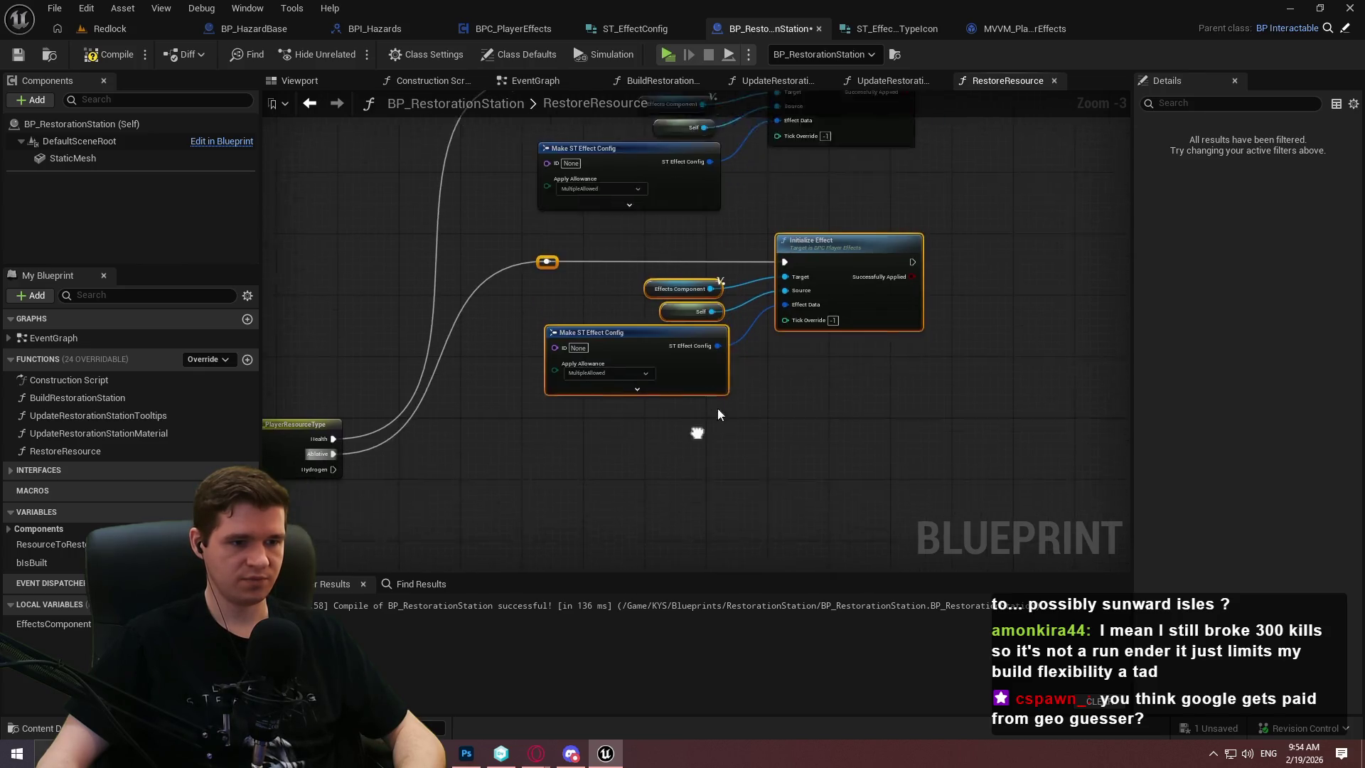
key(ctrl+v)
mouse_move(916, 426)
mouse_down()
mouse_move(803, 425)
mouse_move(813, 416)
mouse_up()
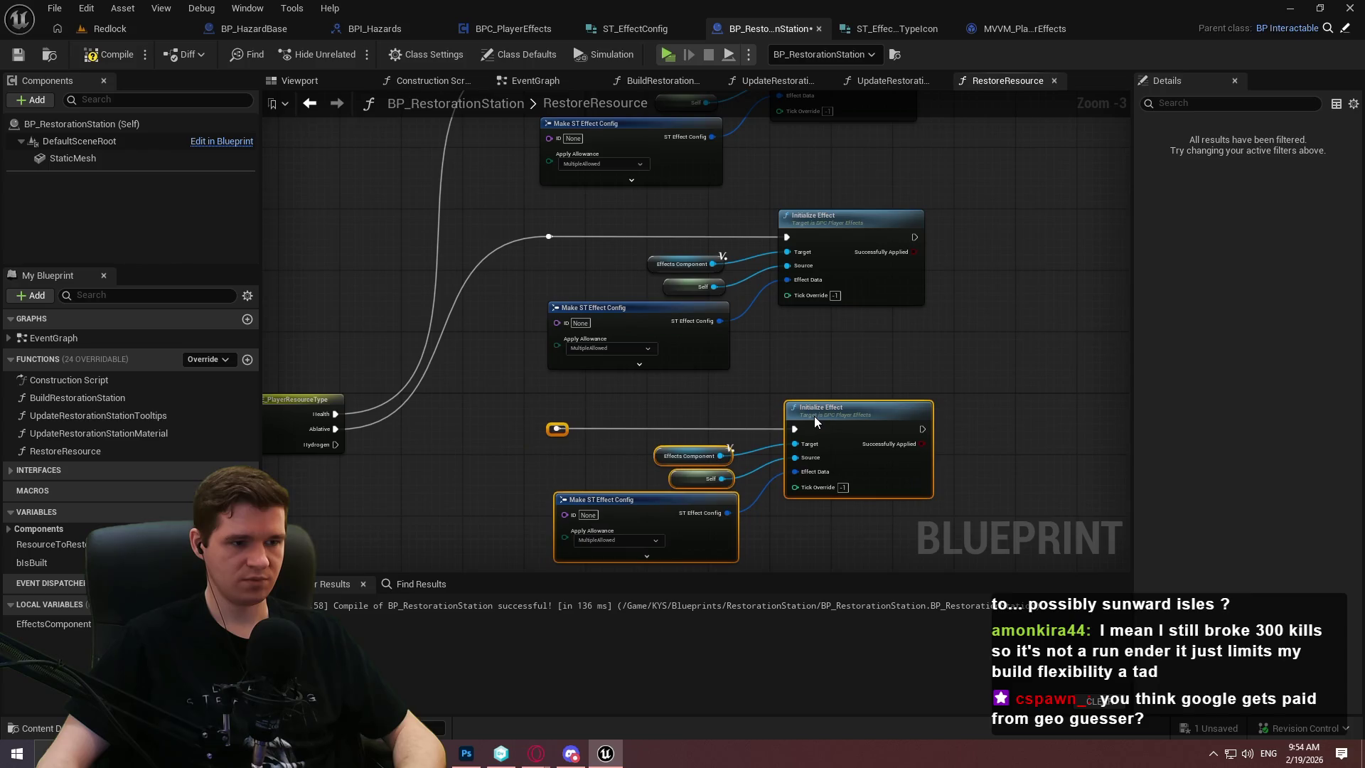
right_click(557, 429)
drag(558, 429, 335, 445)
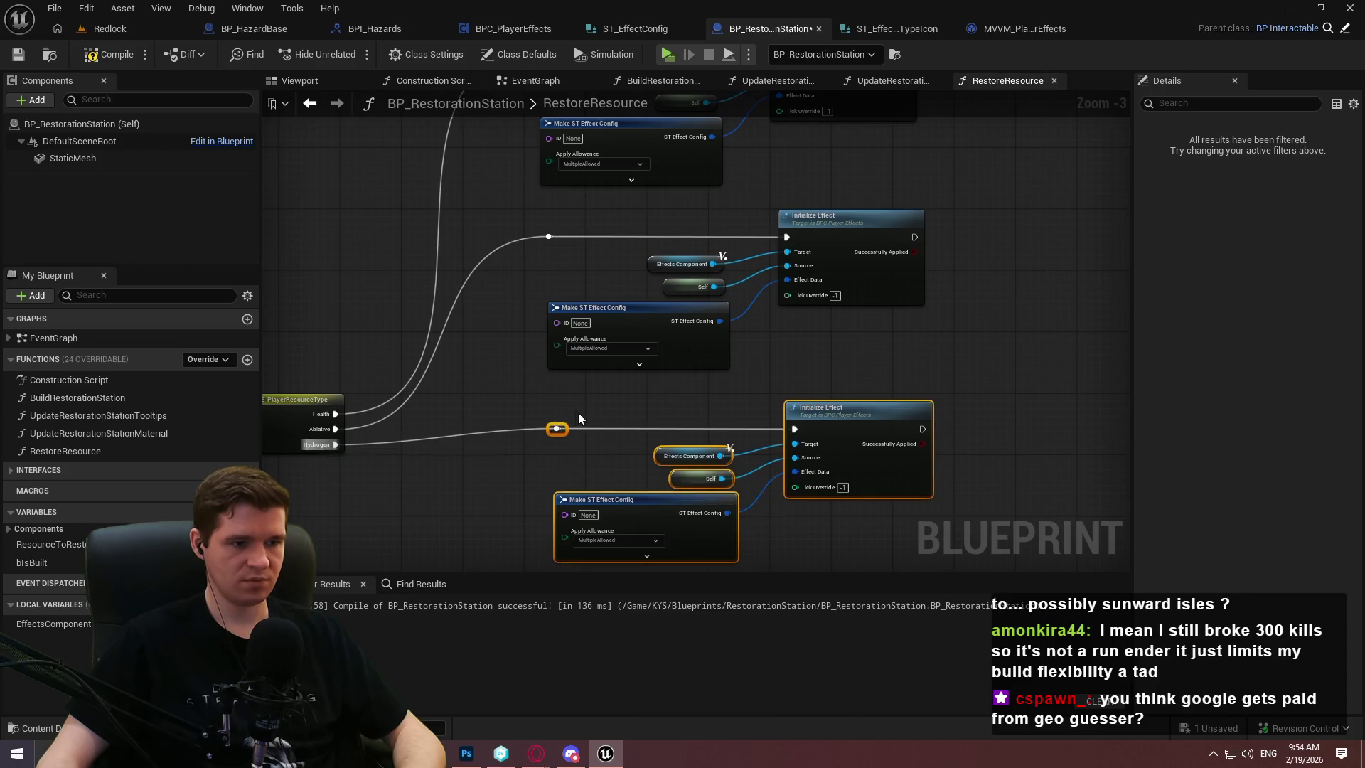
Set the middle config's Resource to Ablative and the lower config's Resource to Hydrogen
click(639, 380)
click(639, 368)
click(635, 365)
scroll(609, 401, up, 3)
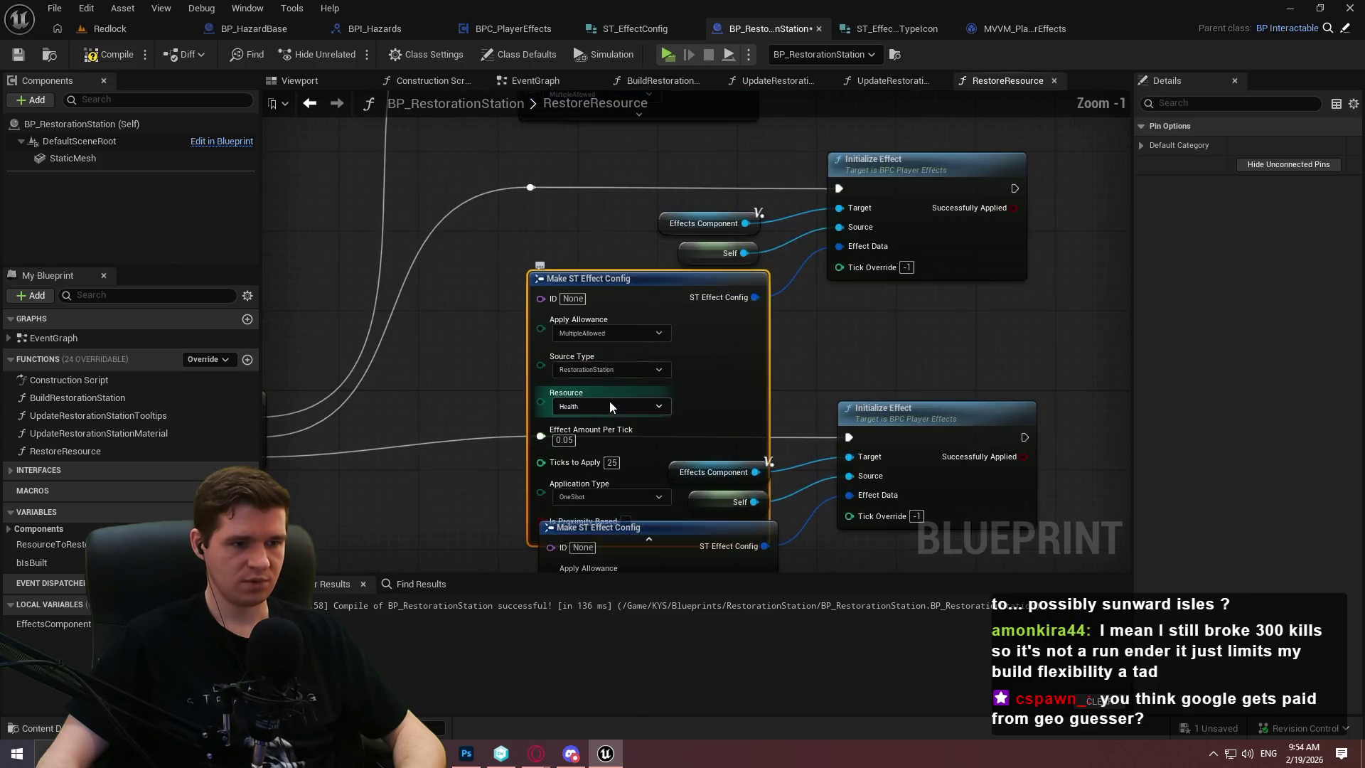
click(599, 404)
click(587, 441)
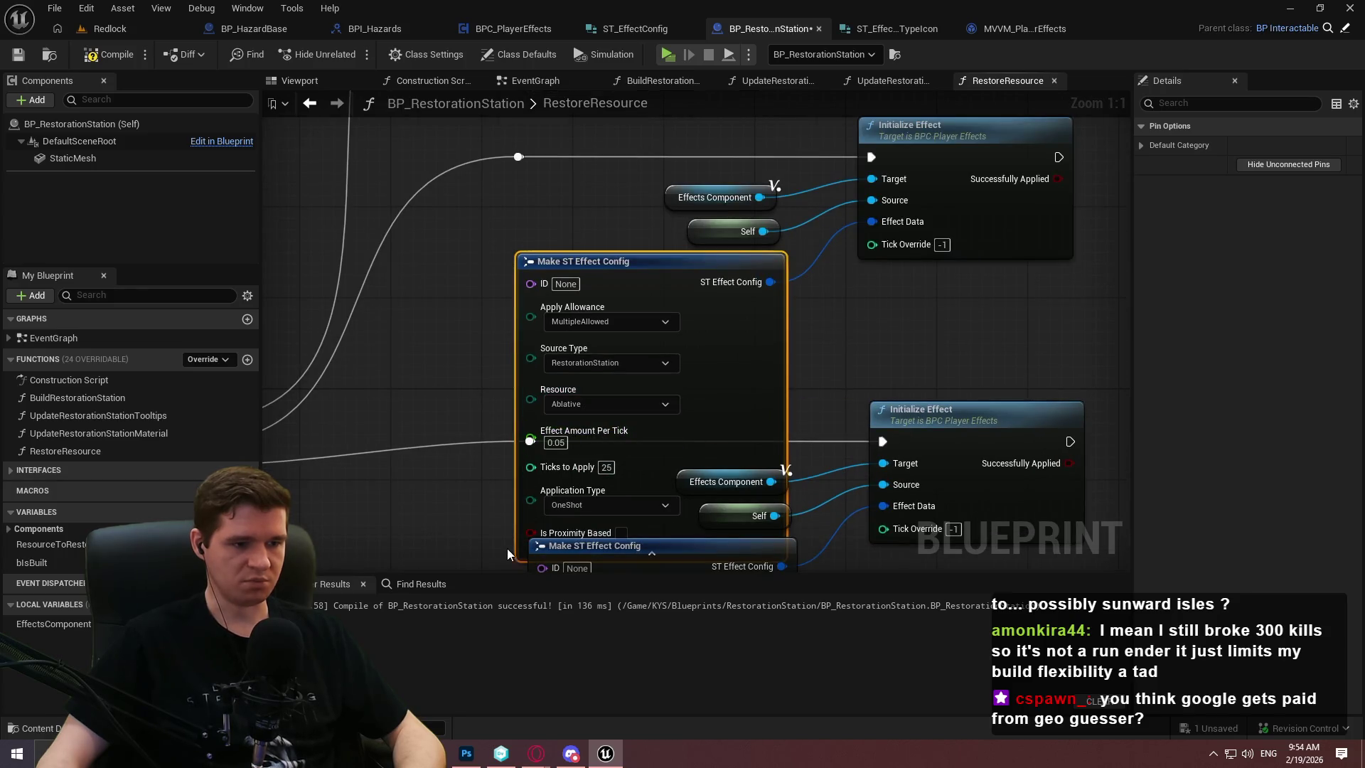
click(521, 552)
drag(522, 552, 582, 182)
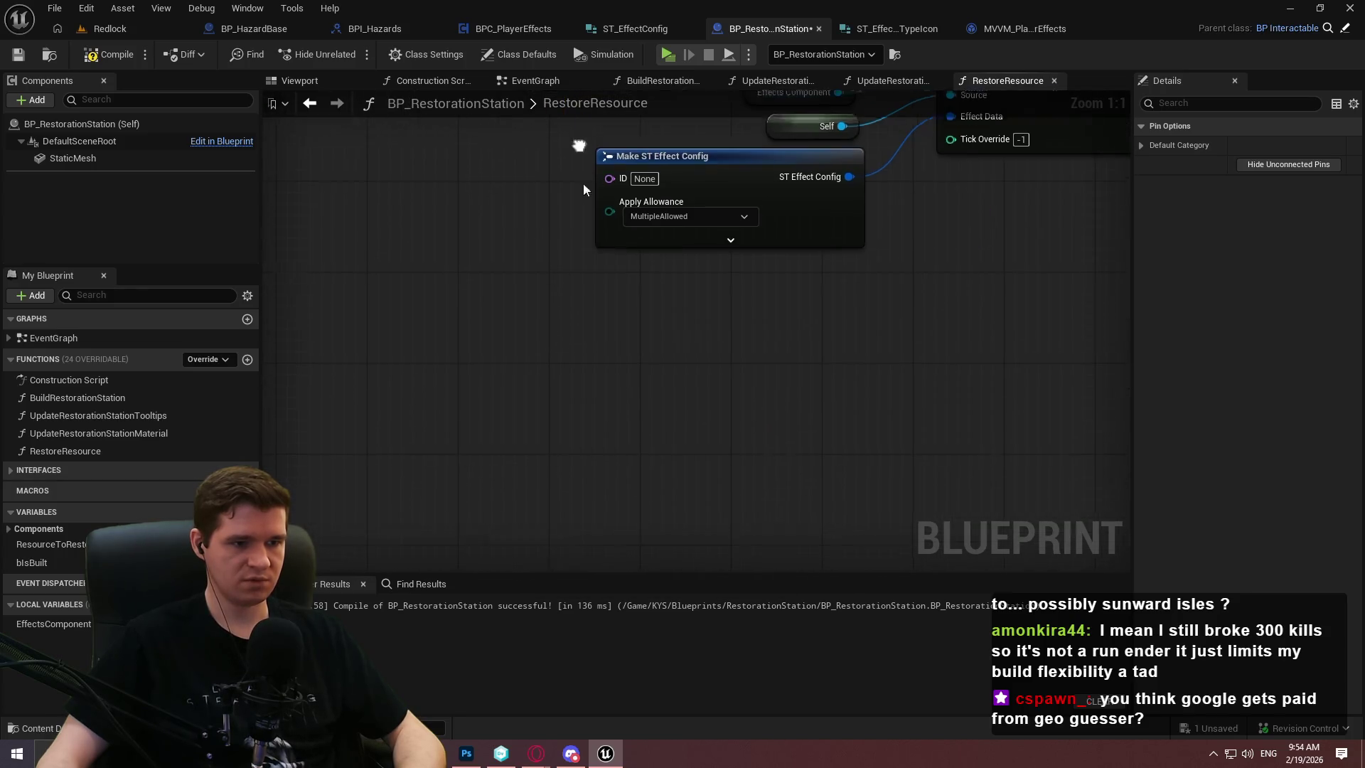
click(679, 237)
click(693, 294)
click(674, 344)
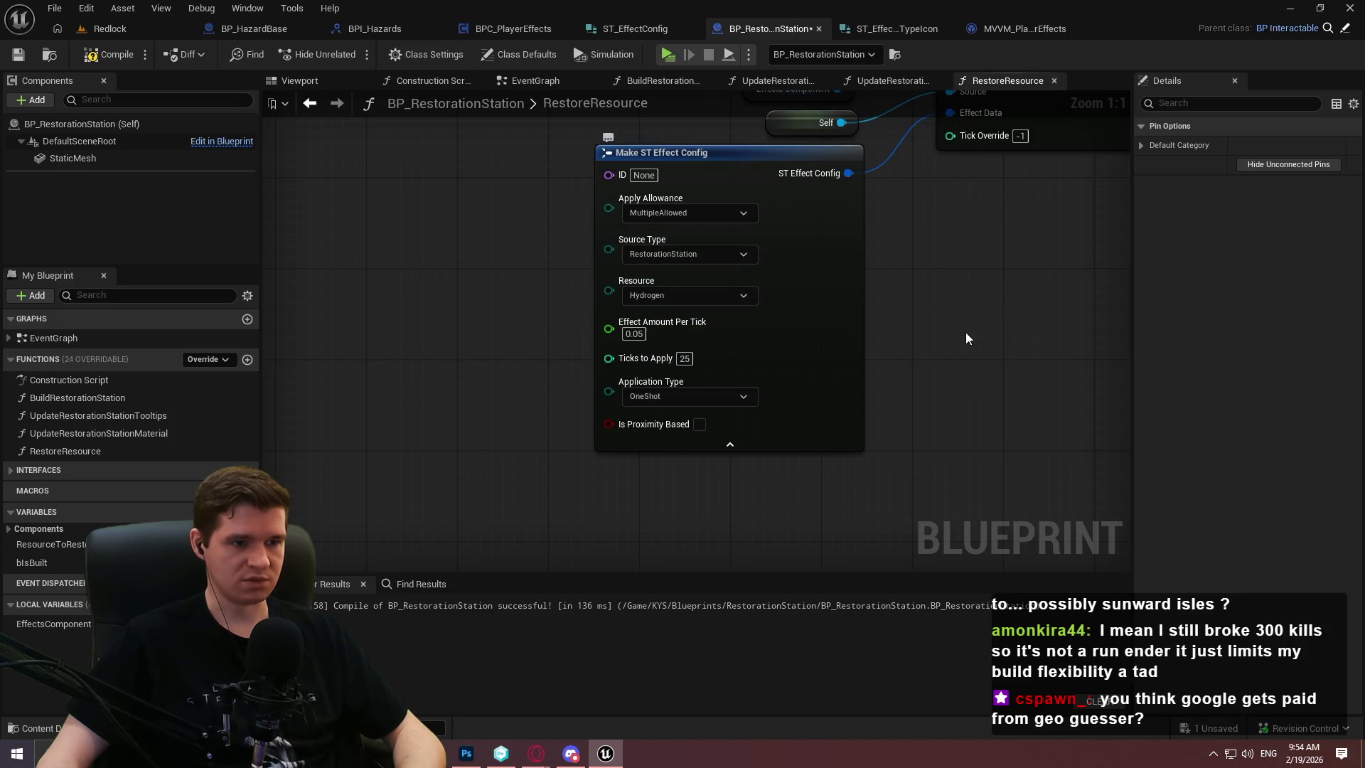
click(794, 453)
scroll(886, 390, down, 5)
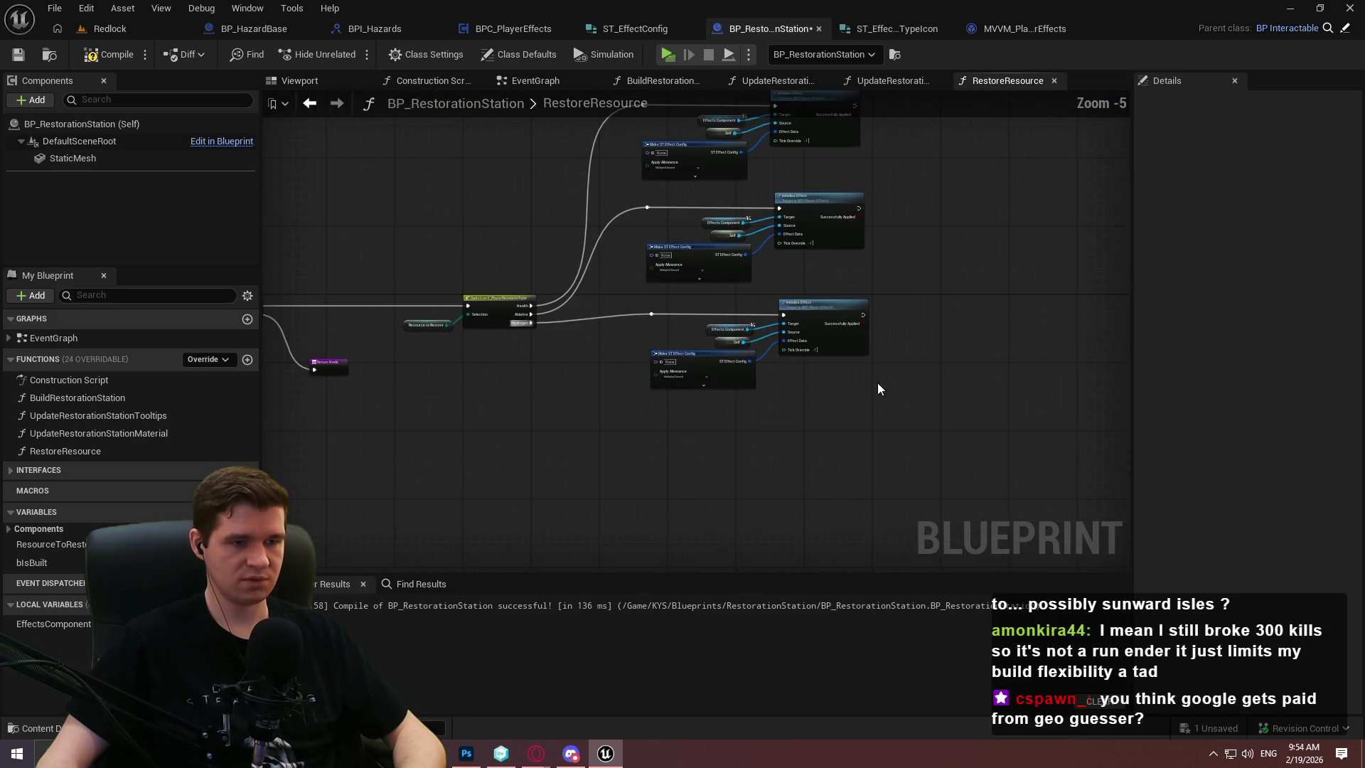
Move all three Initialize Effect branches lower in the graph
scroll(940, 433, up, 1)
mouse_move(914, 477)
mouse_down()
mouse_move(785, 391)
mouse_move(561, 122)
mouse_up()
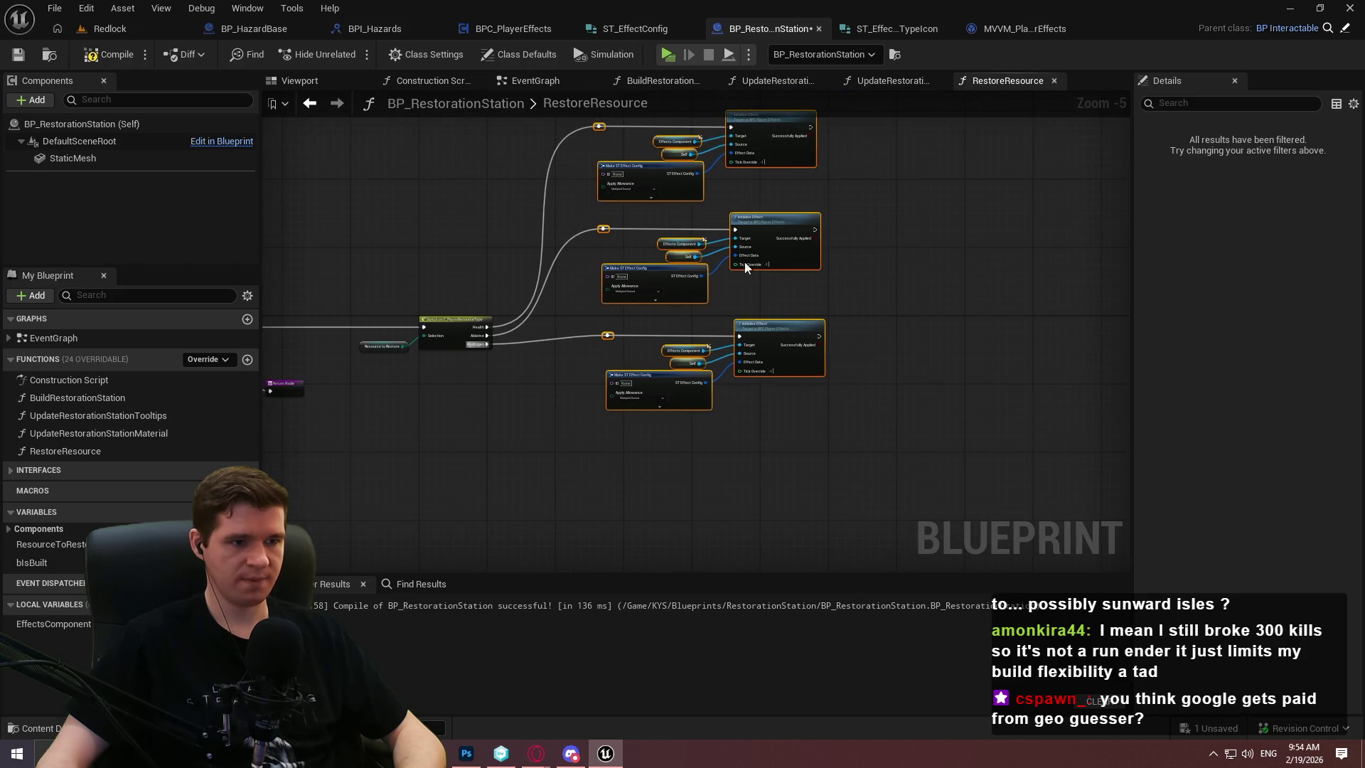
mouse_move(771, 223)
mouse_down()
mouse_move(772, 379)
mouse_move(770, 361)
mouse_move(747, 364)
mouse_up()
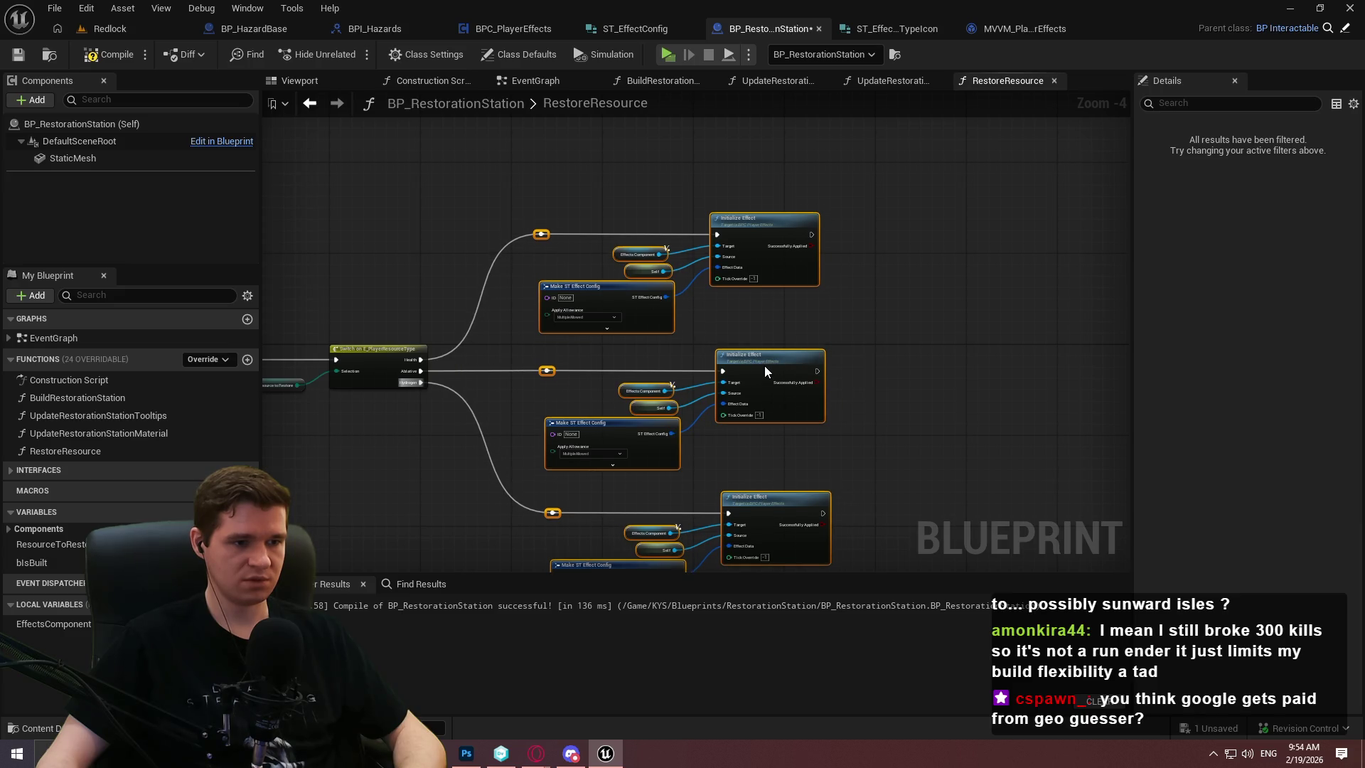
click(903, 364)
scroll(466, 372, up, 3)
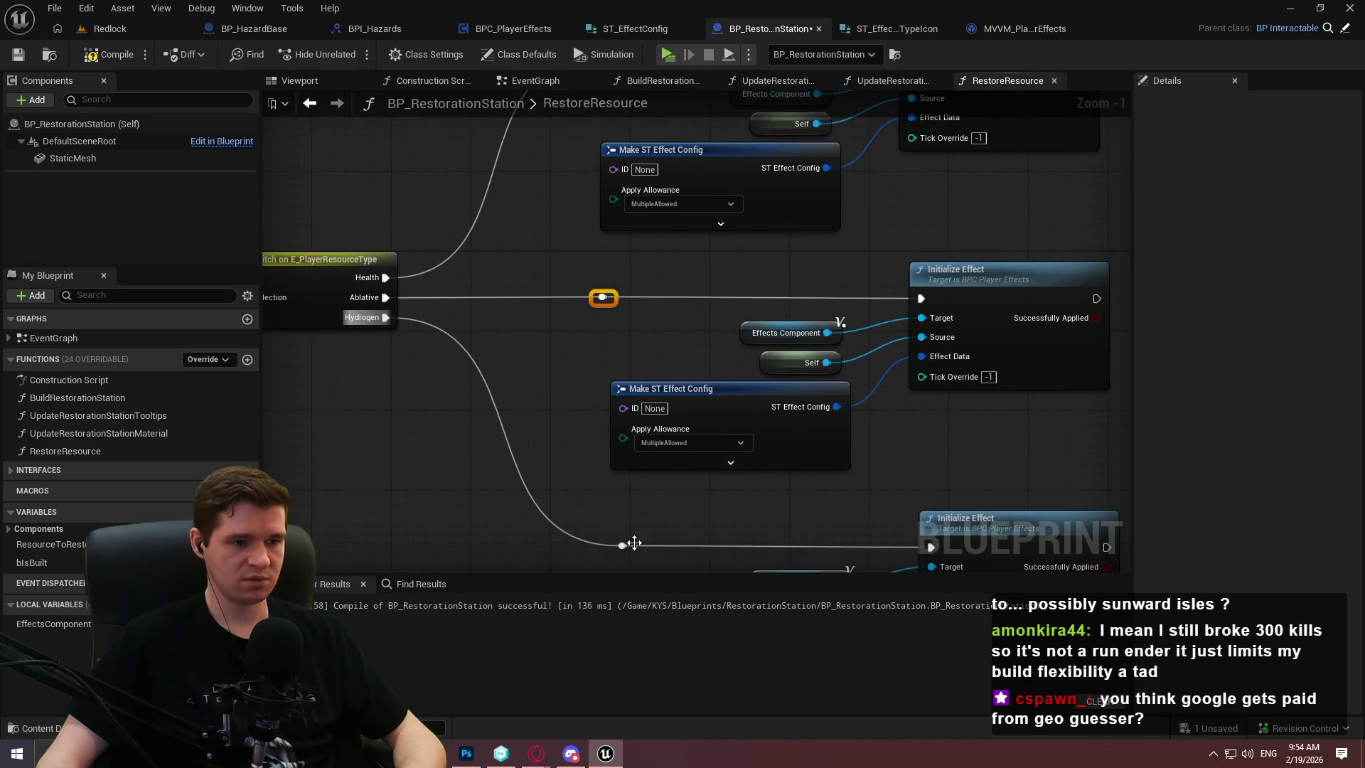
Add and position a reroute point on the Hydrogen execution wire
double_click(622, 546)
drag(621, 546, 615, 546)
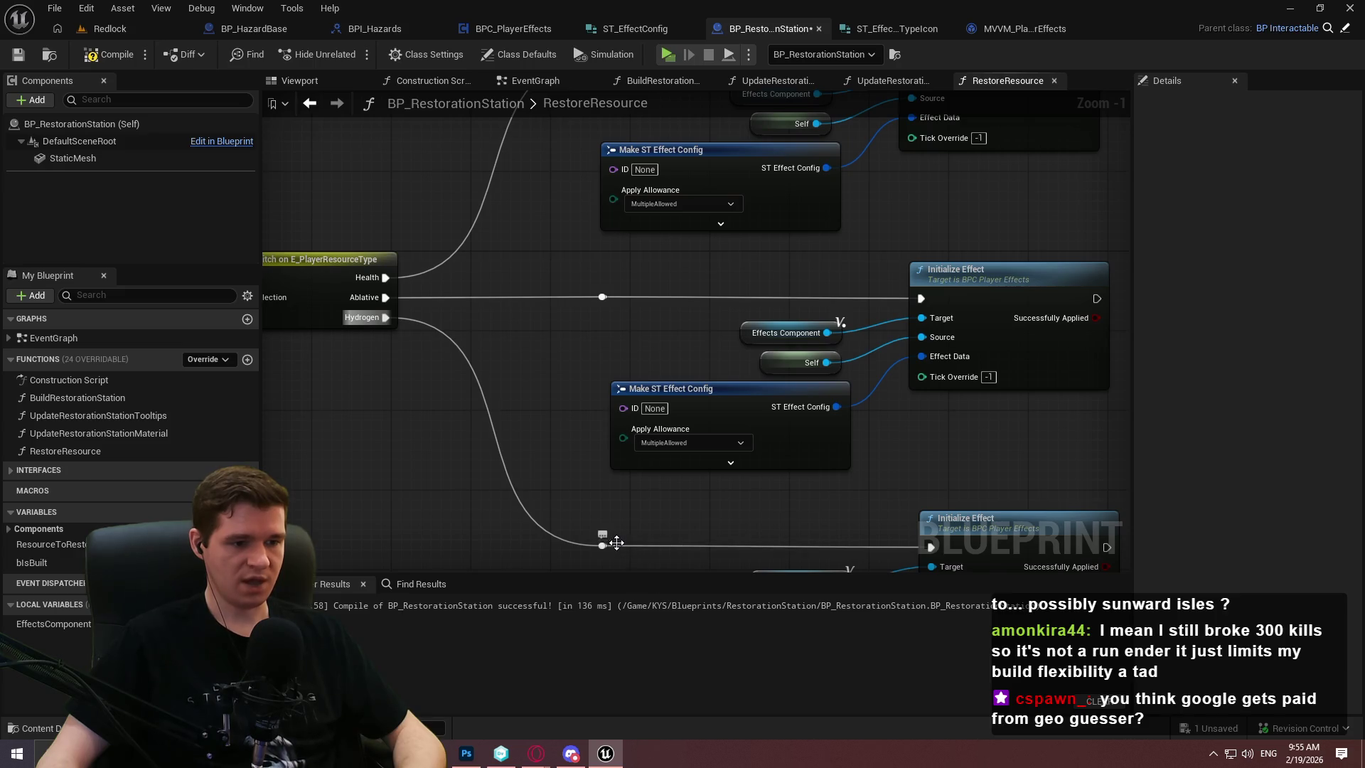
drag(616, 546, 625, 547)
drag(688, 510, 649, 566)
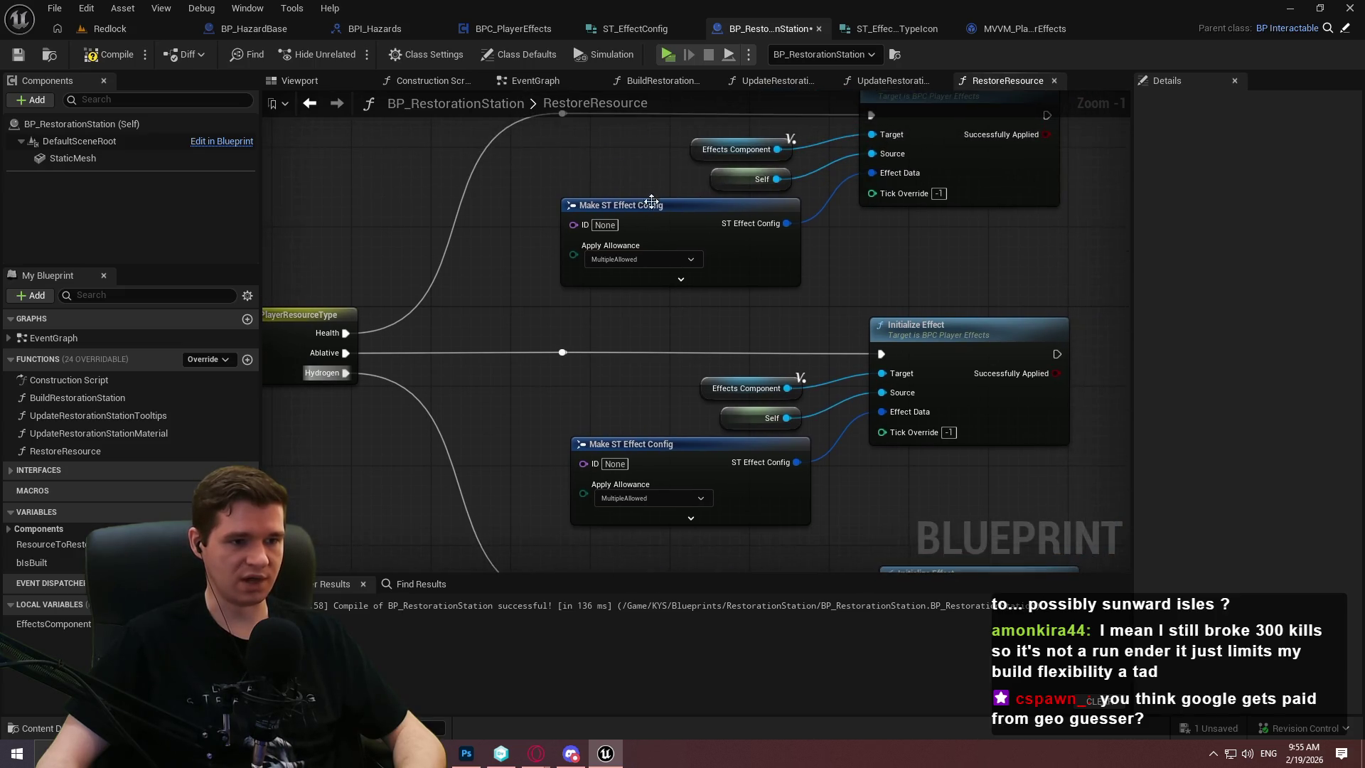
Give the upper effect config ID RestorationStationHealth with OnePerID apply allowance
click(639, 259)
click(619, 283)
click(605, 225)
text(RestorationStati)
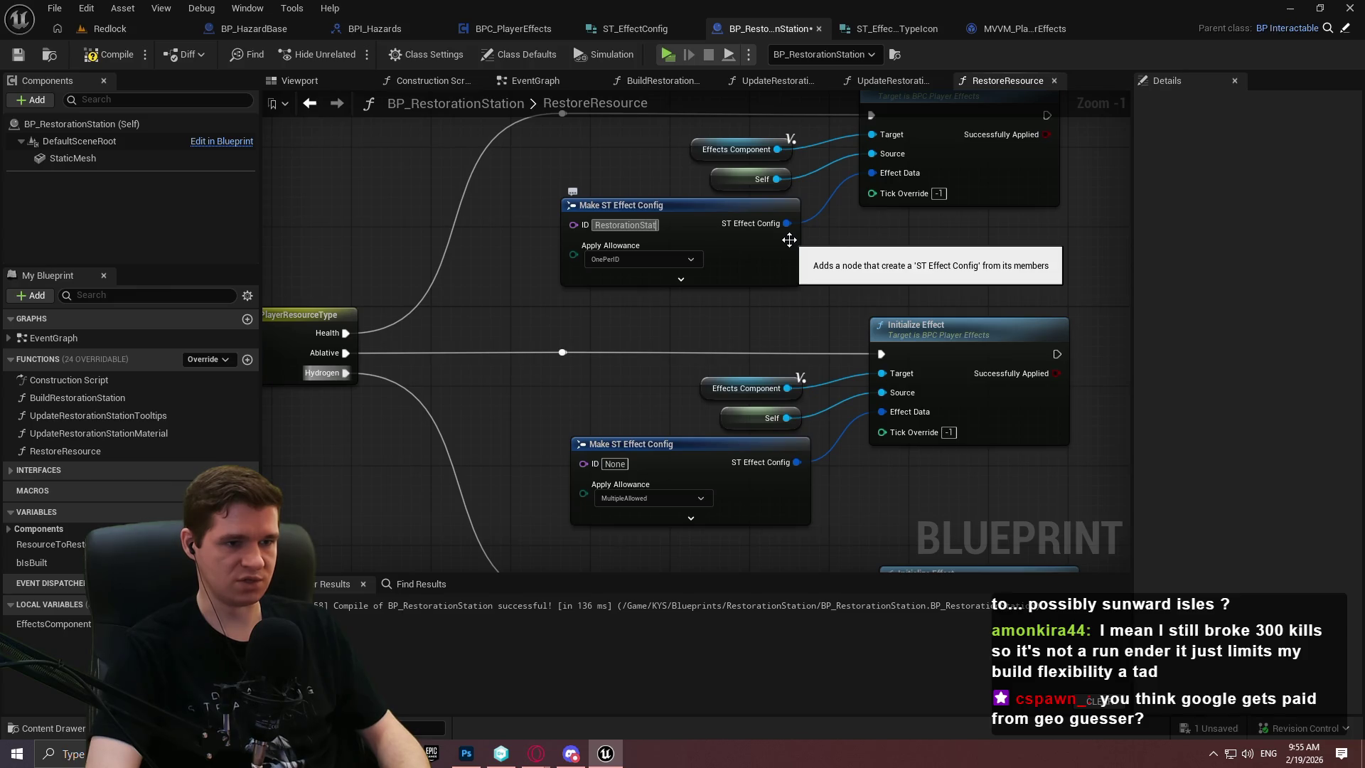
text(Health)
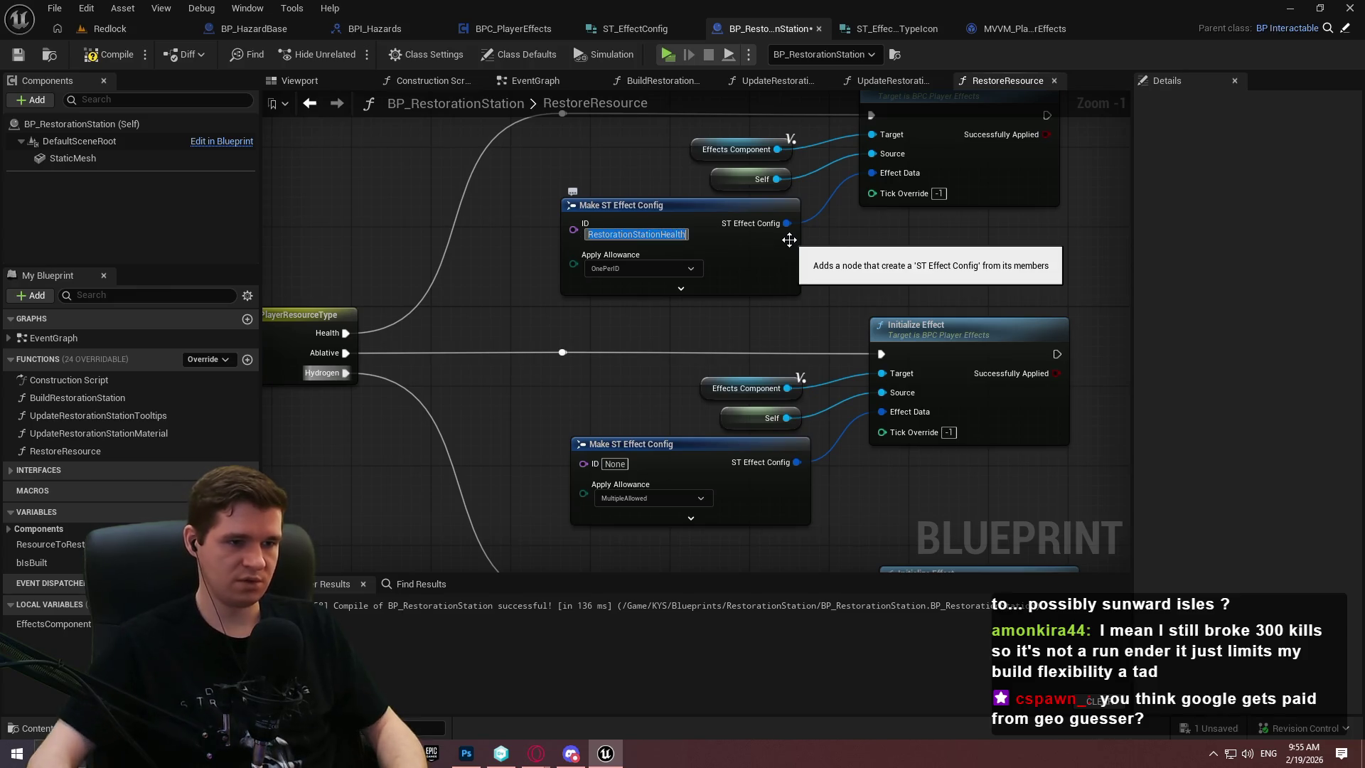
click(609, 305)
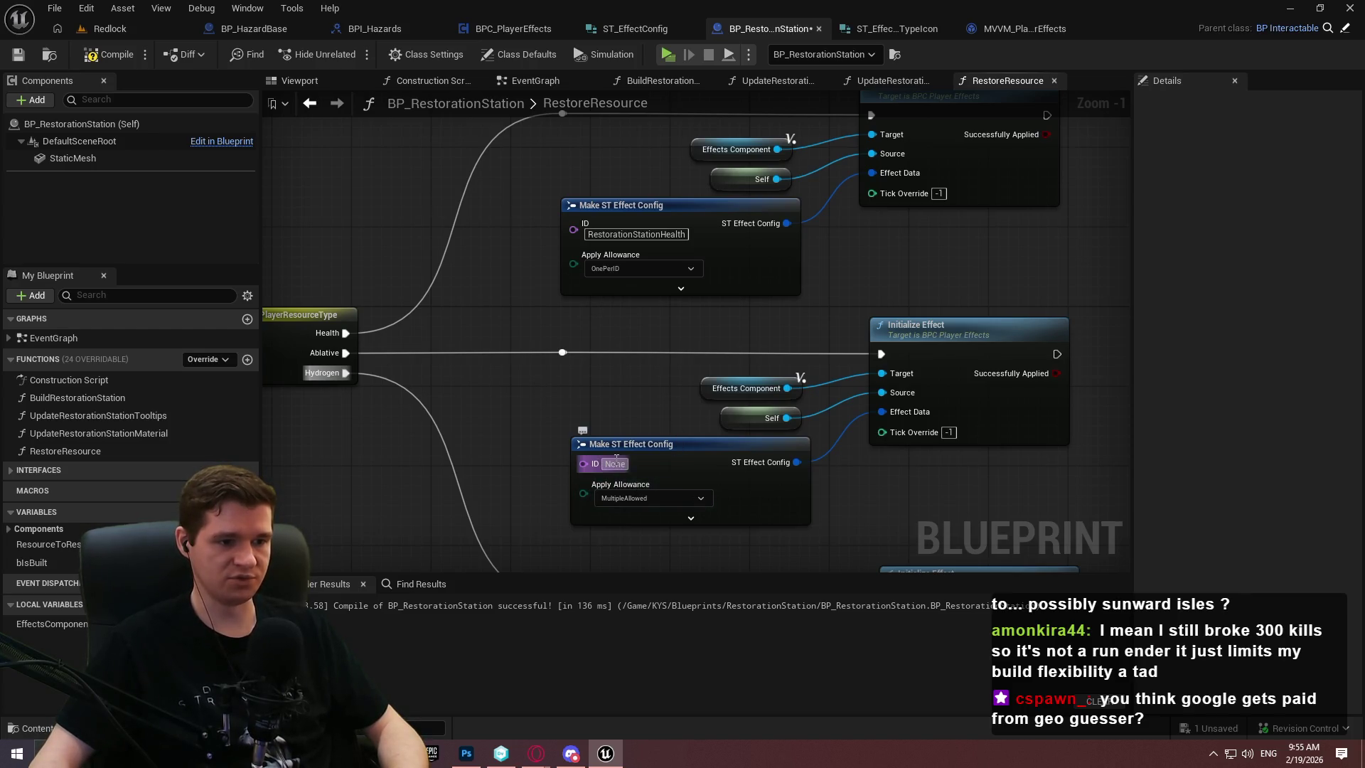
Give the middle effect config ID RestorationStationAblative with OnePerID apply allowance
text(RestorationStationHealth)
click(643, 507)
click(637, 539)
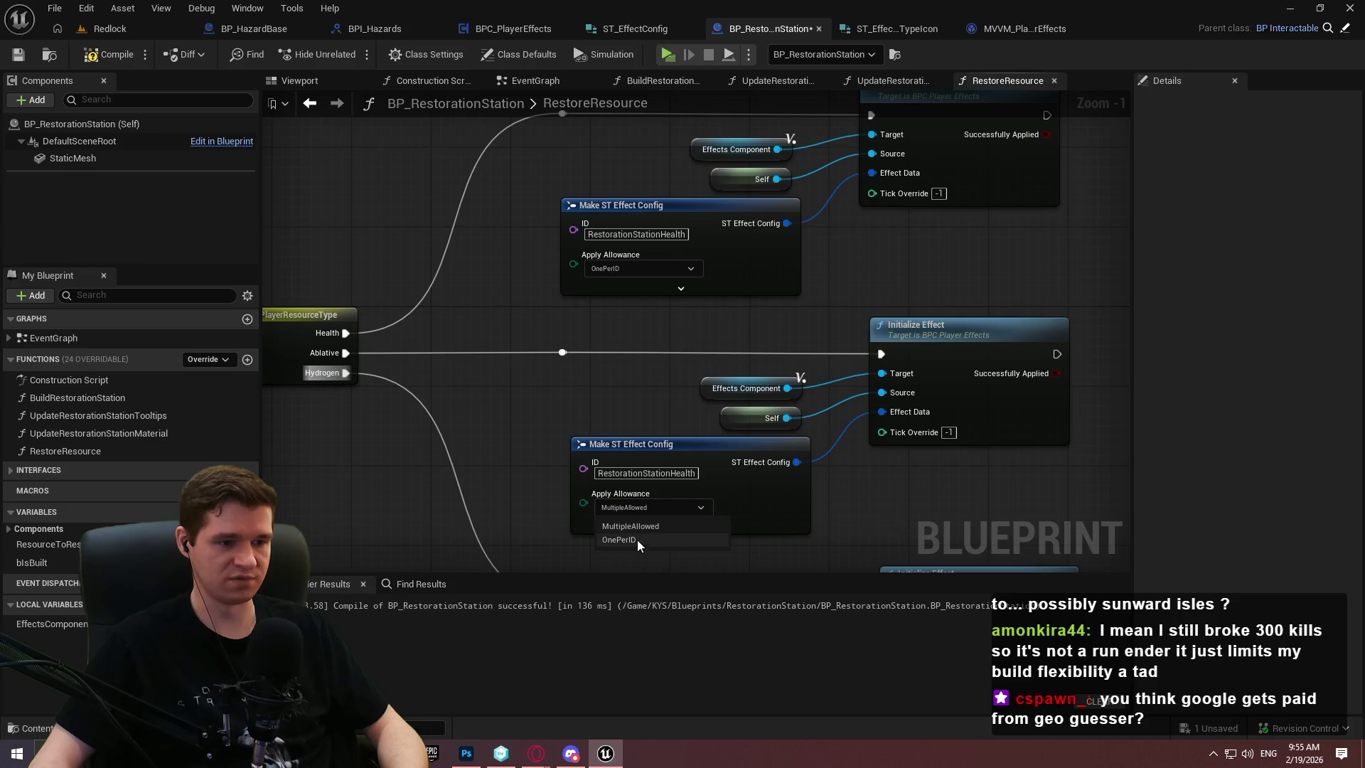
drag(695, 473, 683, 472)
key(ctrl+c)
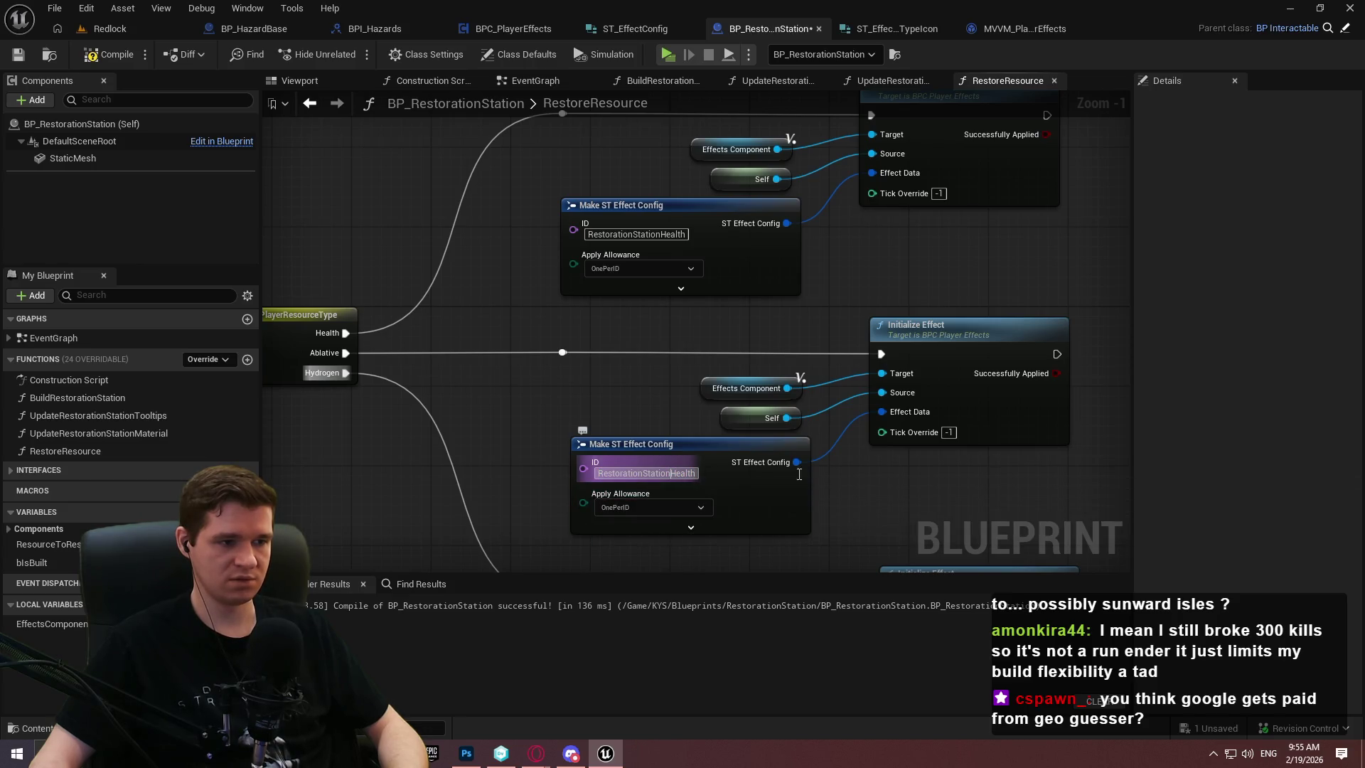
text(Abl)
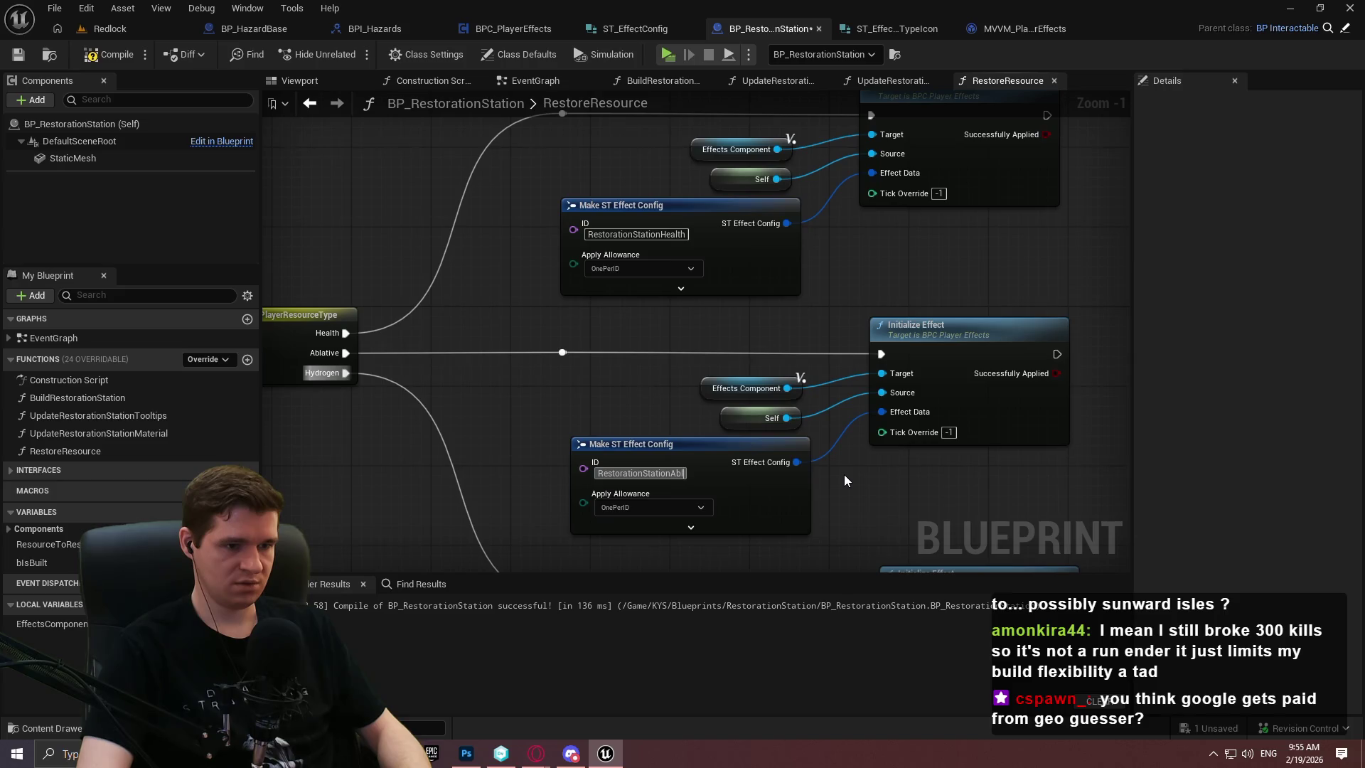
text(ative)
Give the lower effect config ID RestorationStationHydrogen with OnePerID apply allowance
drag(828, 531, 759, 208)
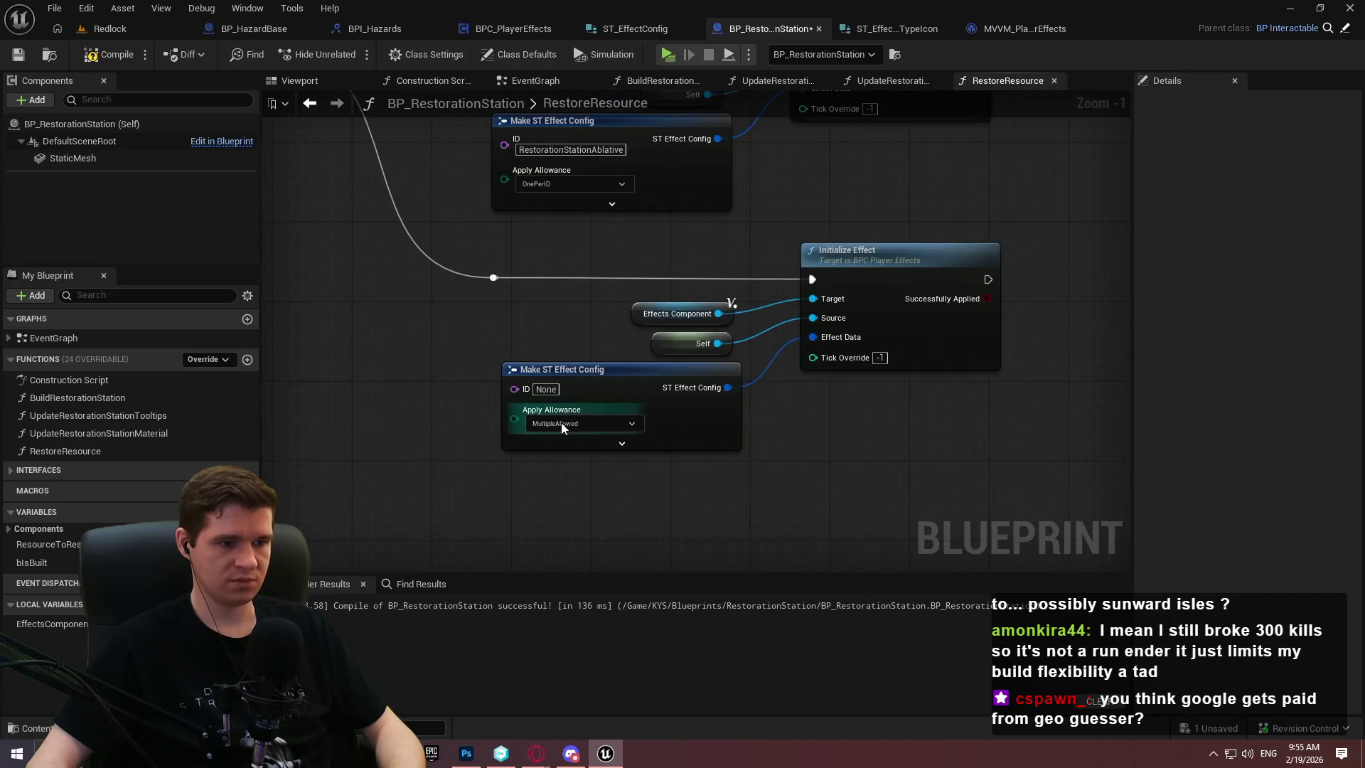
click(545, 389)
key(ctrl+v)
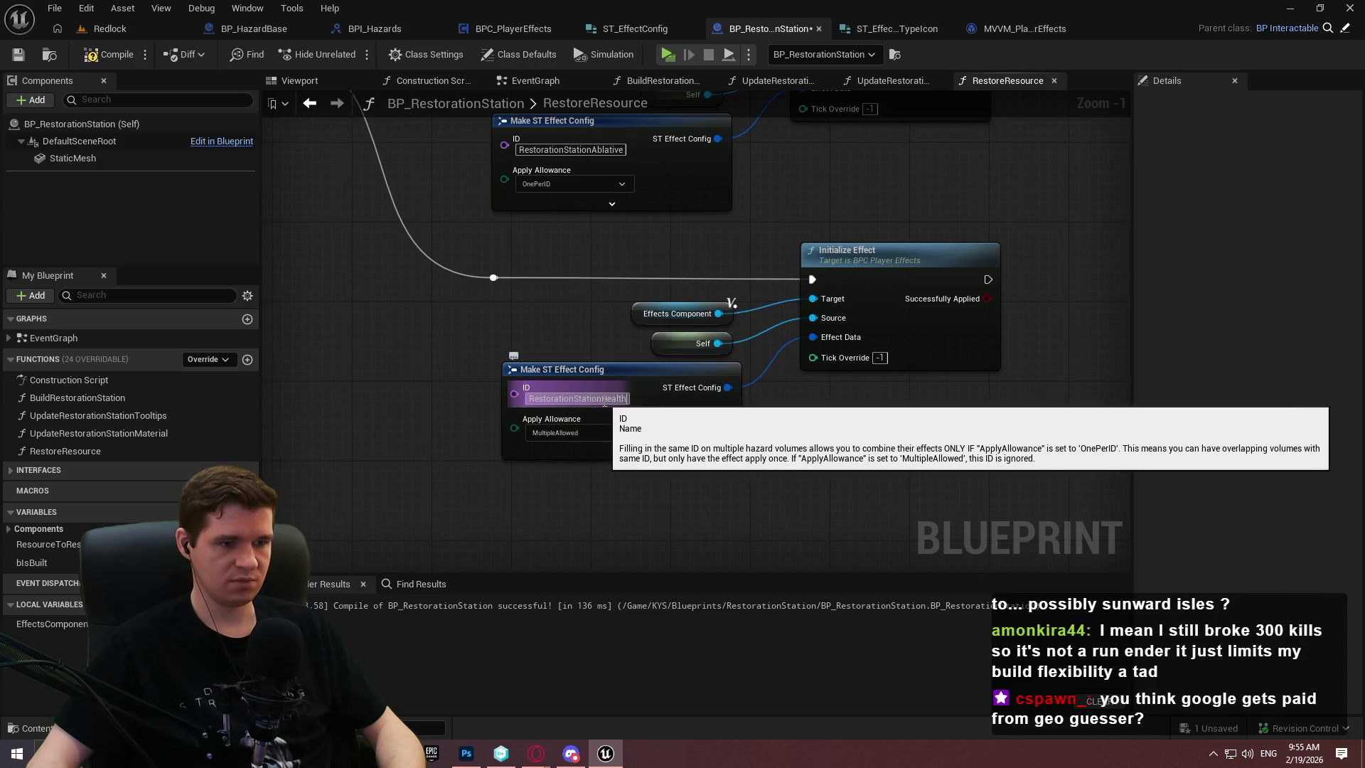
key(BackSpace)
key(BackSpace)
key(BackSpace)
text(ydrogen)
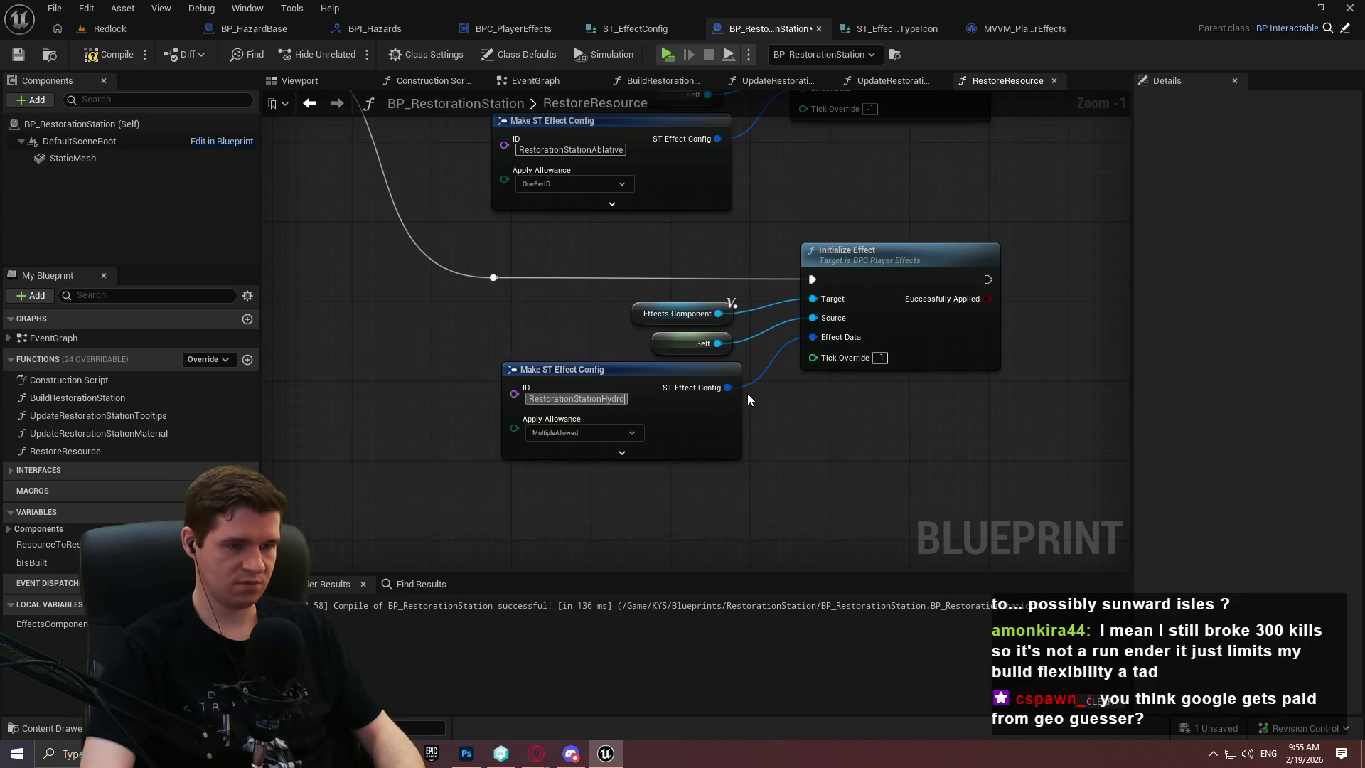
click(578, 466)
scroll(858, 493, down, 2)
Compile BP_RestorationStation and save all modified assets
click(102, 59)
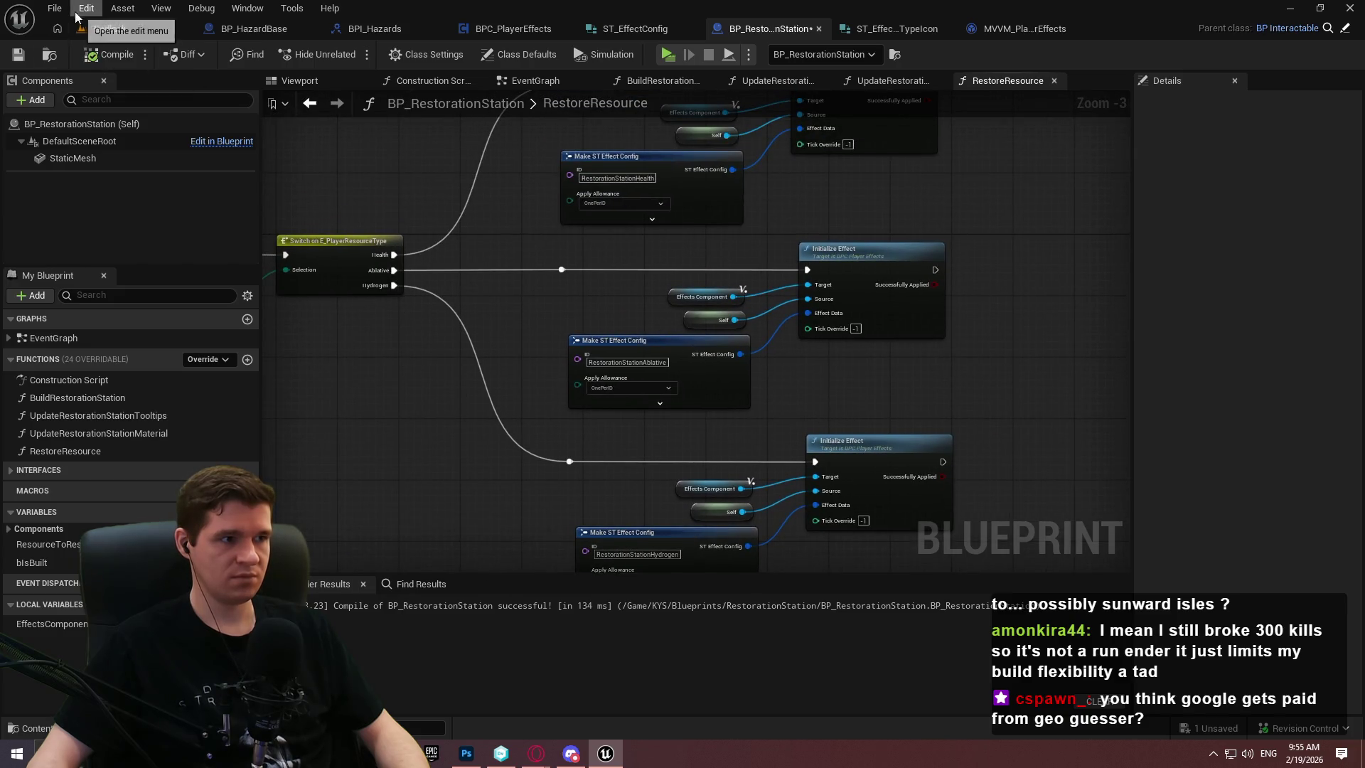
click(55, 8)
click(91, 110)
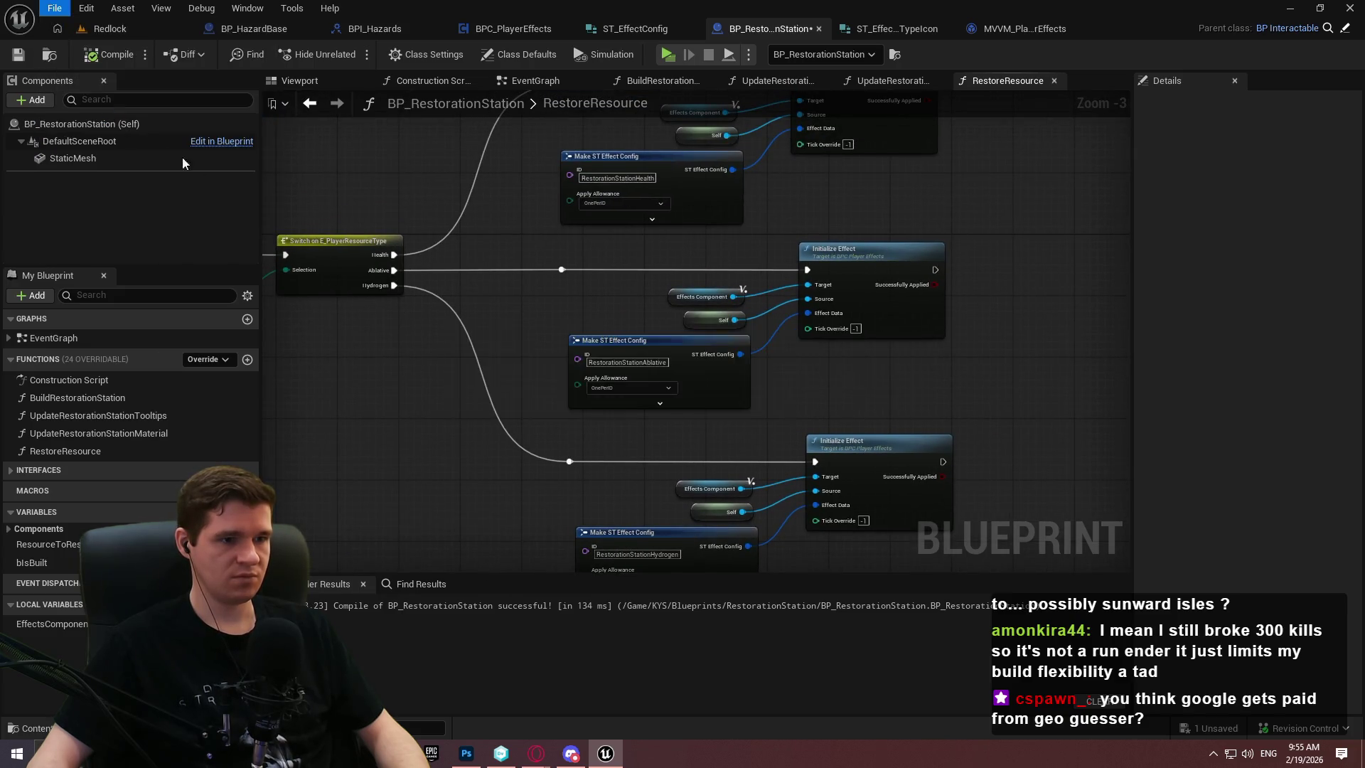
Launch a standalone preview and run through the level to the Heylenium crystal
click(668, 55)
click(682, 606)
key(w)
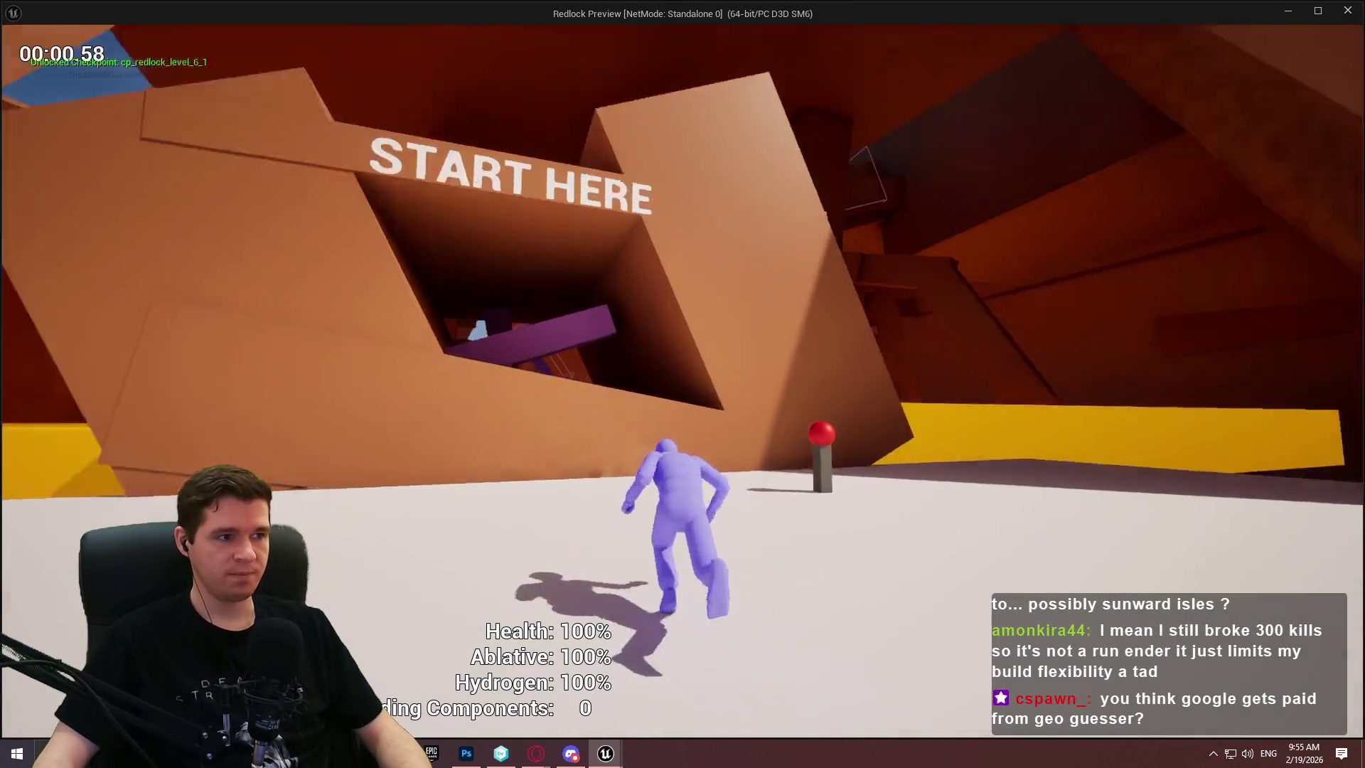
key(space)
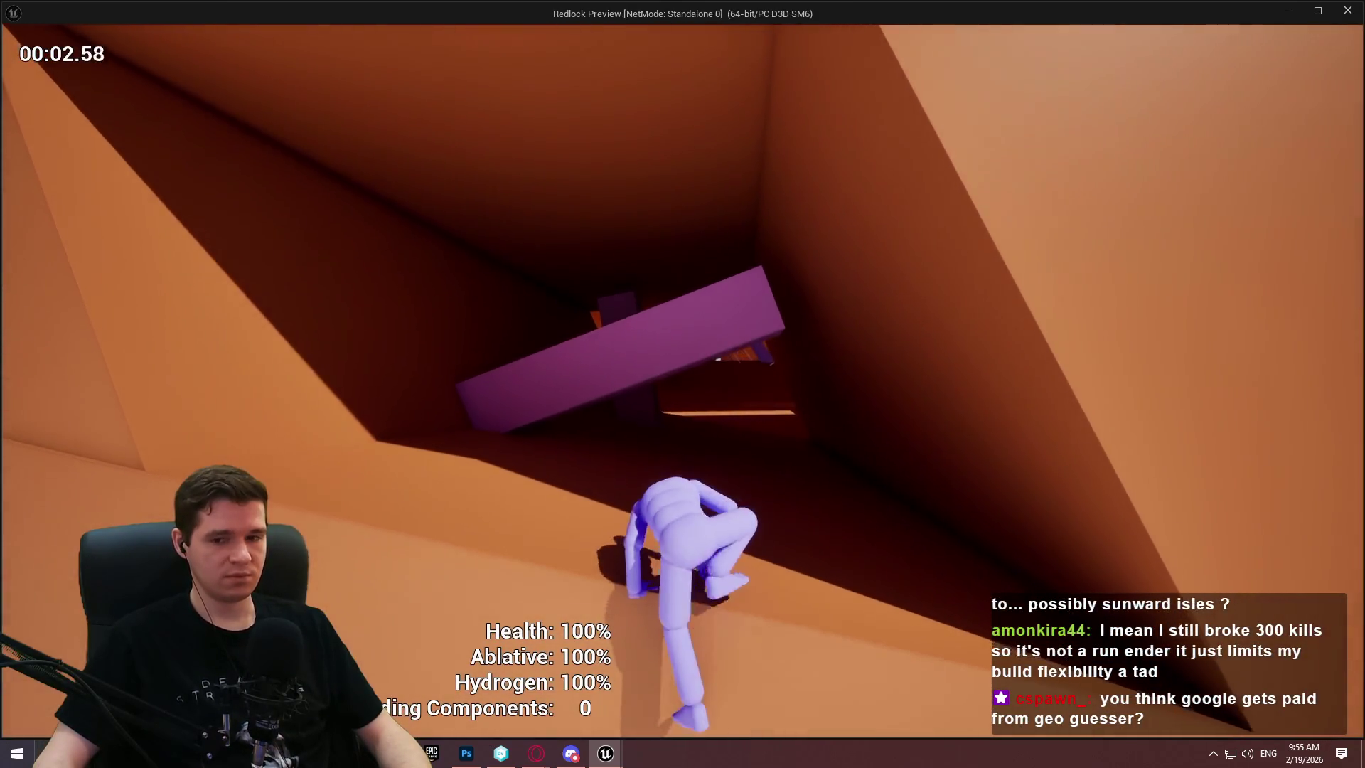
key(w)
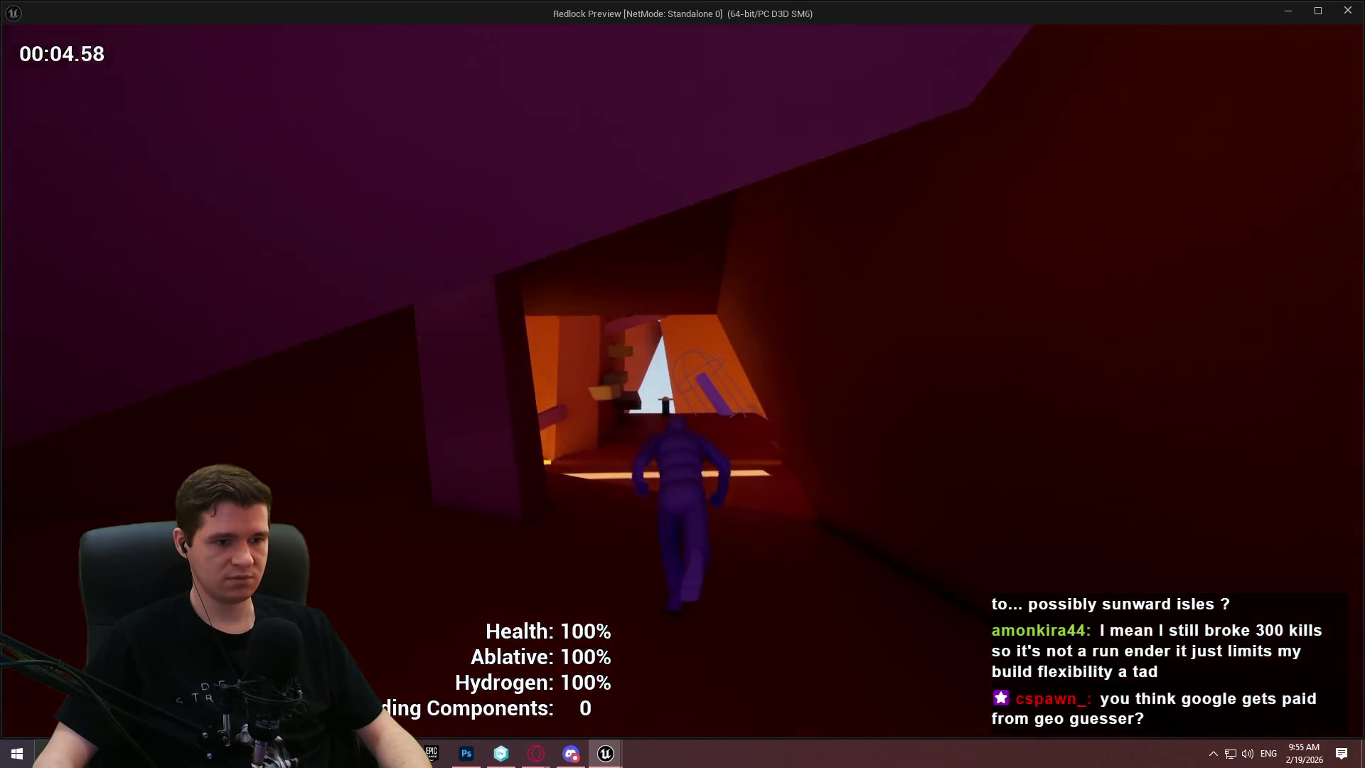
key(w)
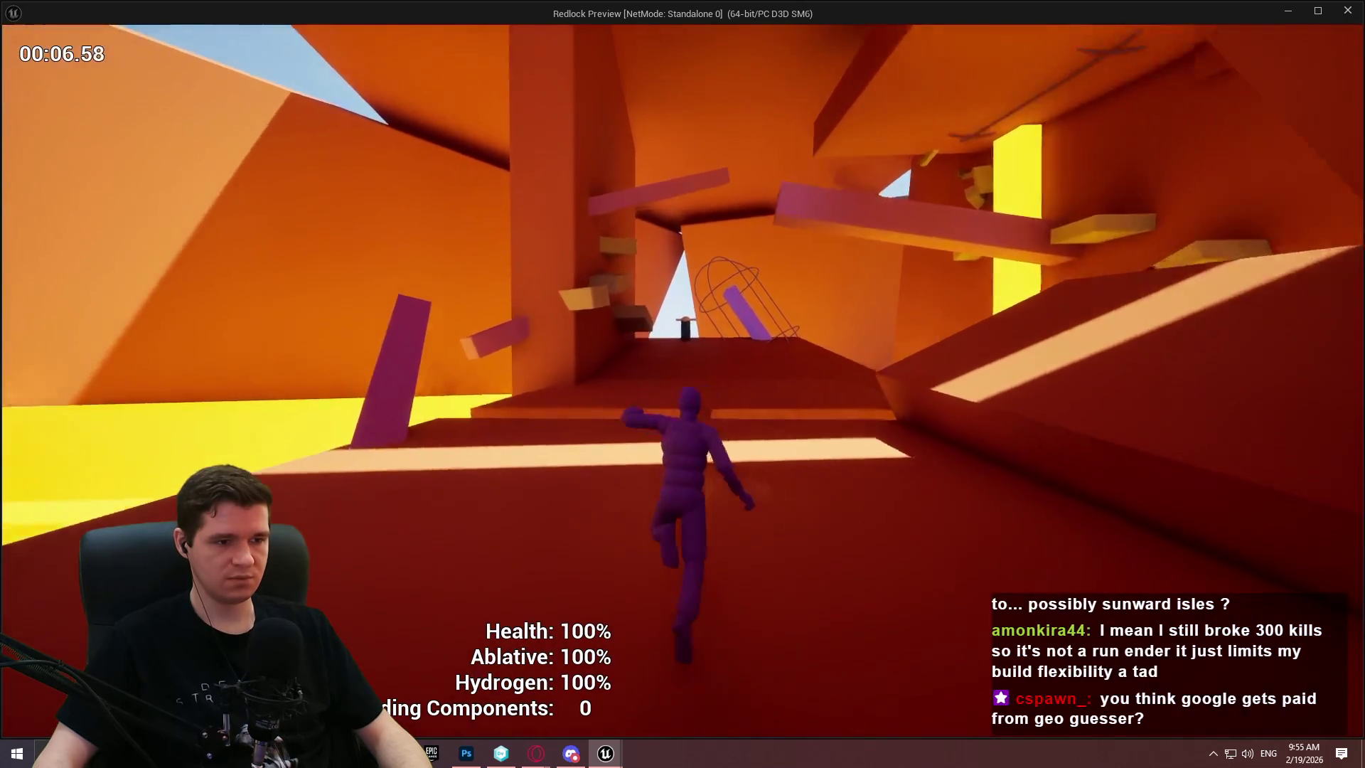
key(w)
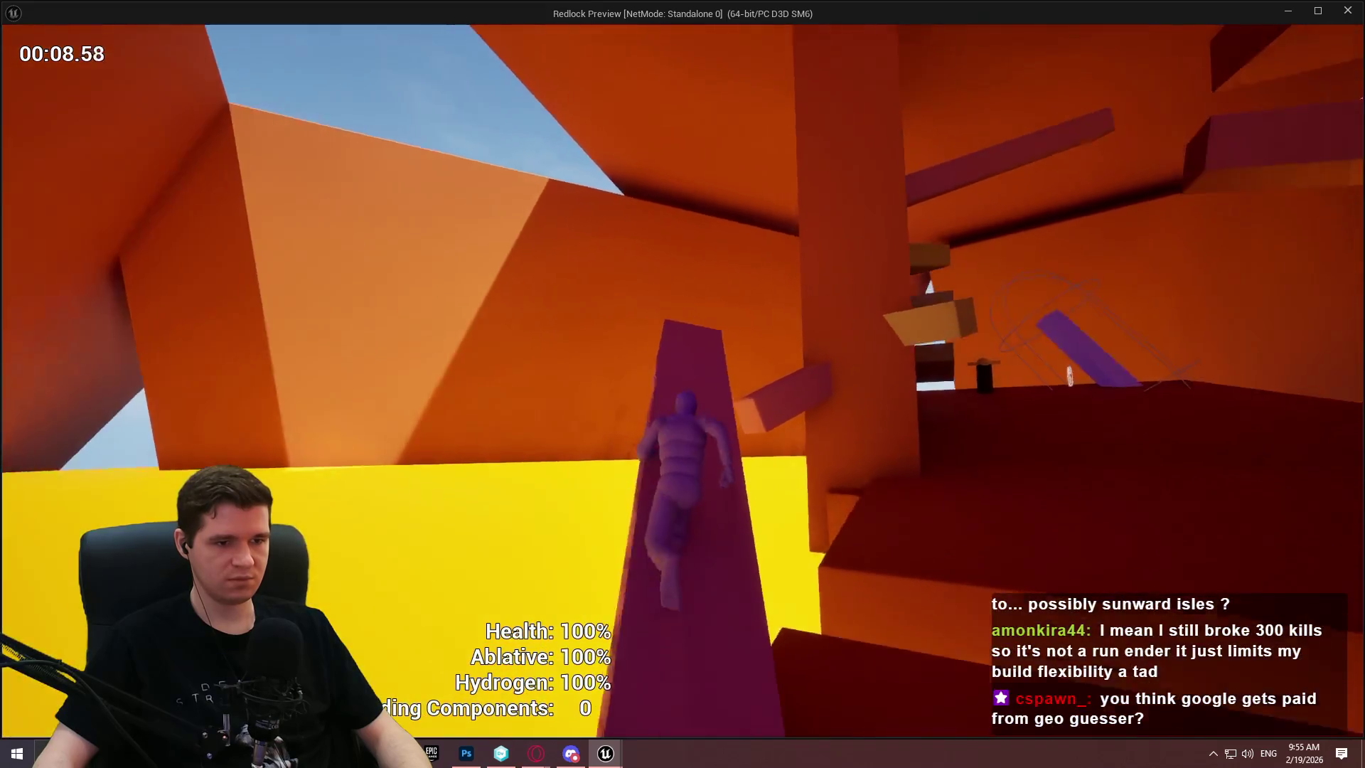
key(w)
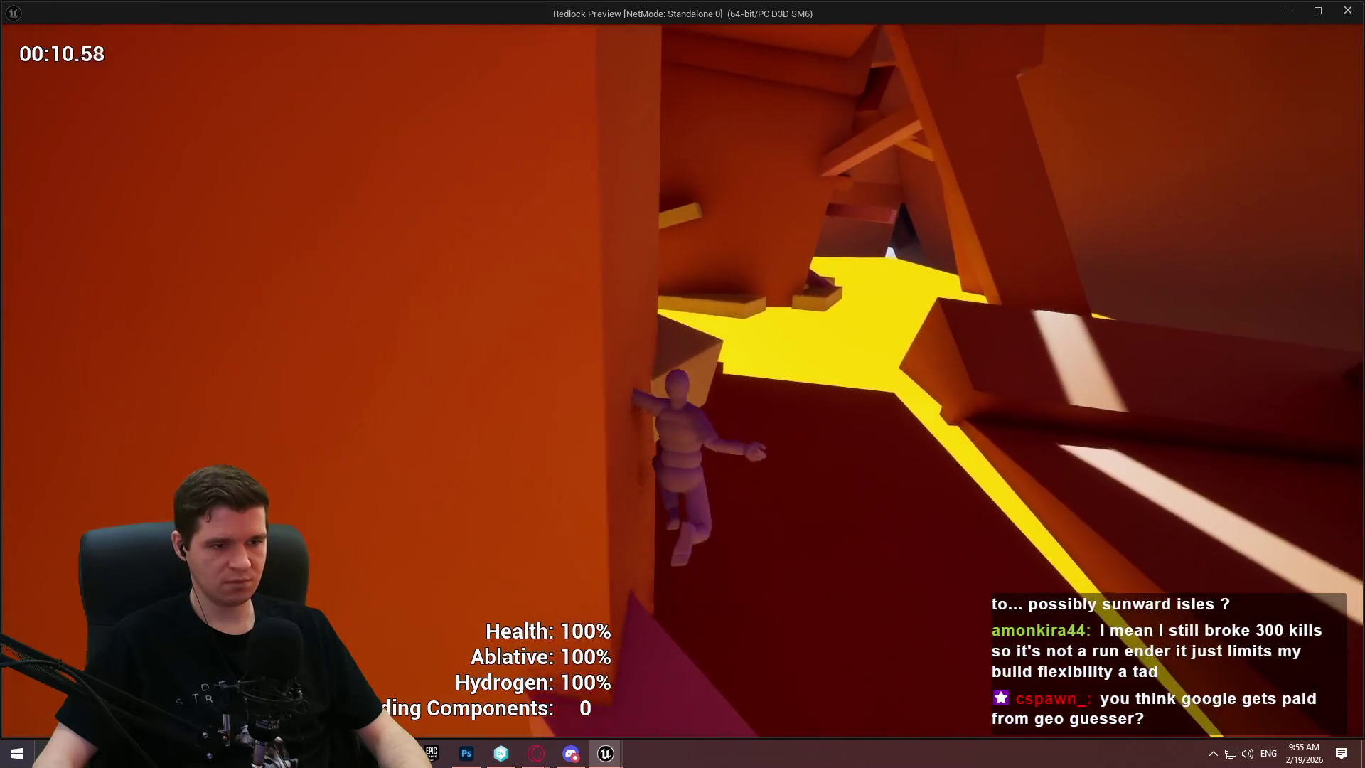
key(w)
key(w)
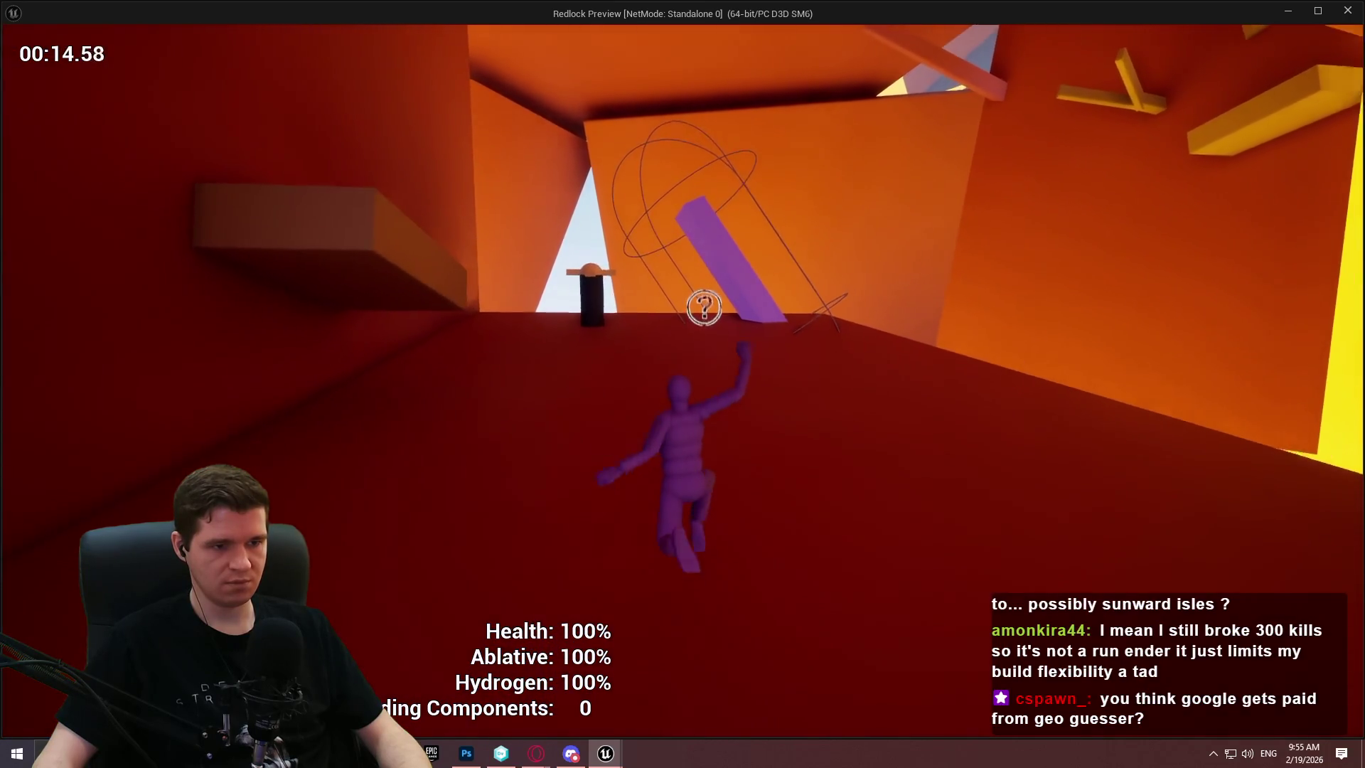
key(w)
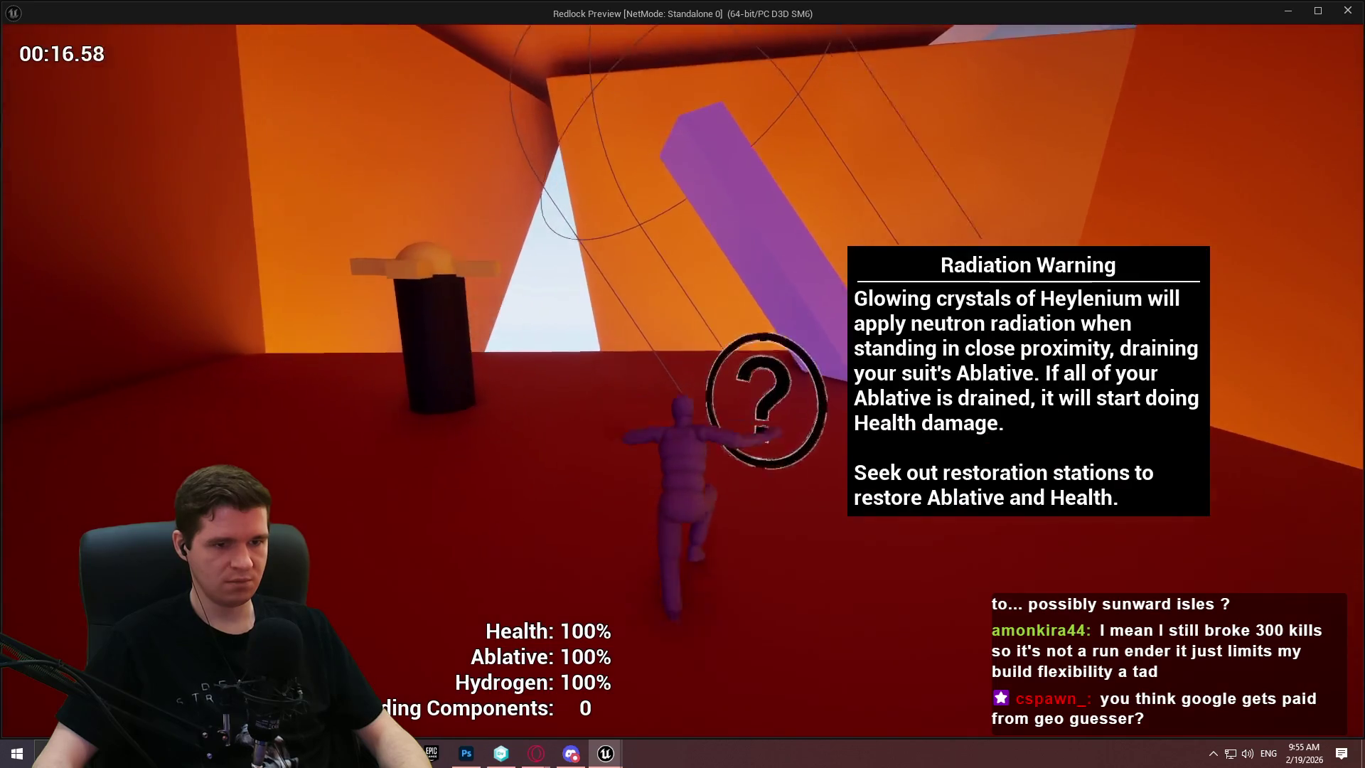
key(w)
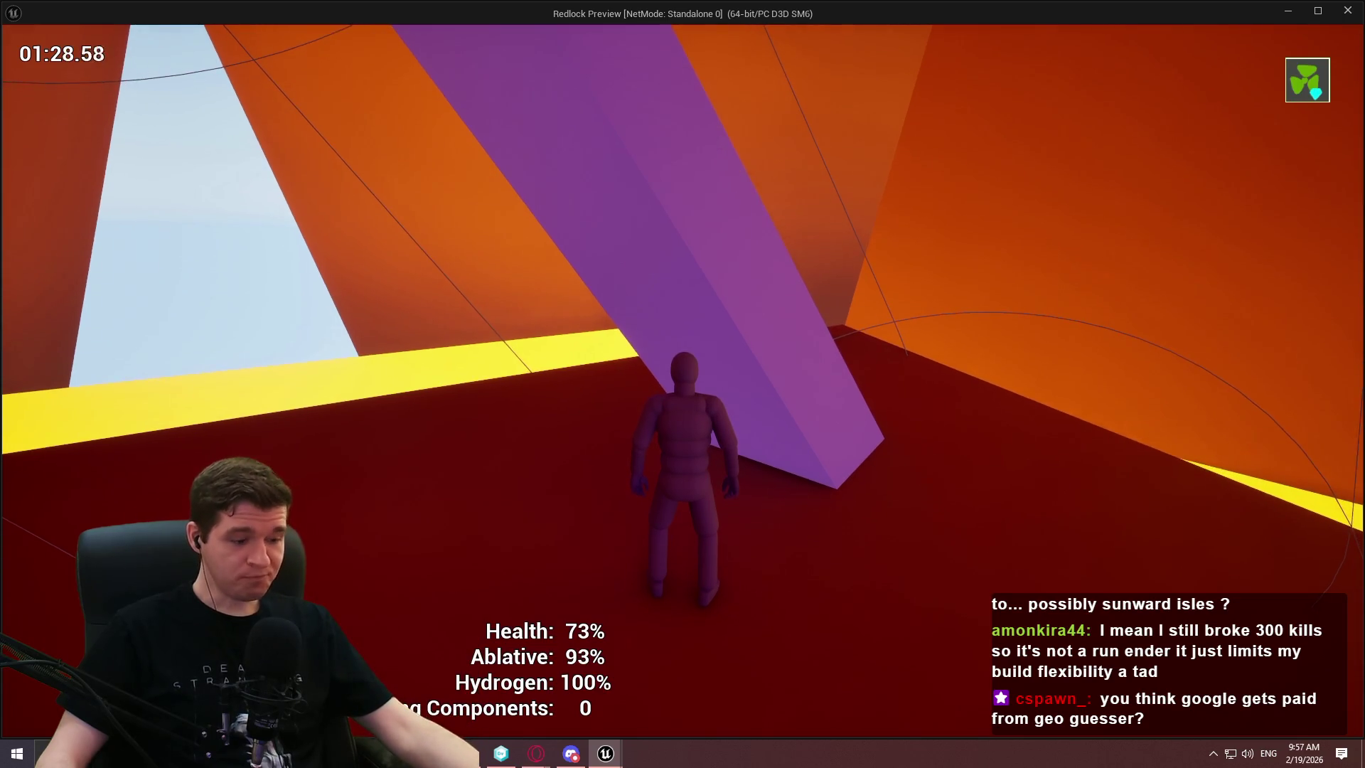
Use the ablative restoration station to refill Ablative, then close the preview
key(w)
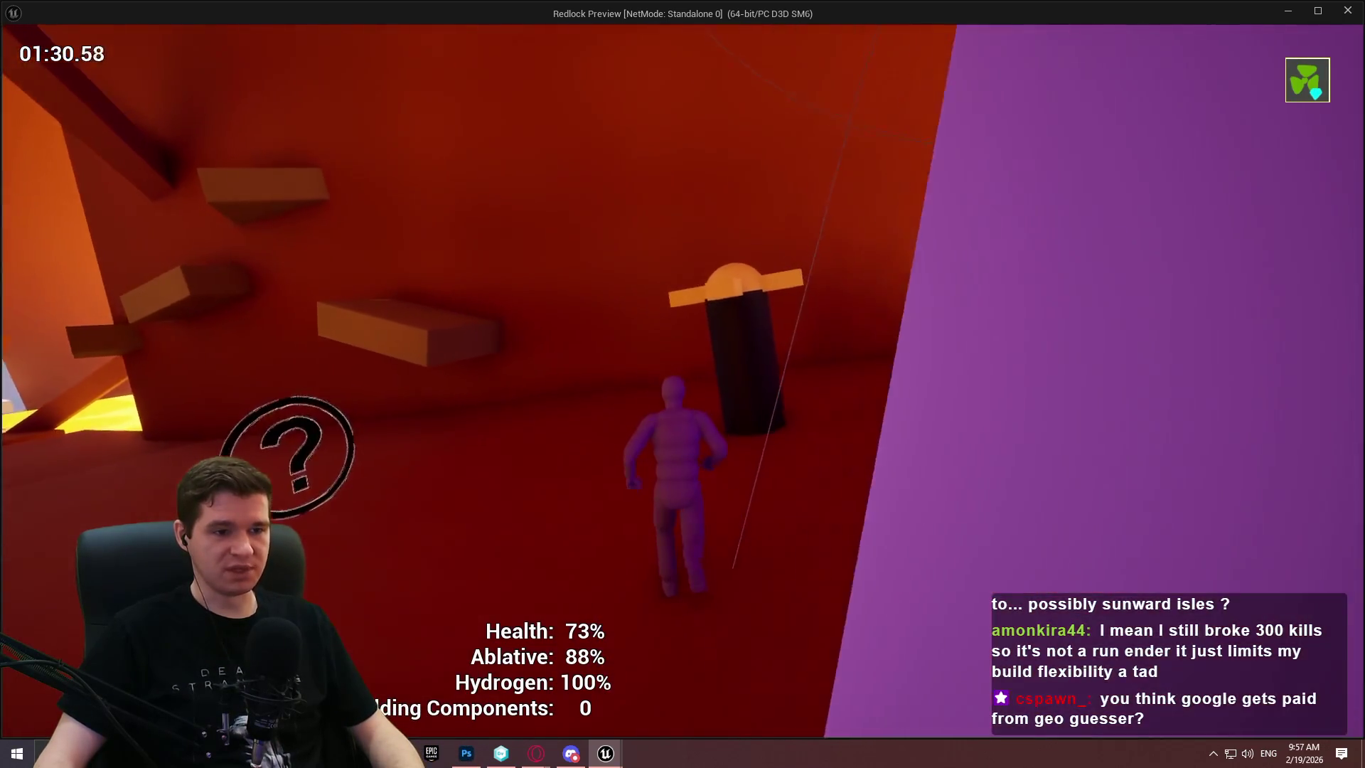
key(e)
key(w)
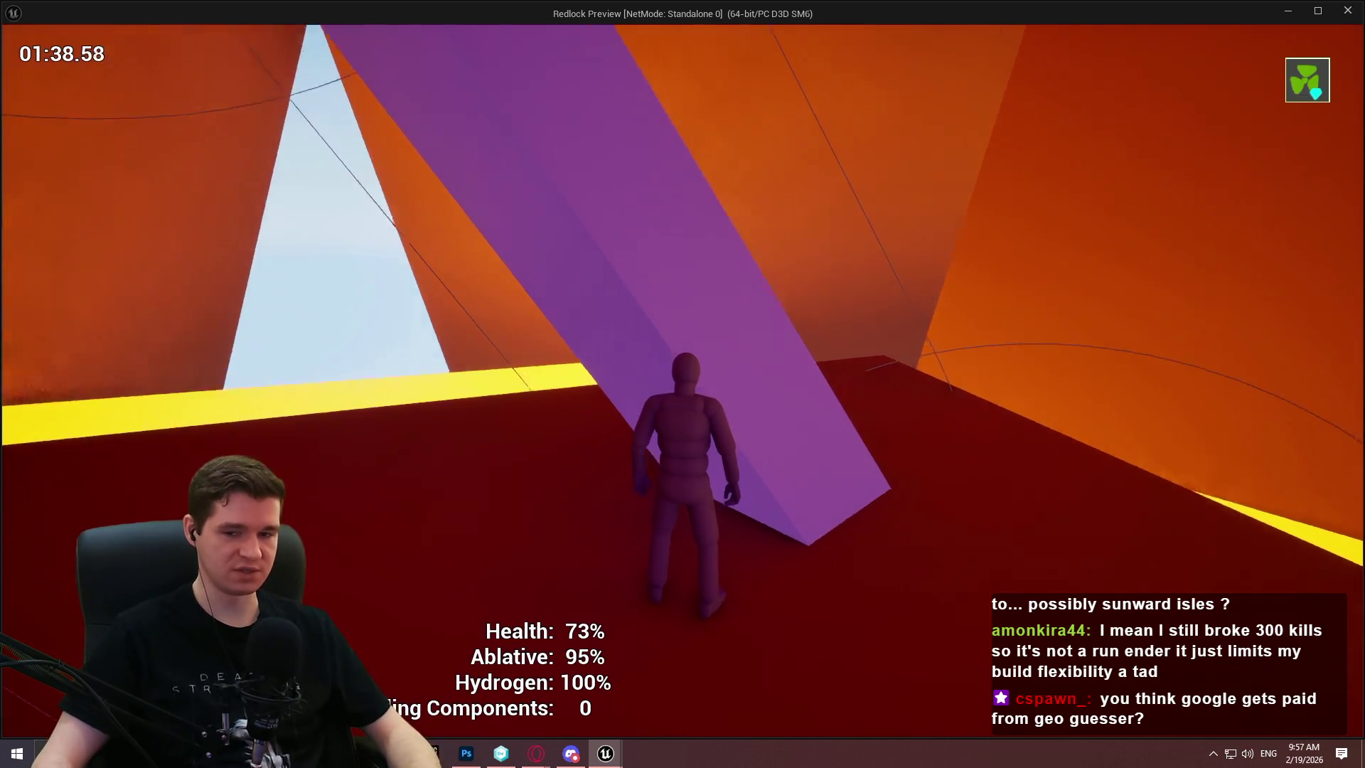
key(Escape)
scroll(970, 371, down, 3)
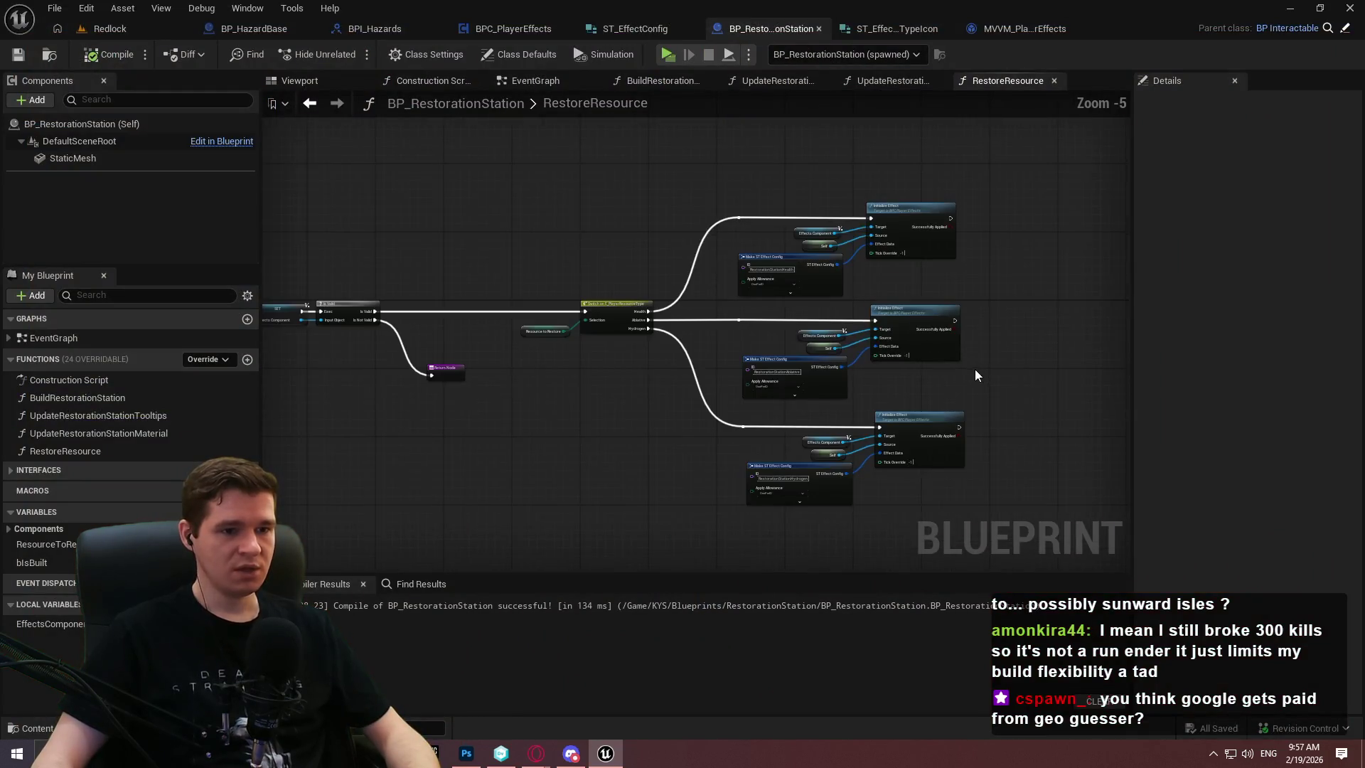
Switch to BPC_PlayerEffects' TickEffects graph and select the Ablative Damage to Apply getter in the ablative check
scroll(975, 369, up, 3)
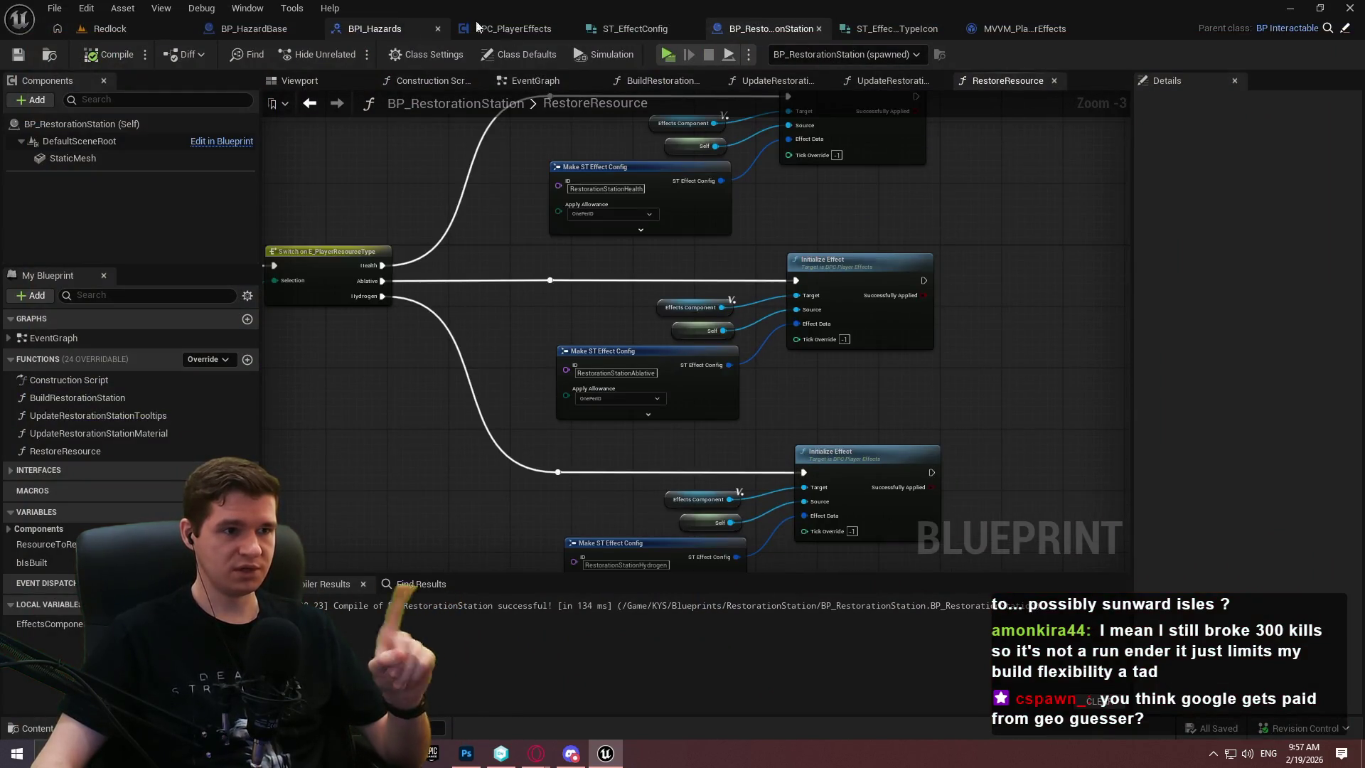
click(526, 30)
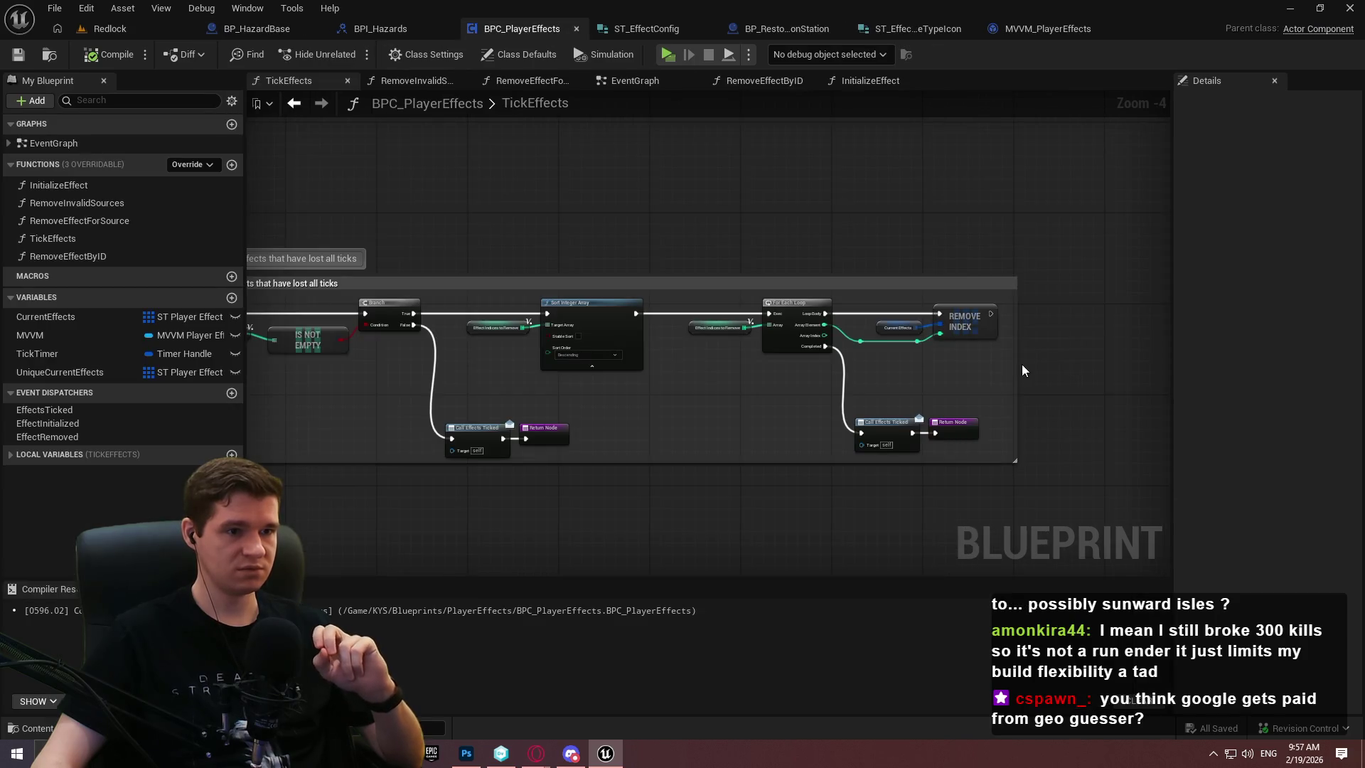
scroll(504, 362, down, 3)
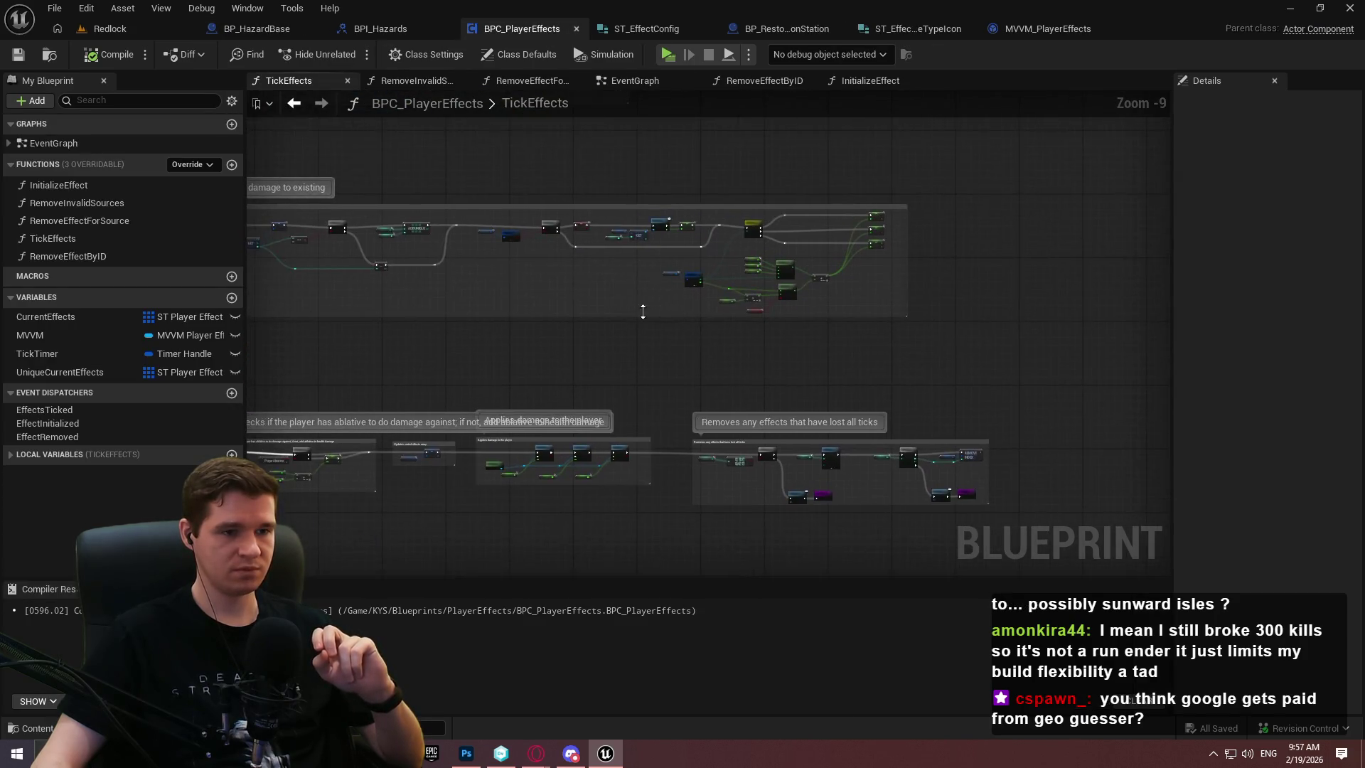
scroll(705, 304, up, 3)
mouse_move(522, 332)
mouse_down()
mouse_move(616, 244)
mouse_move(569, 191)
mouse_move(874, 348)
mouse_up()
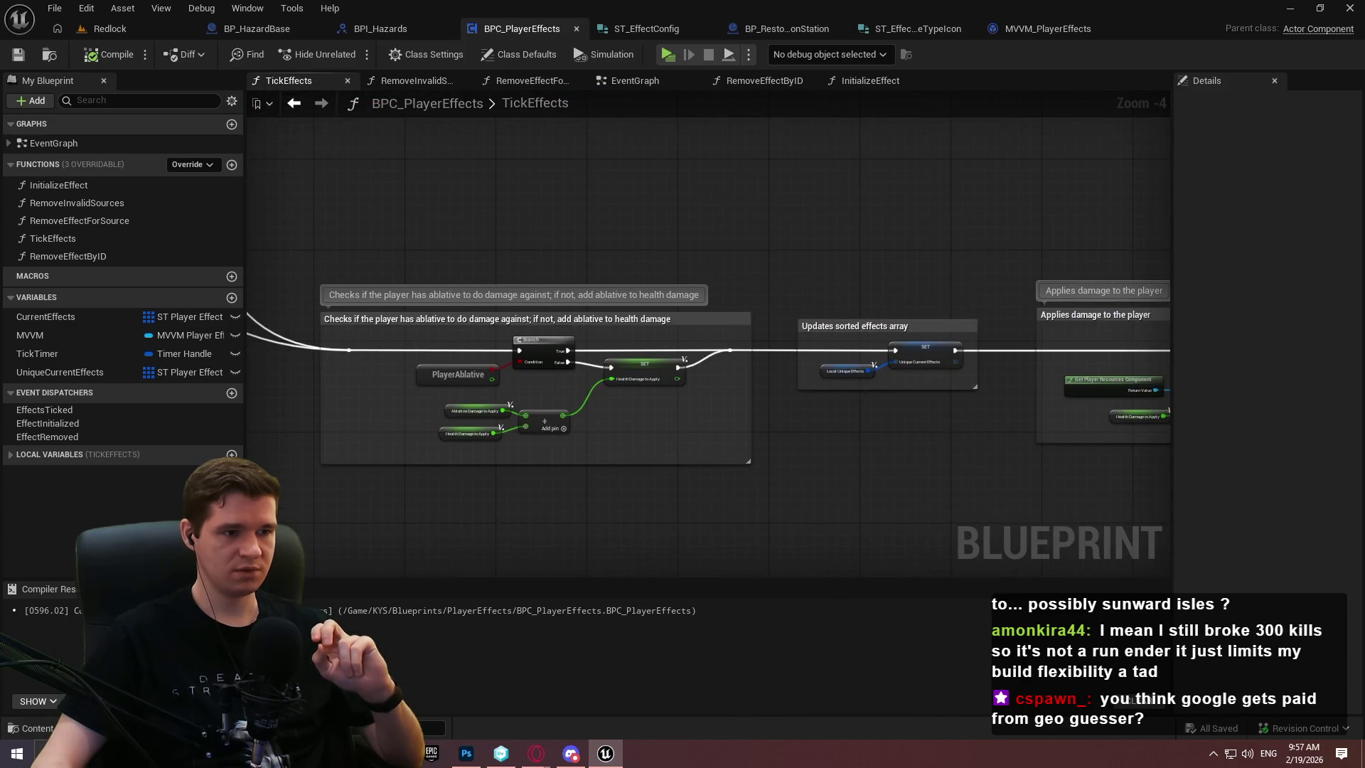
scroll(739, 412, up, 1)
mouse_move(240, 245)
mouse_down()
mouse_move(469, 160)
mouse_move(1065, 485)
mouse_move(1103, 481)
mouse_up()
scroll(843, 442, up, 3)
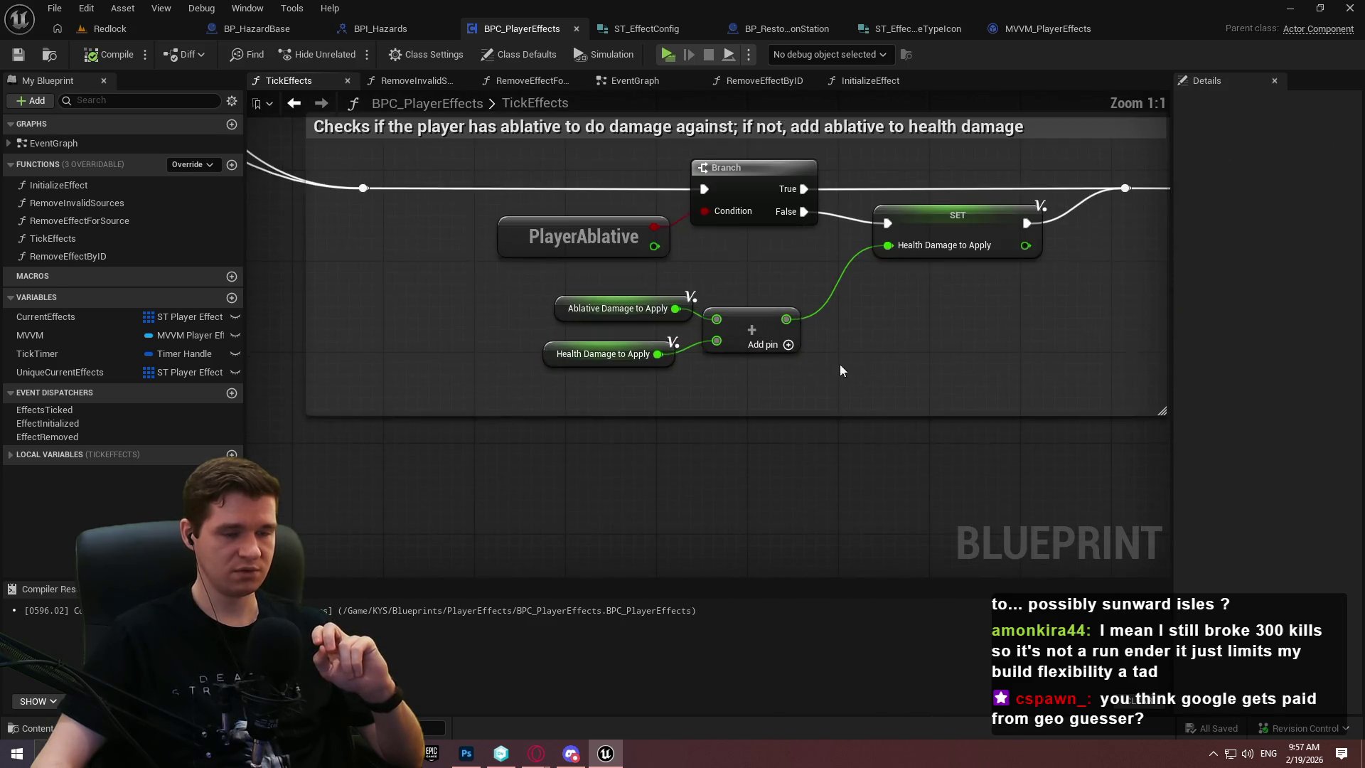
drag(788, 437, 750, 442)
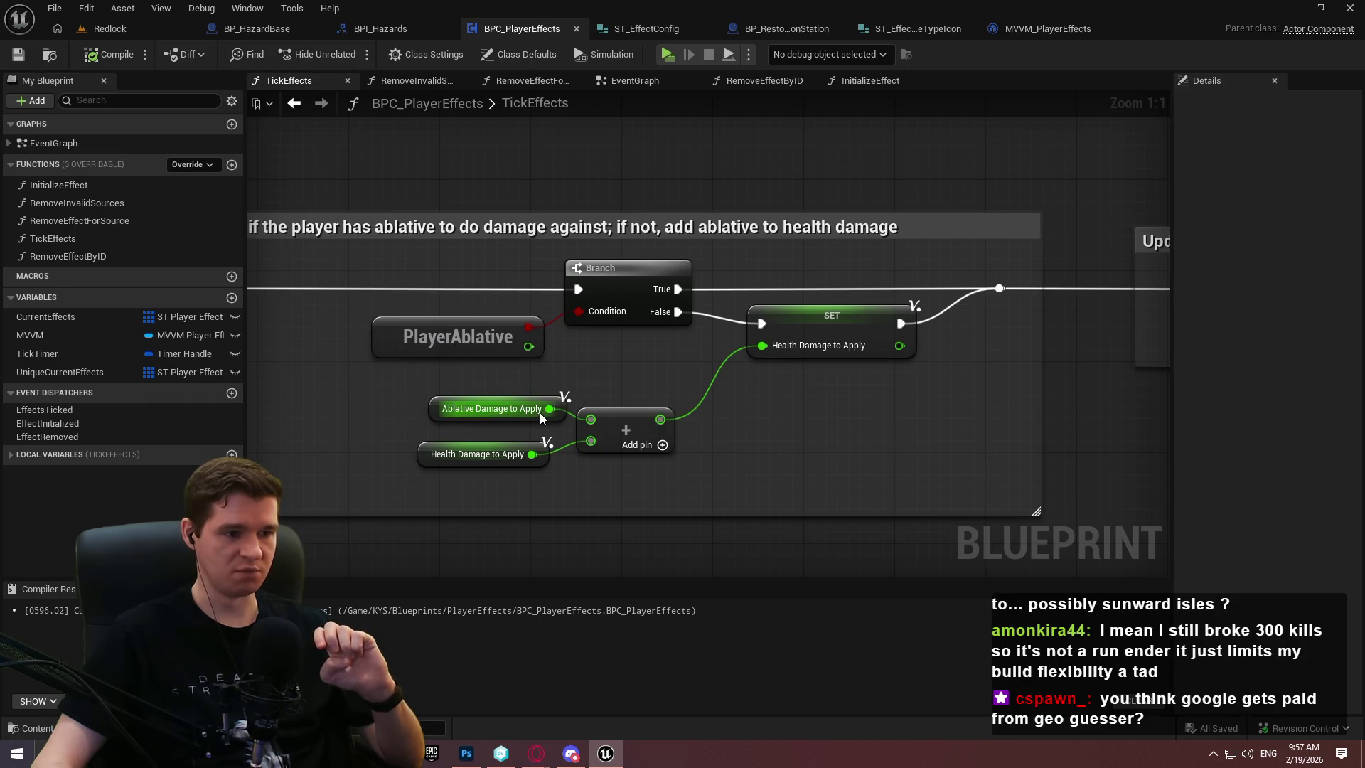
mouse_move(561, 401)
mouse_down()
mouse_move(549, 412)
mouse_move(675, 344)
mouse_up()
click(625, 351)
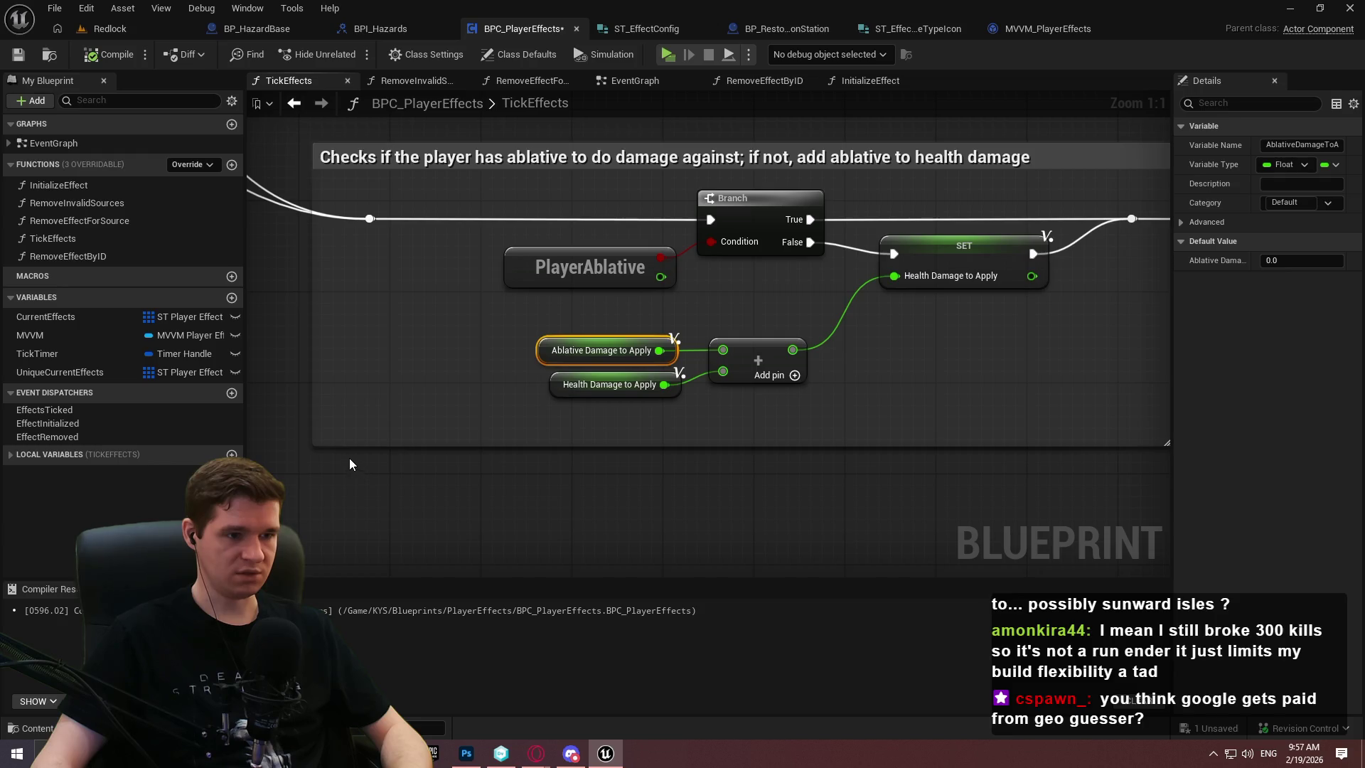
Paste a copy of the Ablative Damage to Apply getter and compare it with Less than 0.0
key(ctrl+v)
drag(534, 471, 540, 465)
text(<)
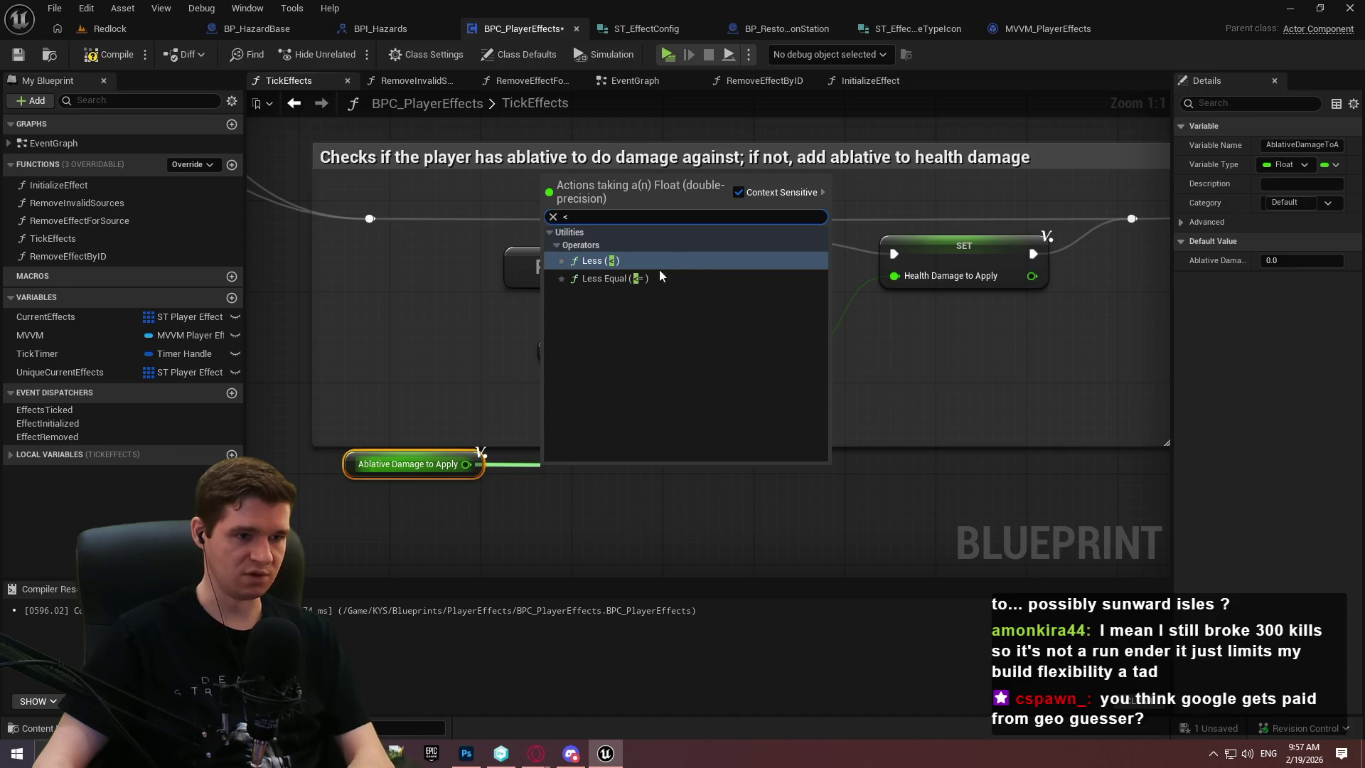
click(626, 264)
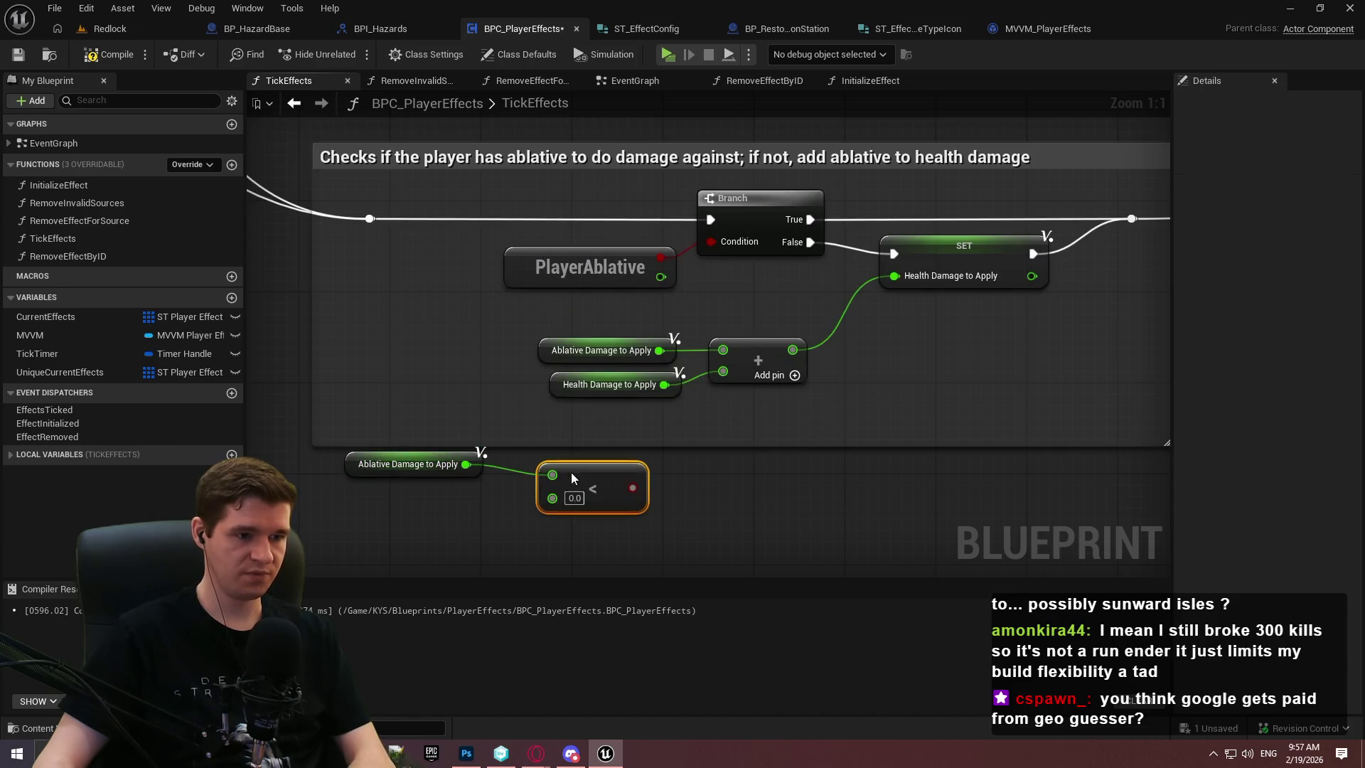
drag(533, 471, 522, 471)
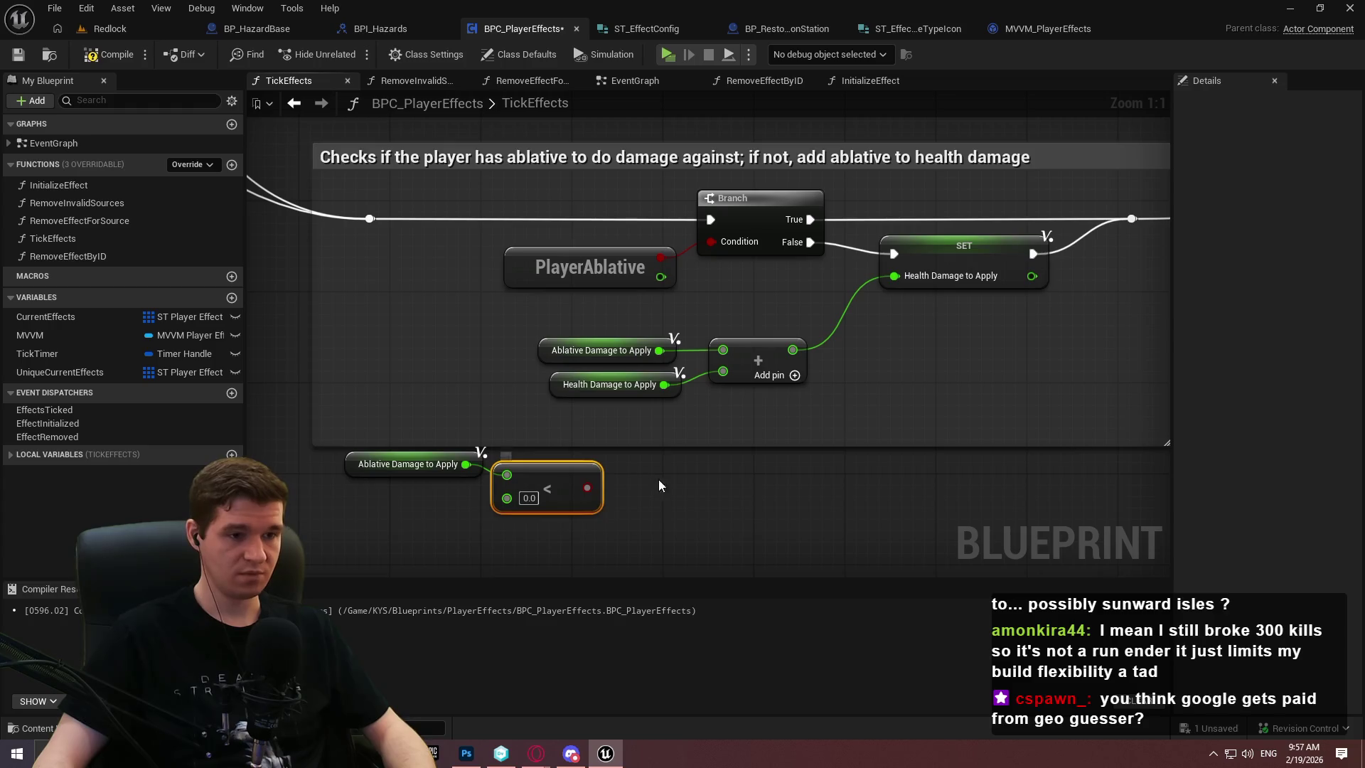
Add a Branch on the comparison: True into the PlayerAblative check, False bypassing it; launch a test
click(681, 473)
drag(695, 526, 586, 480)
drag(735, 485, 370, 218)
drag(710, 219, 731, 446)
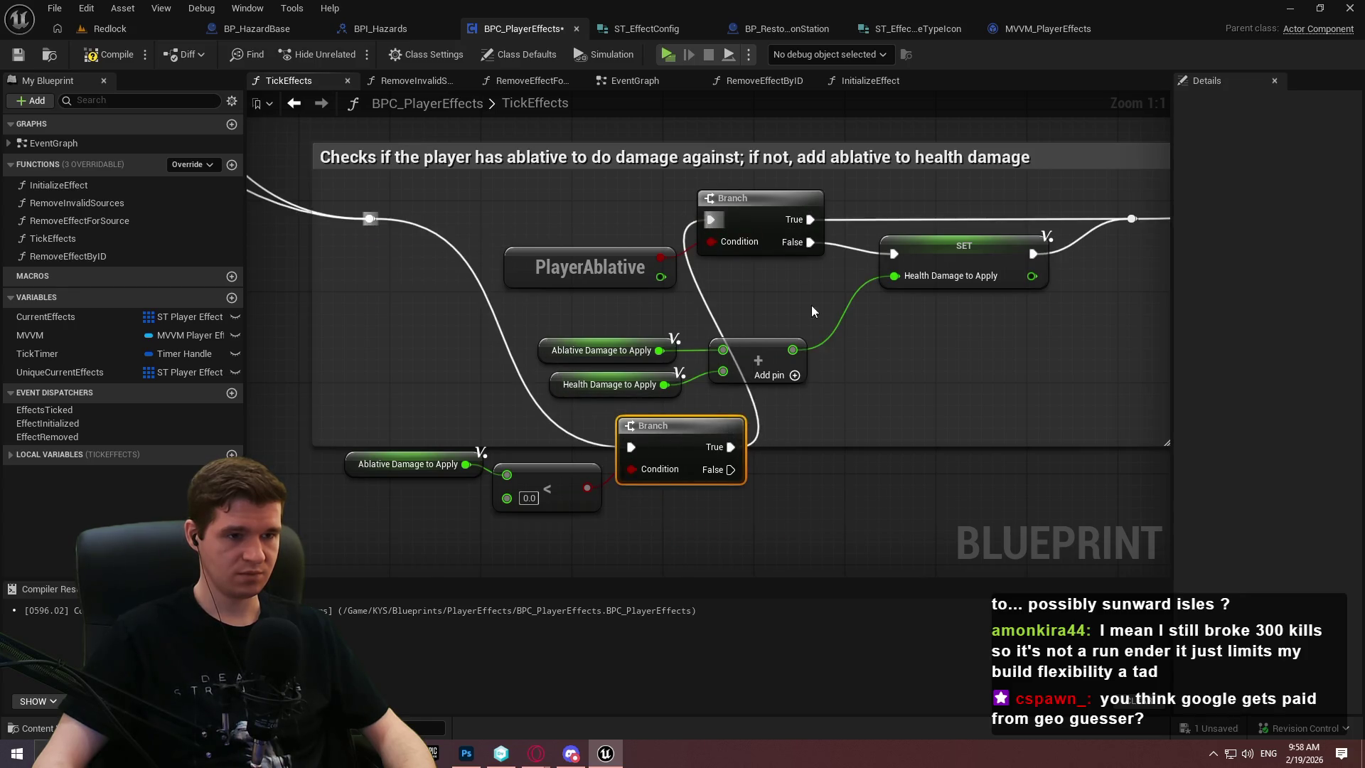
mouse_move(533, 384)
mouse_down()
mouse_move(733, 245)
mouse_move(660, 302)
mouse_up()
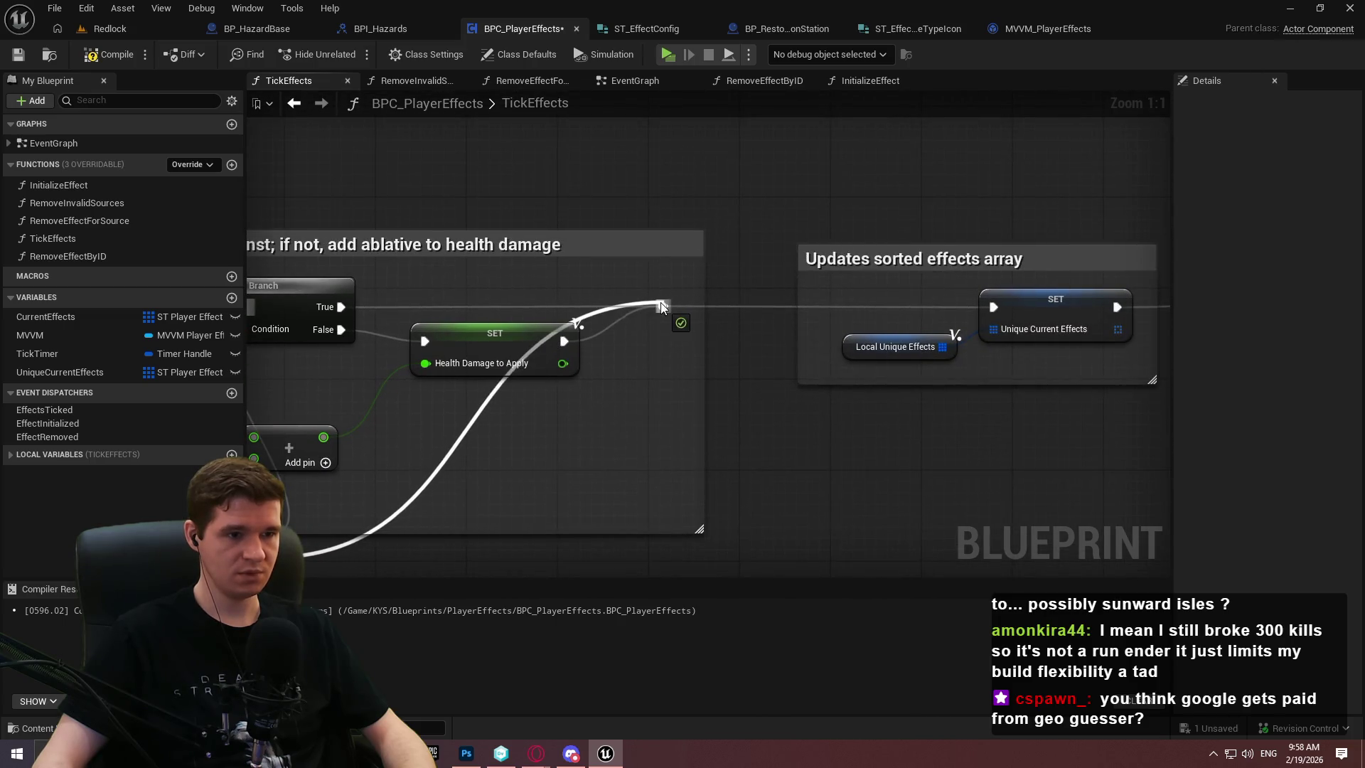
click(667, 54)
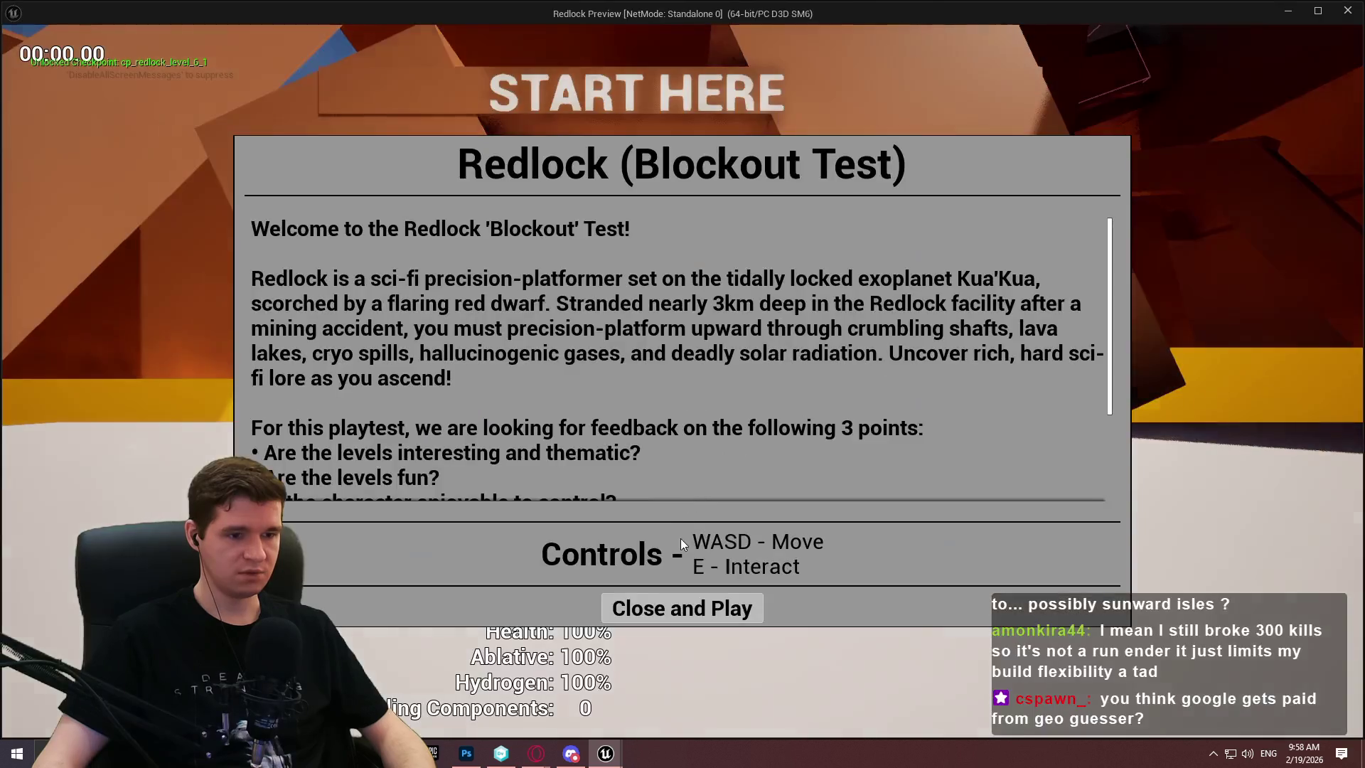
Playtest the Redlock preview, draining ablative and collecting the ablative refill, then stop the preview
click(683, 607)
key(w)
key(space)
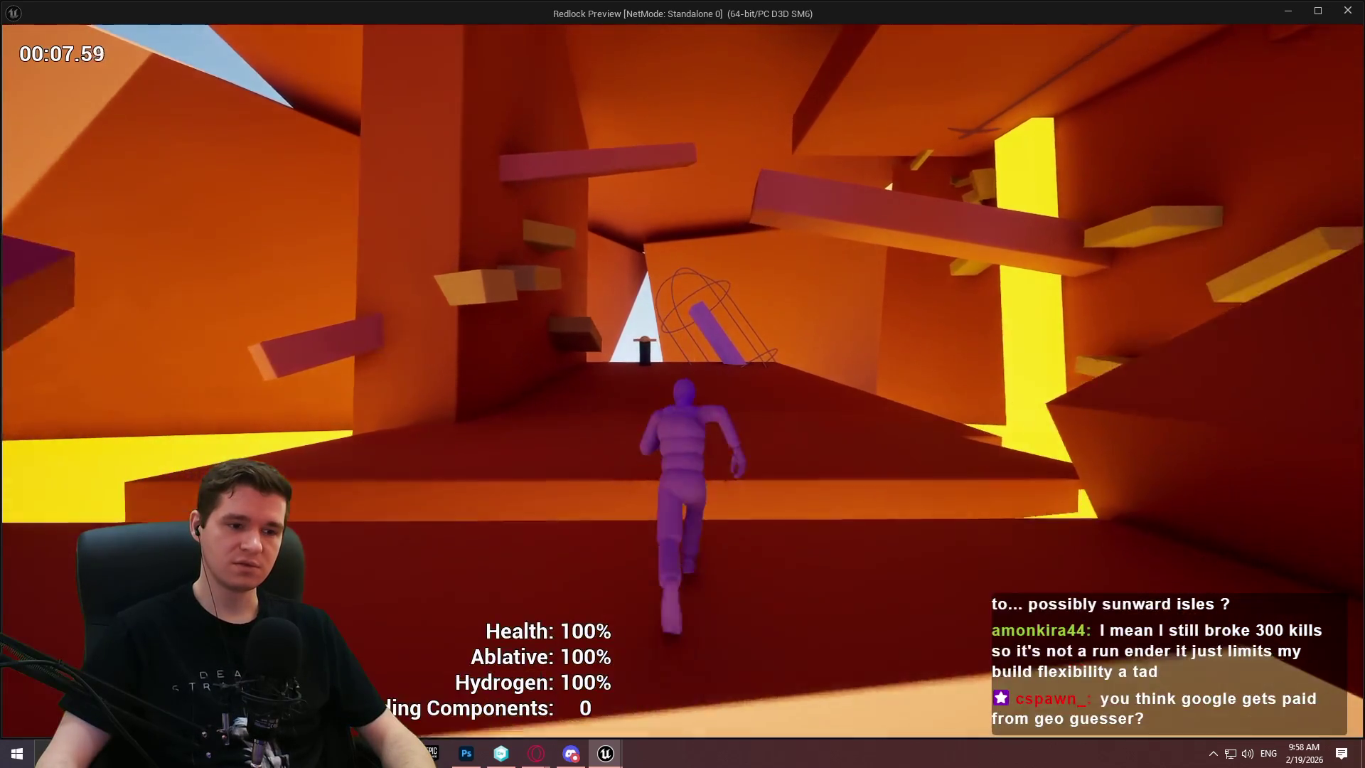
key(space)
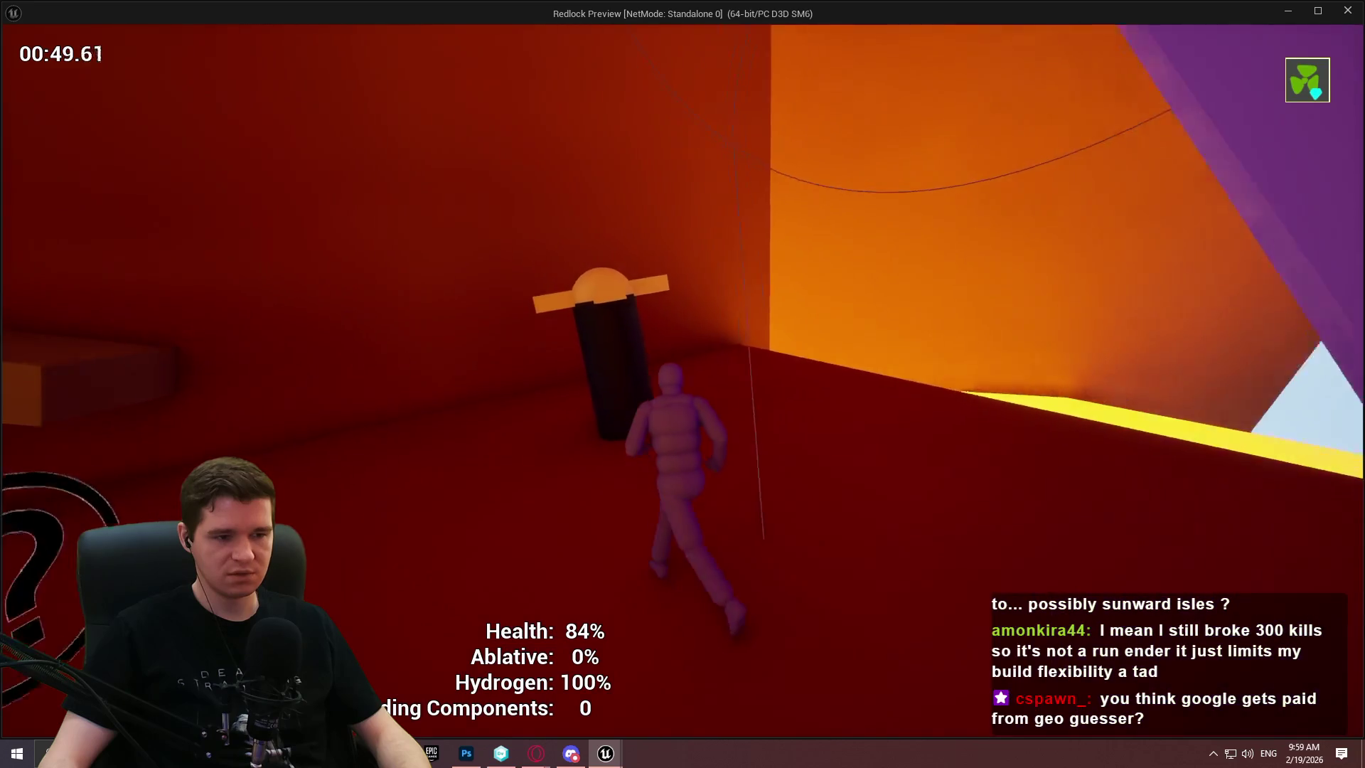
key(e)
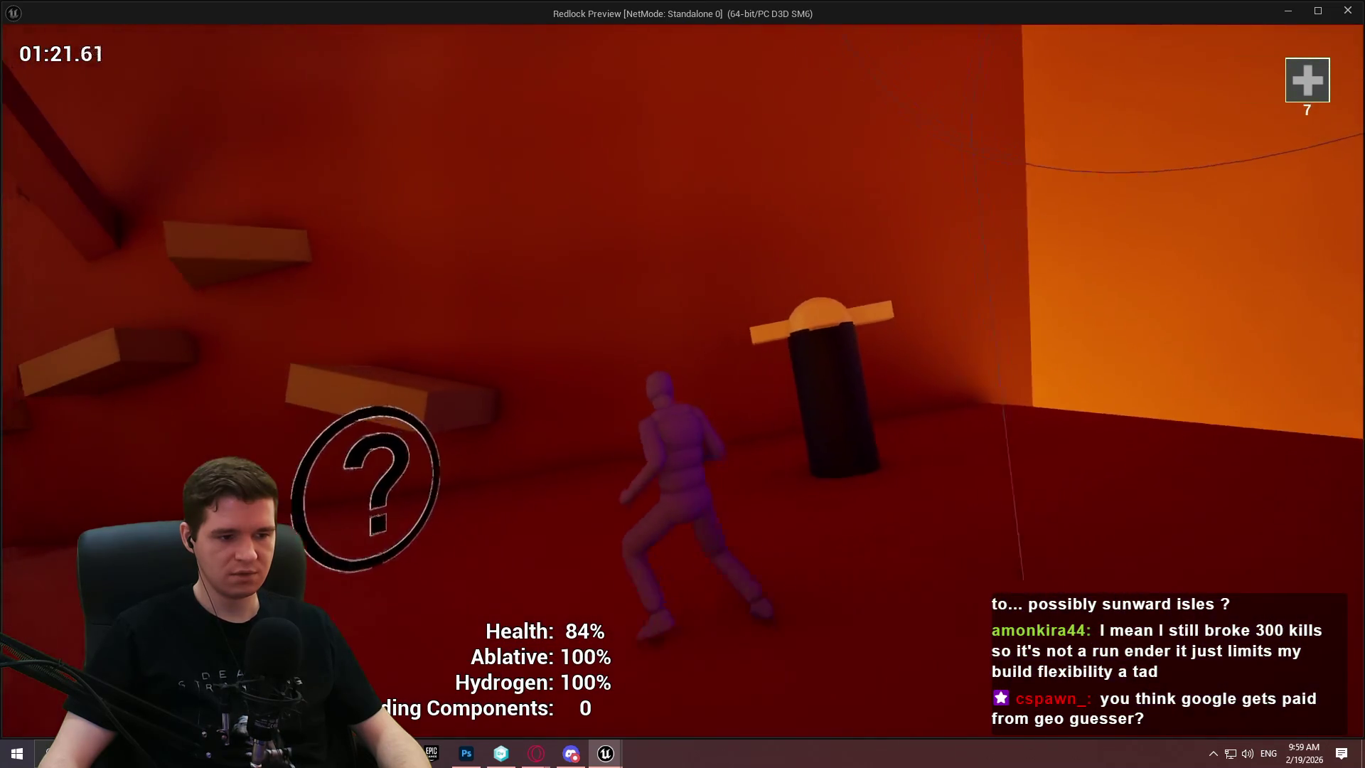
key(Escape)
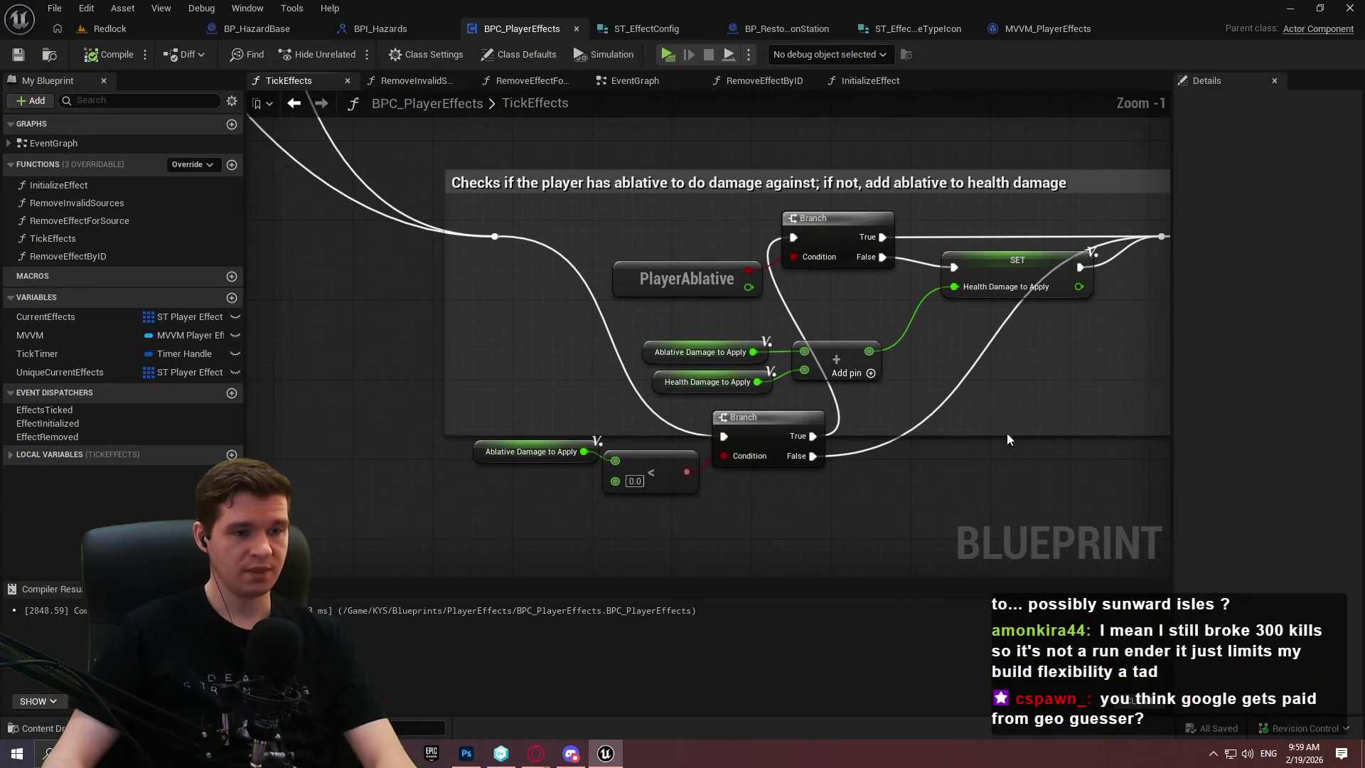
Place the new < 0.0 check before the PlayerAblative Branch and widen the comment box over it
mouse_move(401, 457)
mouse_down()
mouse_move(713, 425)
mouse_move(594, 207)
mouse_move(594, 235)
mouse_move(624, 219)
mouse_up()
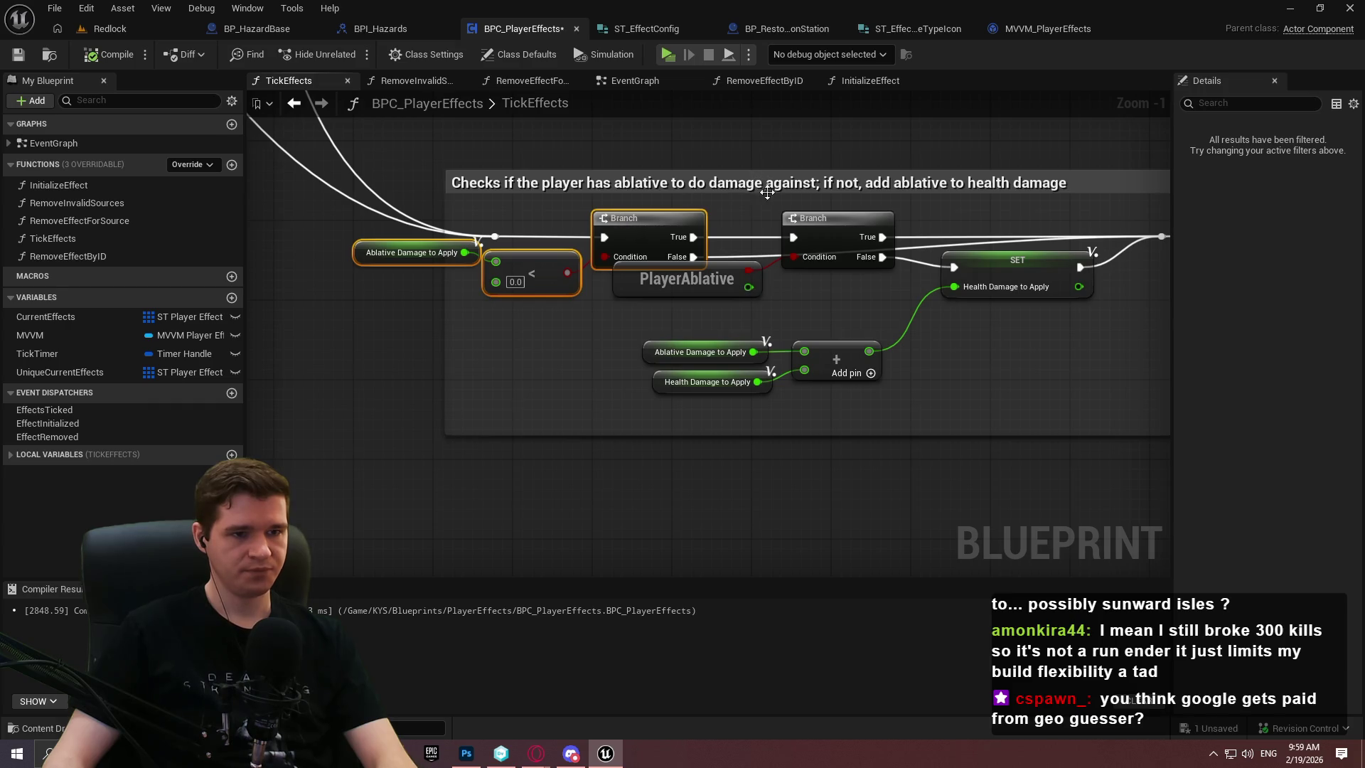
drag(449, 212, 329, 212)
mouse_move(588, 324)
mouse_down()
mouse_move(467, 256)
mouse_move(481, 300)
mouse_up()
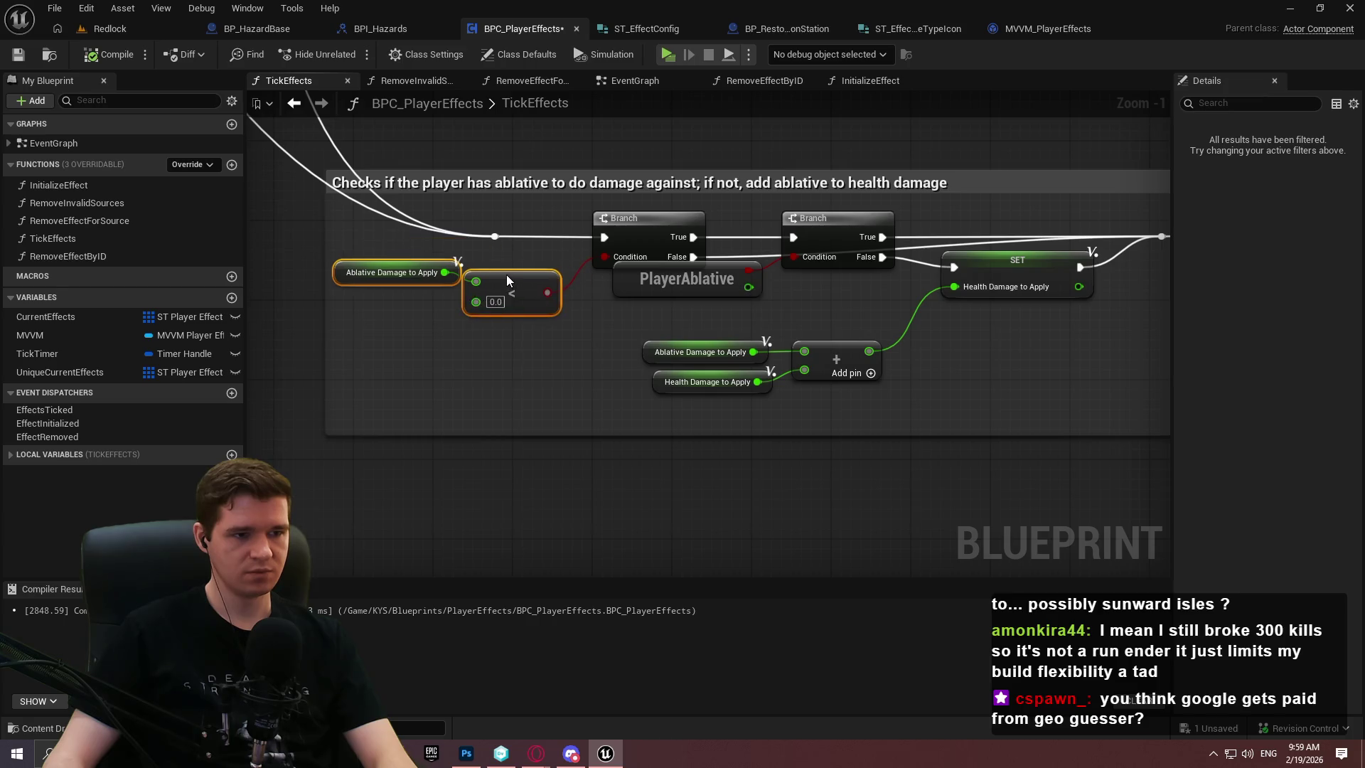
drag(929, 402, 597, 234)
drag(704, 214, 753, 174)
mouse_move(778, 62)
mouse_down()
mouse_move(733, 257)
mouse_move(711, 182)
mouse_up()
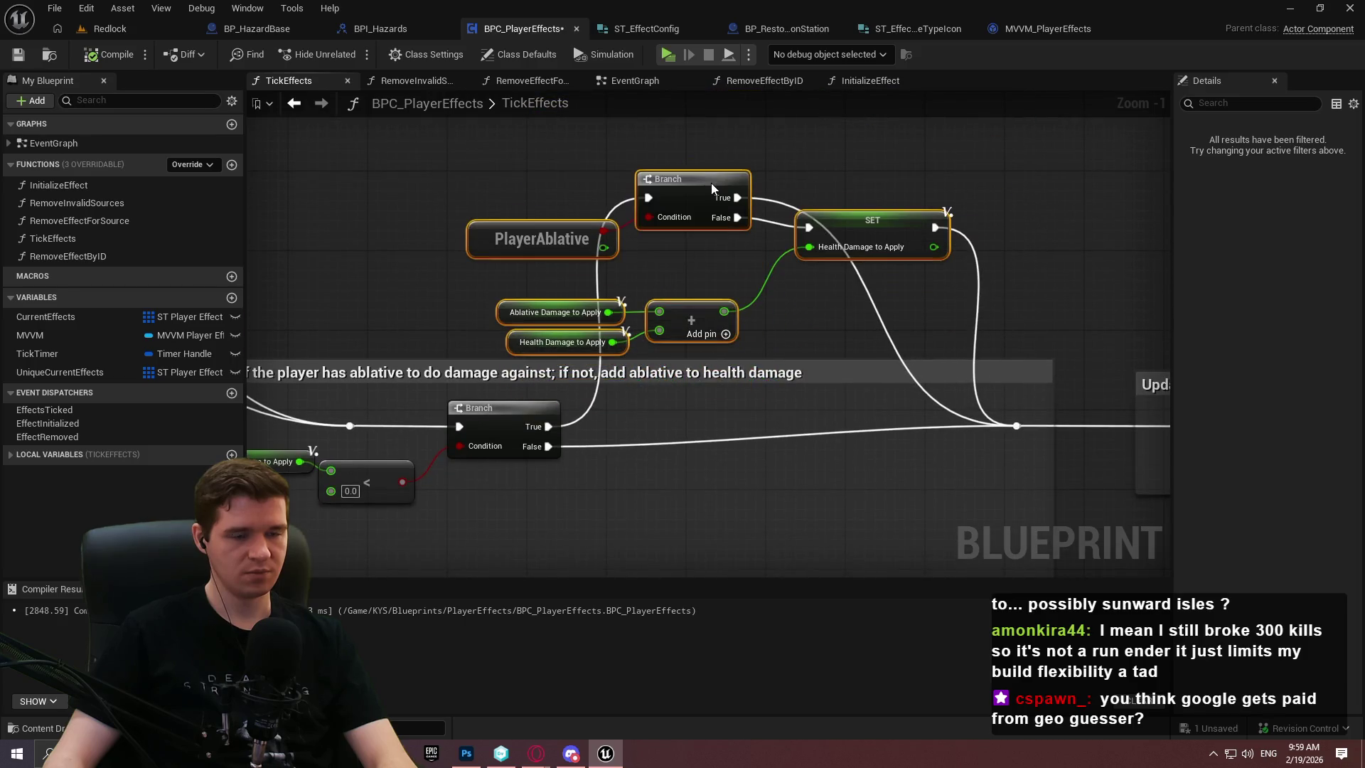
Add a reroute on the True wire and connect False to the Updates sorted effects SET
double_click(868, 291)
mouse_move(878, 291)
mouse_down()
mouse_move(944, 206)
mouse_move(866, 233)
mouse_up()
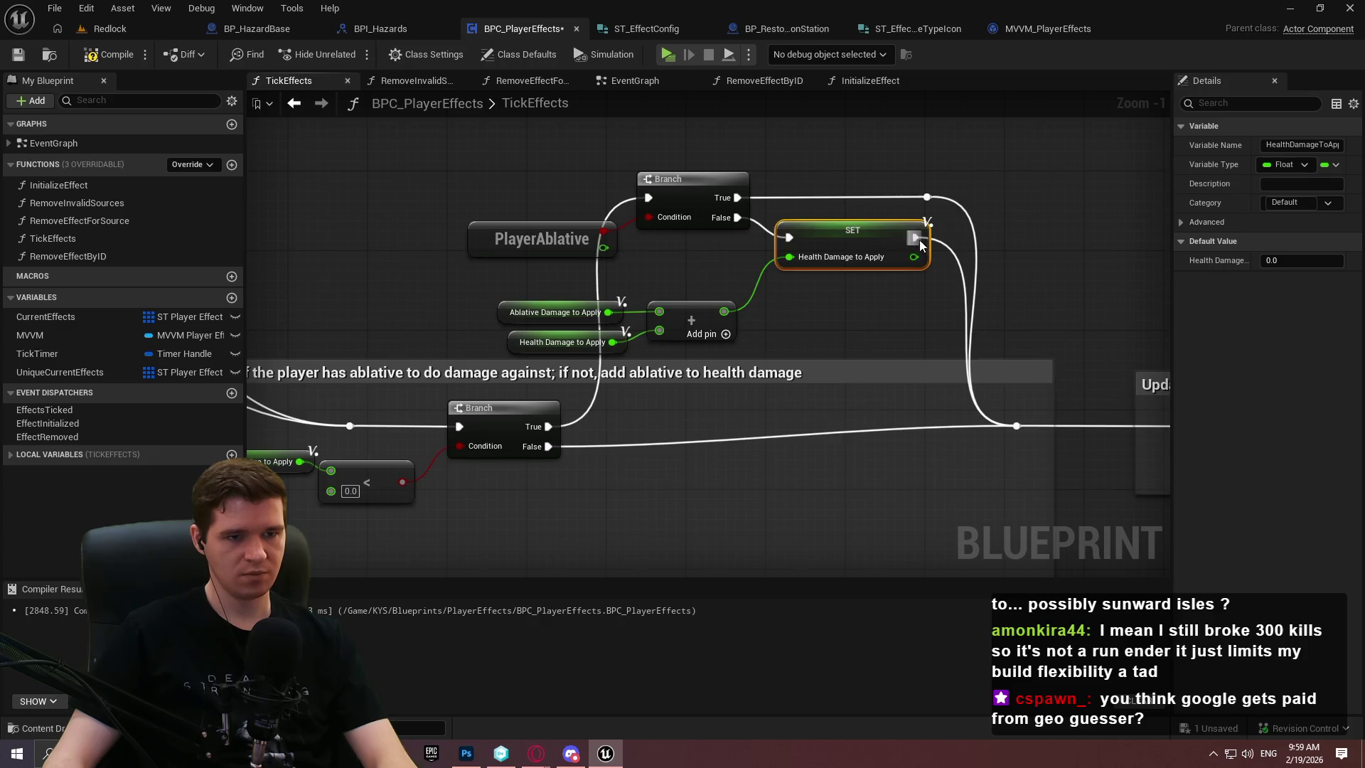
drag(943, 201, 977, 202)
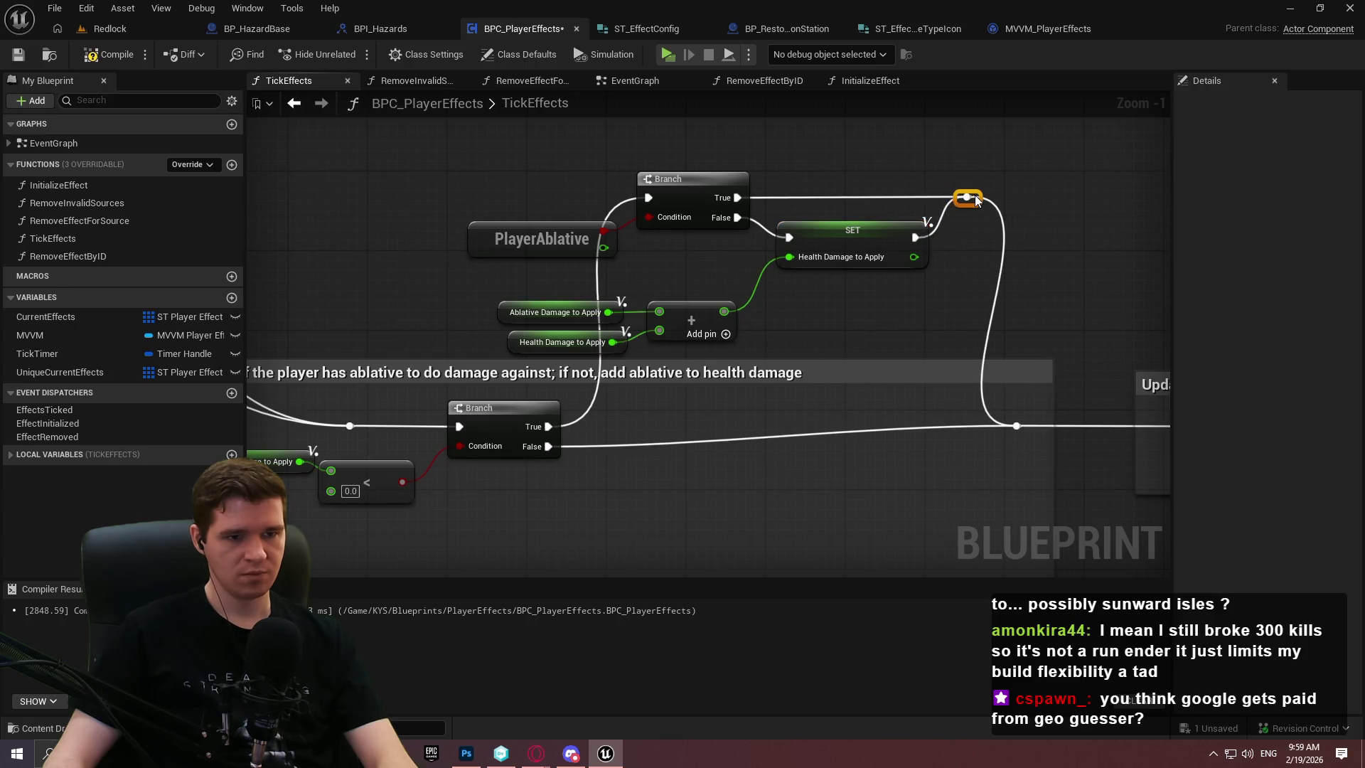
click(928, 466)
mouse_move(928, 466)
mouse_down()
mouse_move(781, 422)
mouse_move(930, 420)
mouse_move(722, 460)
mouse_move(767, 502)
mouse_move(803, 356)
mouse_up()
scroll(697, 488, down, 1)
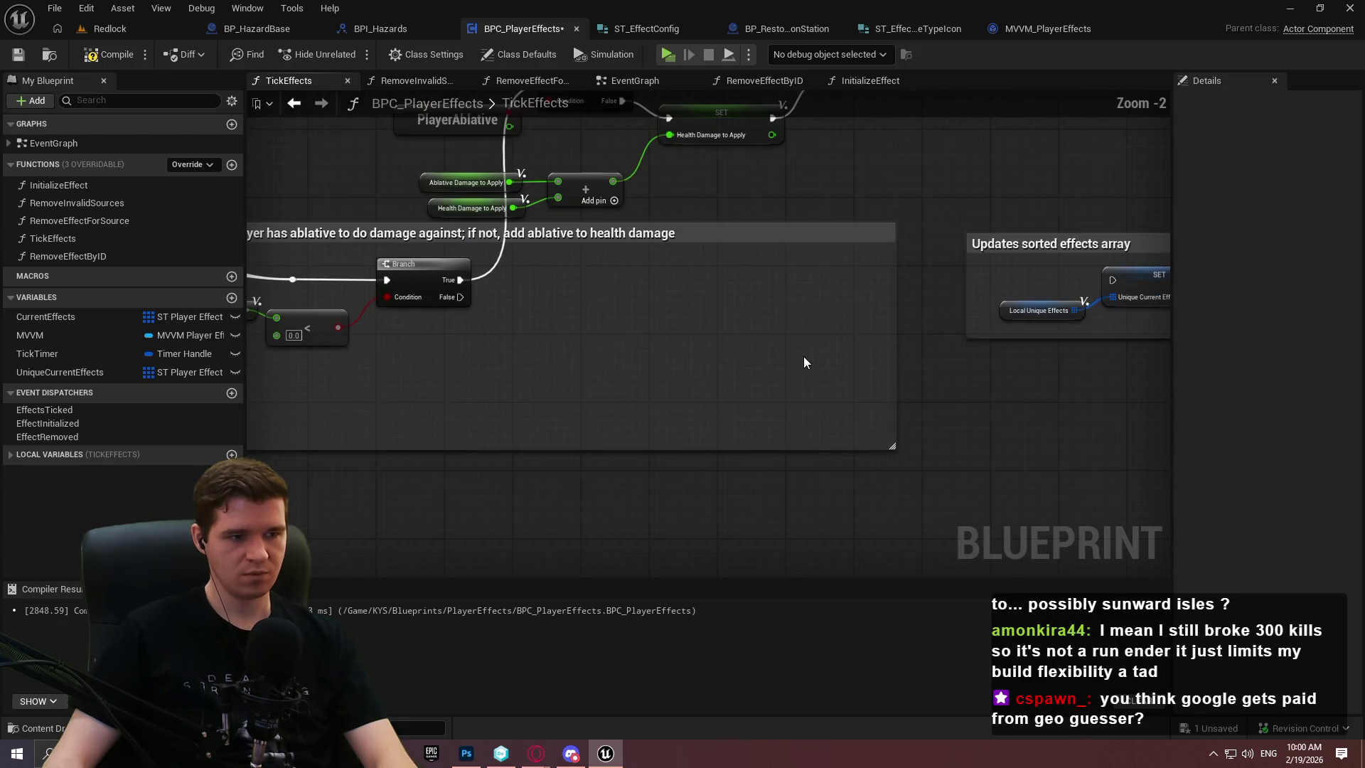
drag(594, 258, 735, 343)
mouse_move(603, 380)
mouse_down()
mouse_move(950, 360)
mouse_move(719, 371)
mouse_up()
mouse_move(382, 312)
mouse_down()
mouse_move(854, 344)
mouse_move(841, 318)
mouse_move(850, 330)
mouse_up()
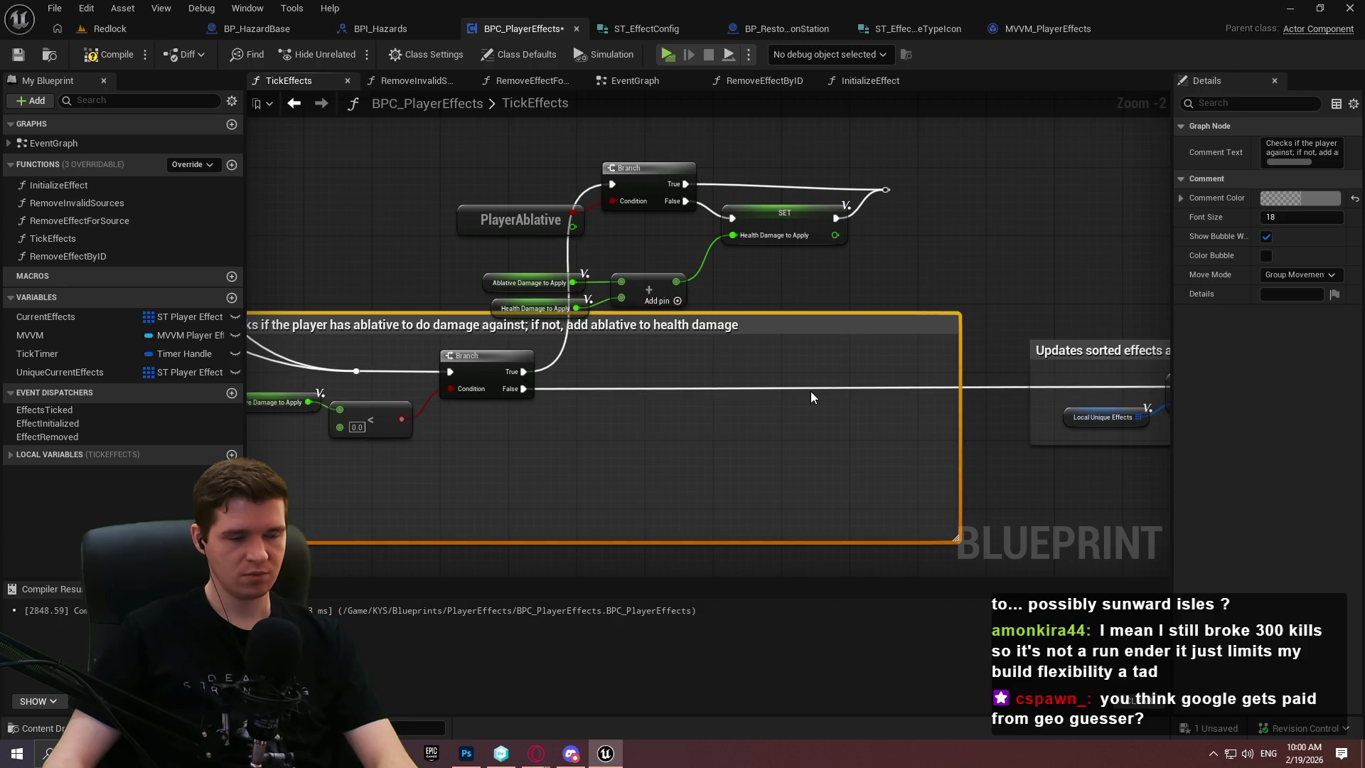
Extend the ablative comment box up over the Branch and SET nodes, and shift the original ablative nodes right
click(854, 294)
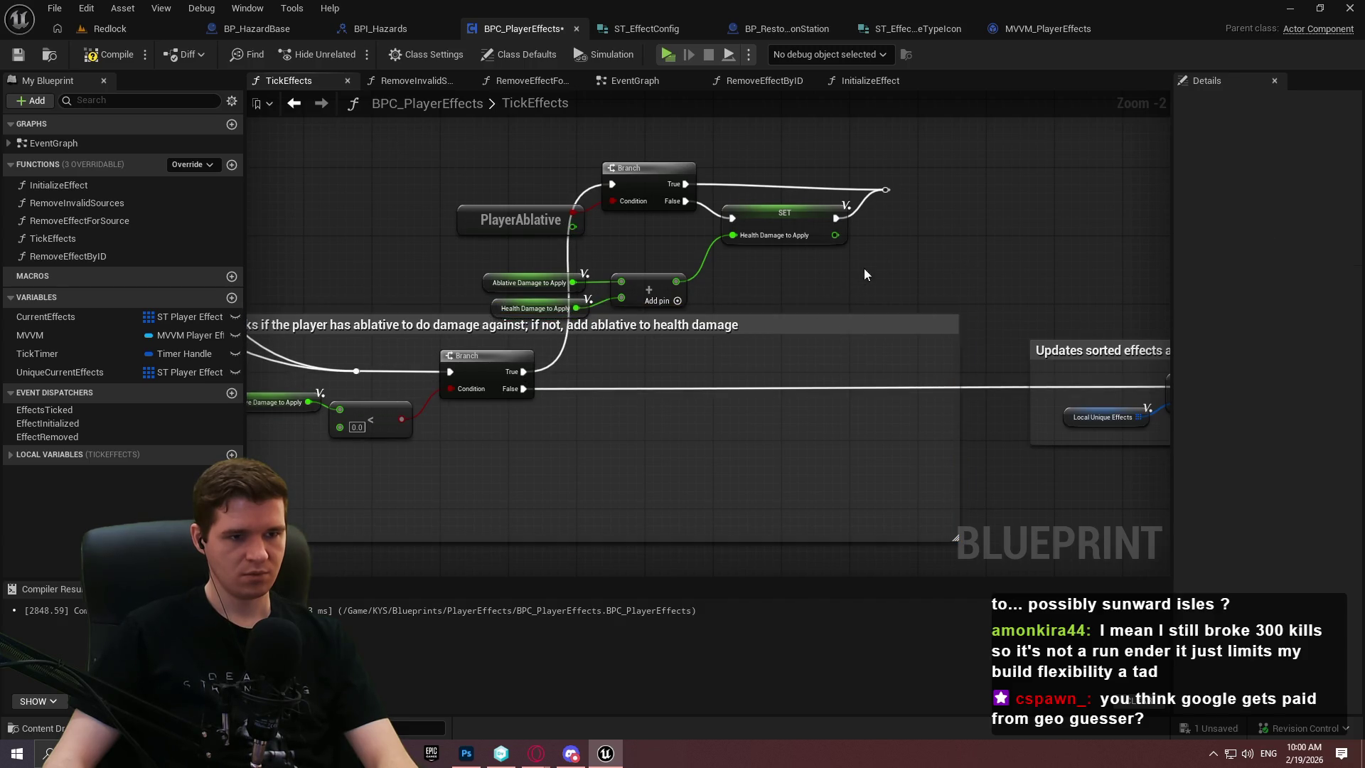
drag(733, 193, 744, 130)
drag(908, 326, 527, 161)
drag(644, 180, 772, 186)
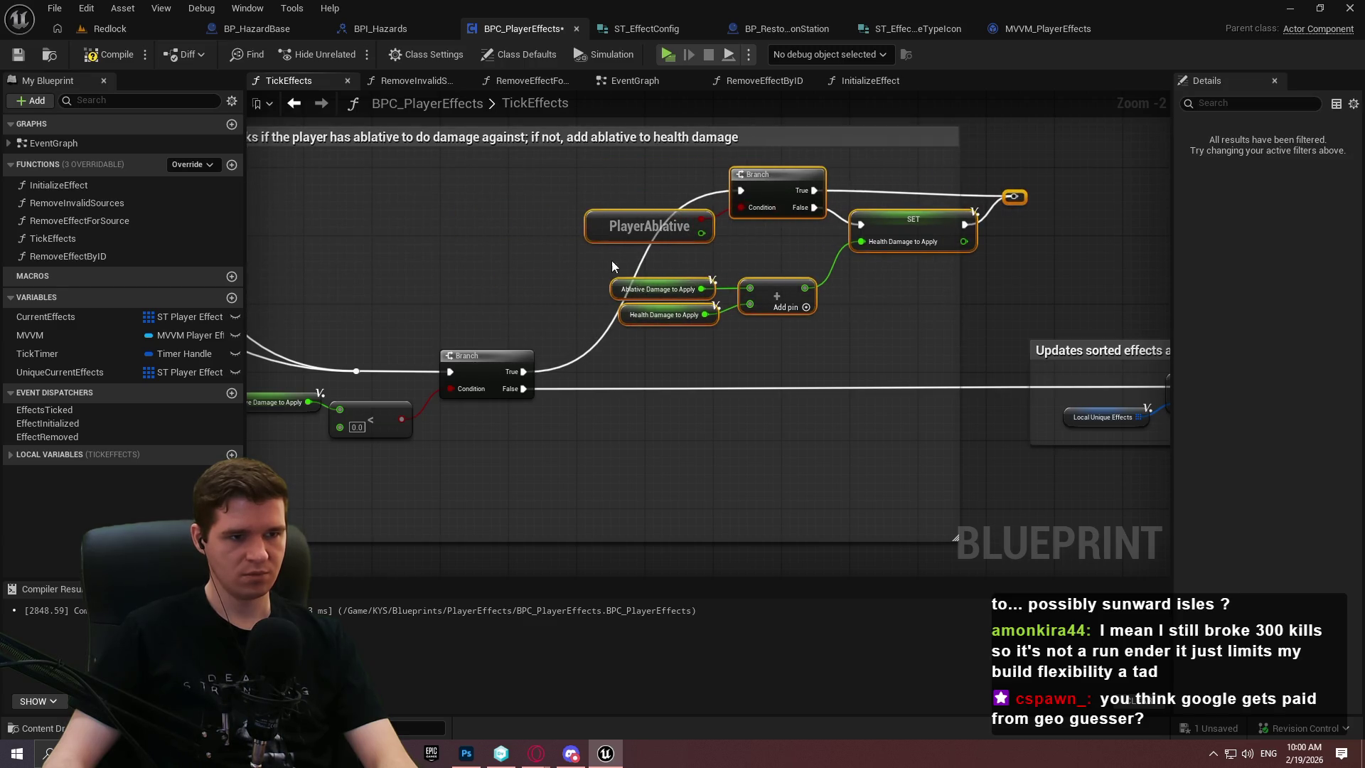
click(707, 202)
Add a reroute point on the exec wire into the Branch and move it left
double_click(706, 192)
drag(709, 193, 604, 197)
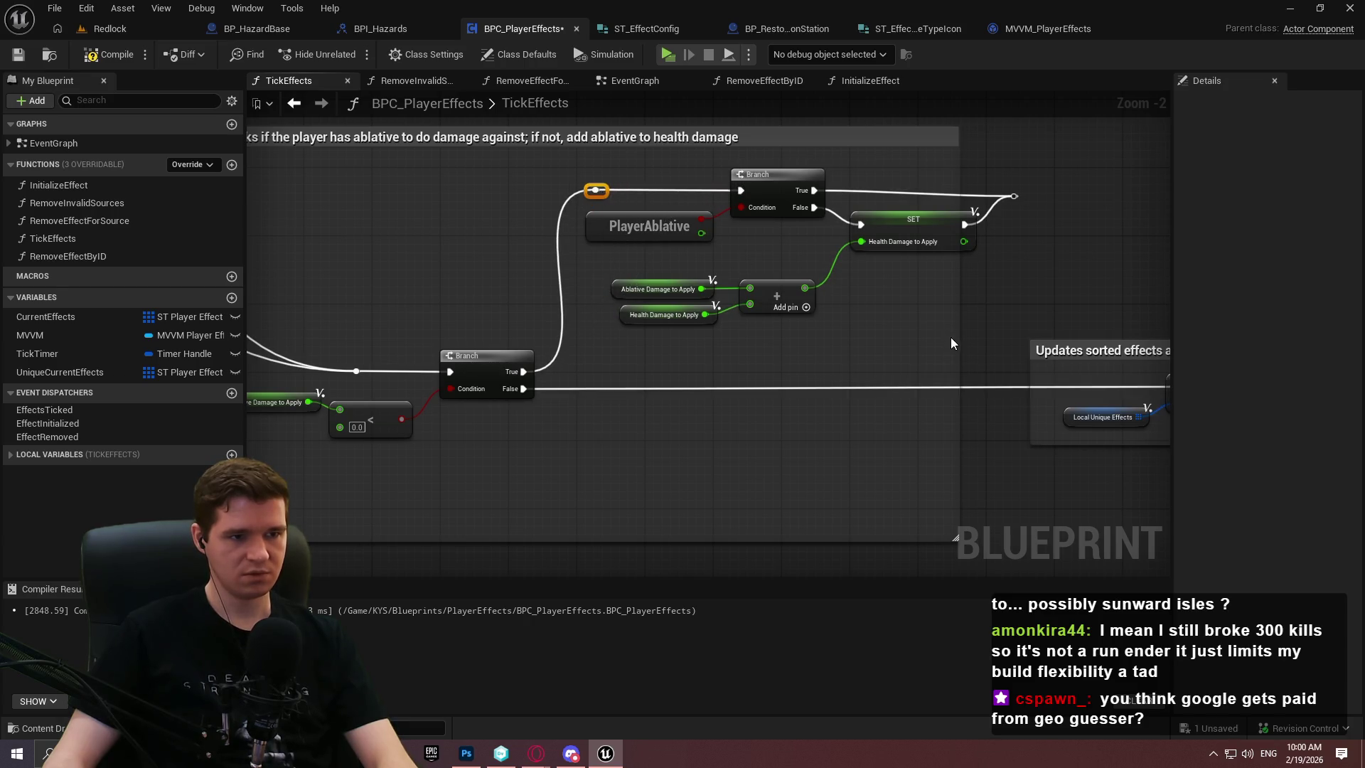
mouse_move(1015, 195)
mouse_down()
mouse_move(1029, 189)
mouse_move(1098, 352)
mouse_move(1095, 386)
mouse_up()
click(1026, 196)
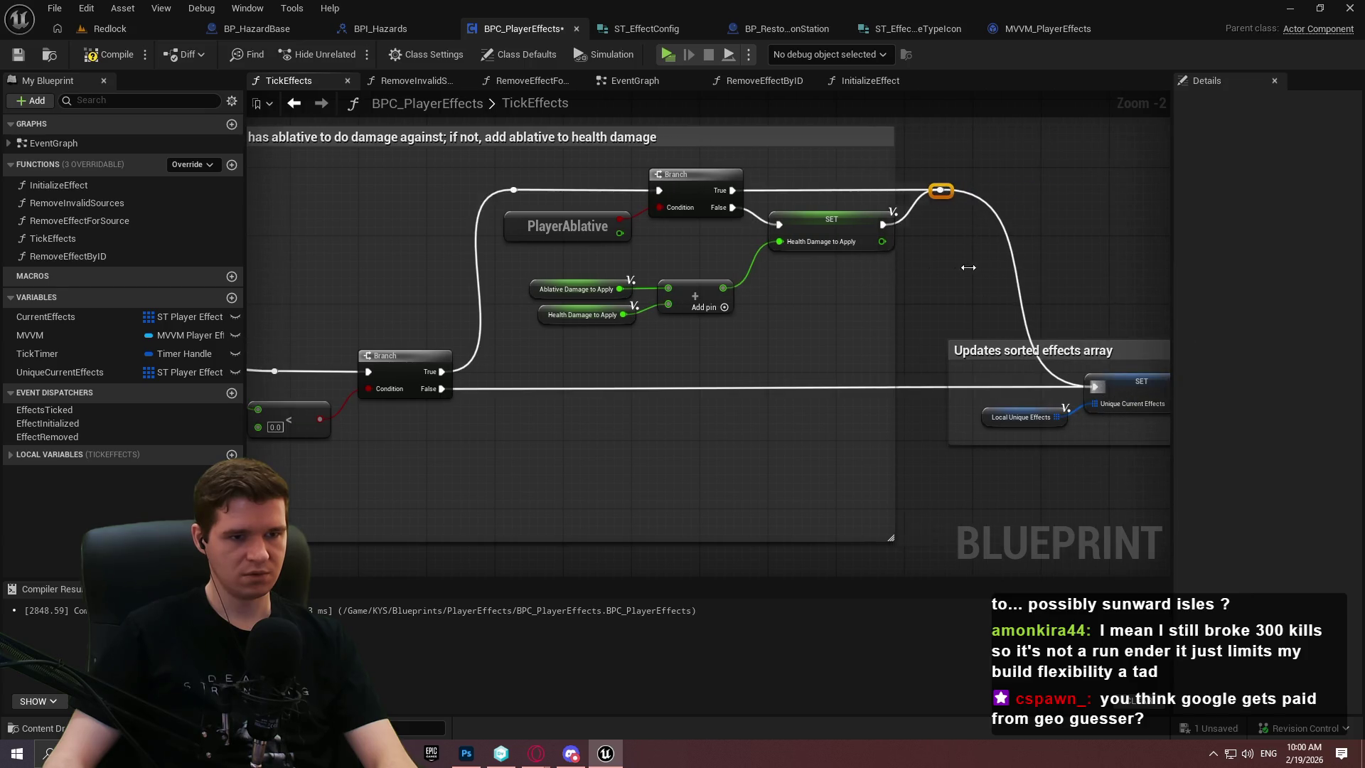
Widen the ablative comment box and shift the later comment groups, including sorted effects, right
drag(879, 274, 984, 269)
scroll(883, 140, down, 7)
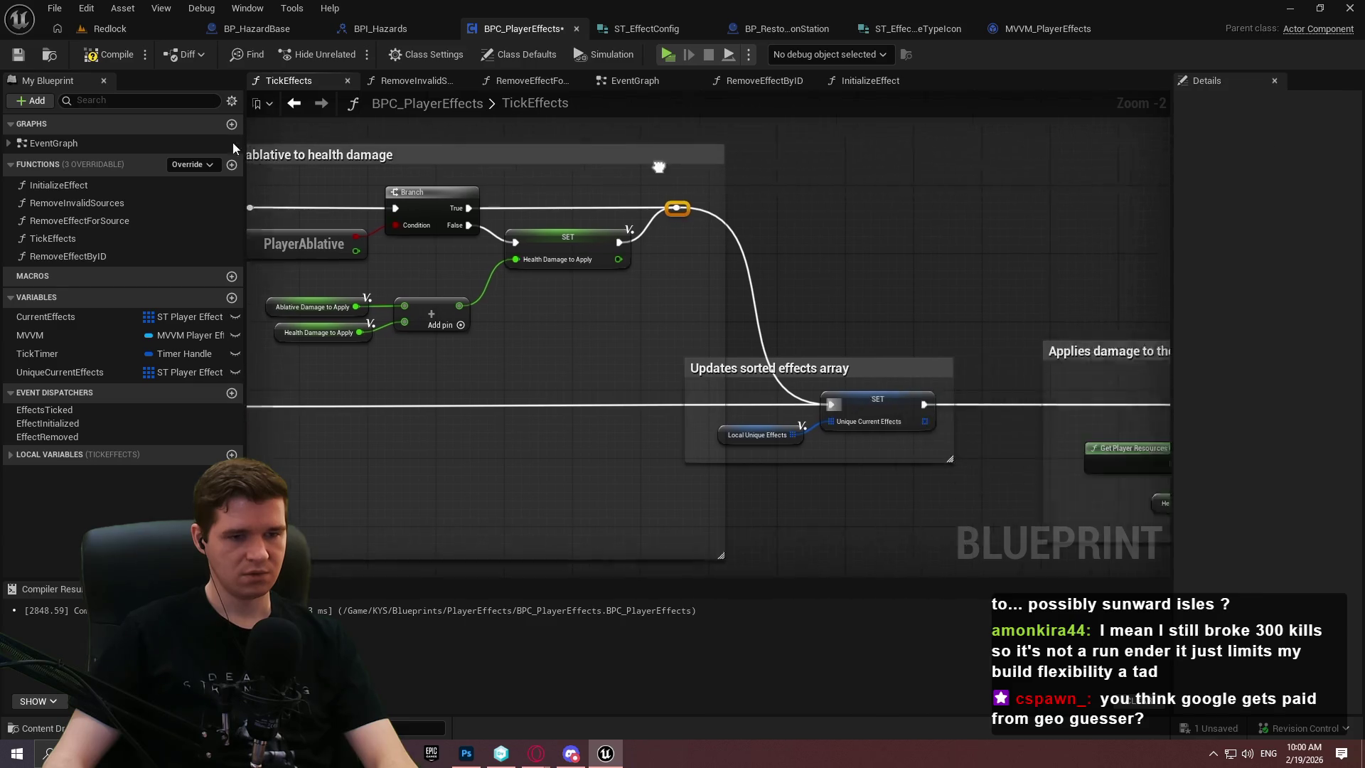
mouse_move(284, 249)
mouse_down()
mouse_move(335, 231)
mouse_move(334, 280)
mouse_move(856, 305)
mouse_move(1029, 295)
mouse_up()
scroll(335, 281, up, 4)
scroll(856, 305, up, 1)
mouse_move(841, 283)
mouse_down()
mouse_move(582, 173)
mouse_move(682, 184)
mouse_up()
mouse_move(850, 177)
mouse_down()
mouse_move(915, 177)
mouse_move(892, 177)
mouse_up()
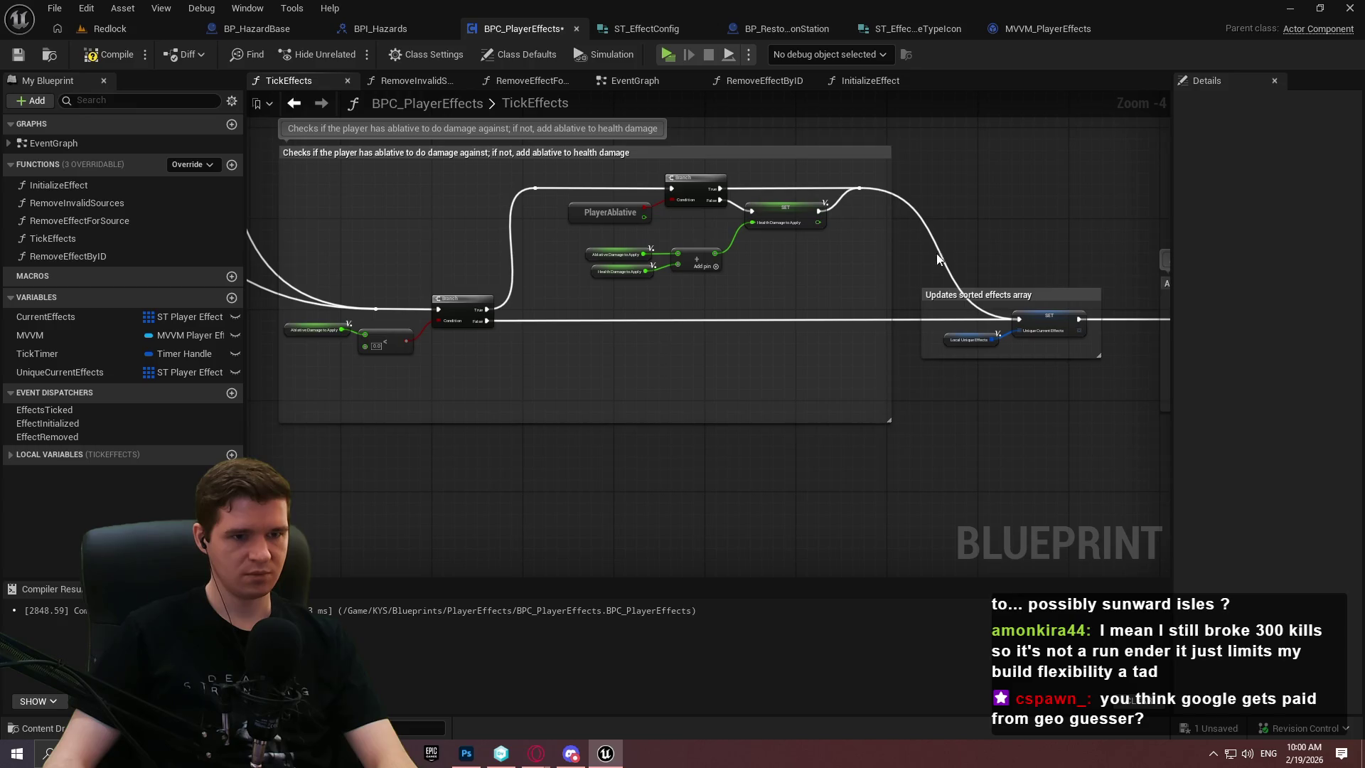
drag(981, 295, 990, 307)
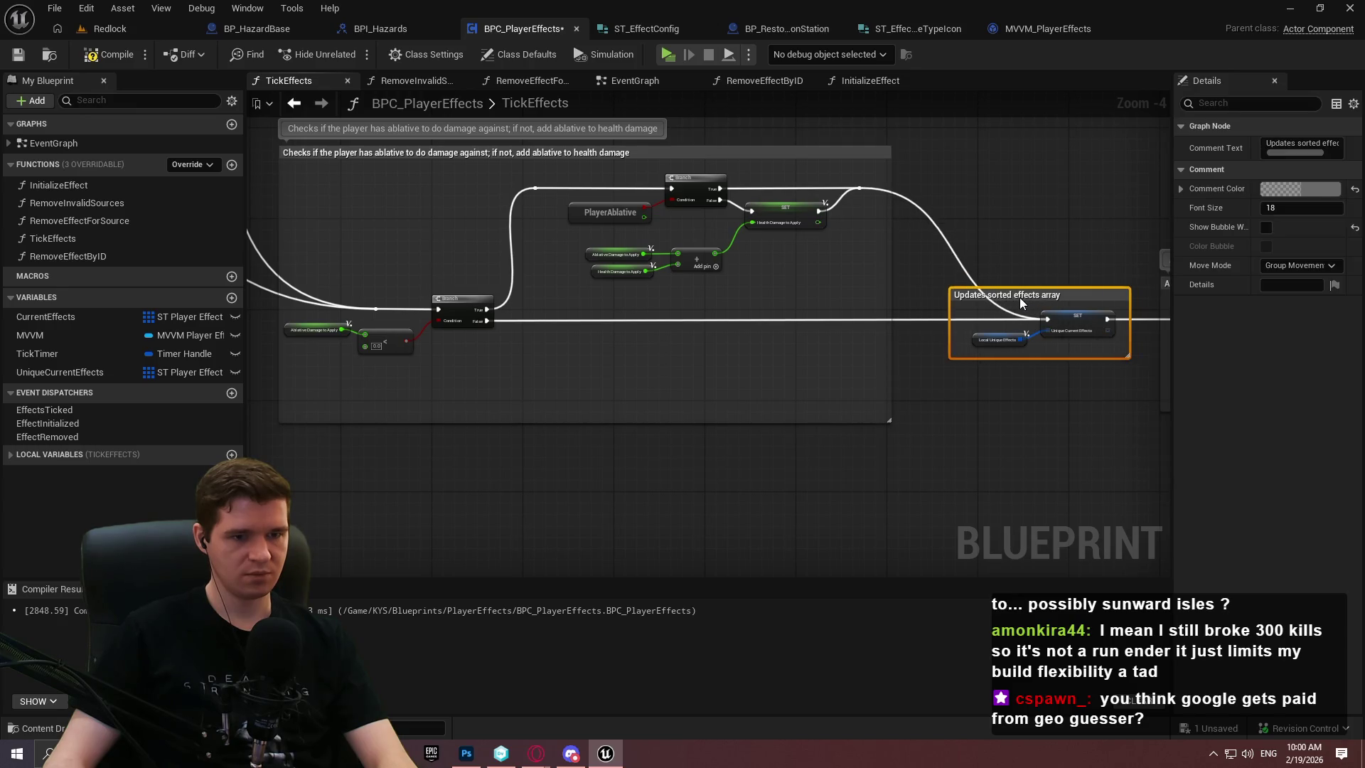
Append ' -- only checks if ablative damage to apply is actually negative' to the ablative comment
scroll(990, 307, up, 3)
scroll(711, 265, down, 1)
mouse_move(643, 305)
mouse_down()
mouse_move(1065, 372)
mouse_move(889, 396)
mouse_move(589, 237)
mouse_up()
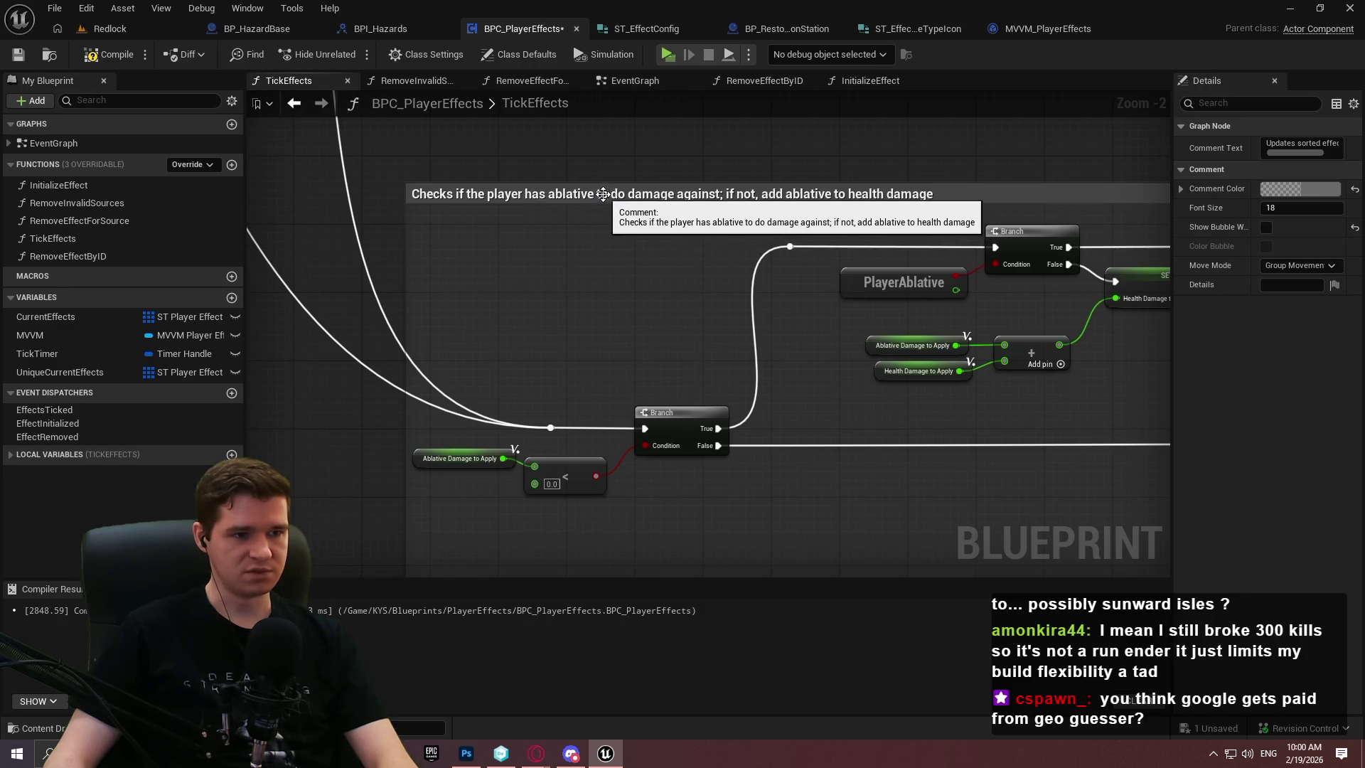
double_click(721, 195)
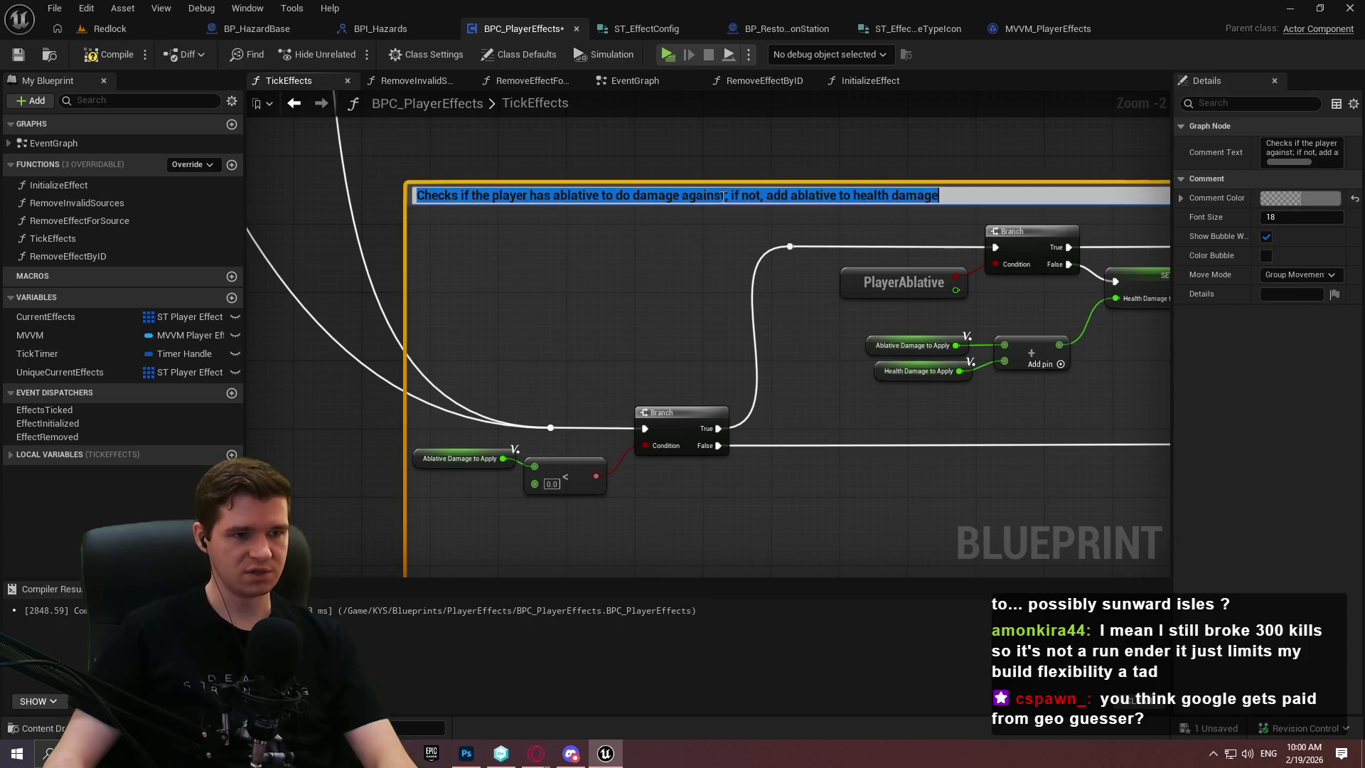
click(490, 196)
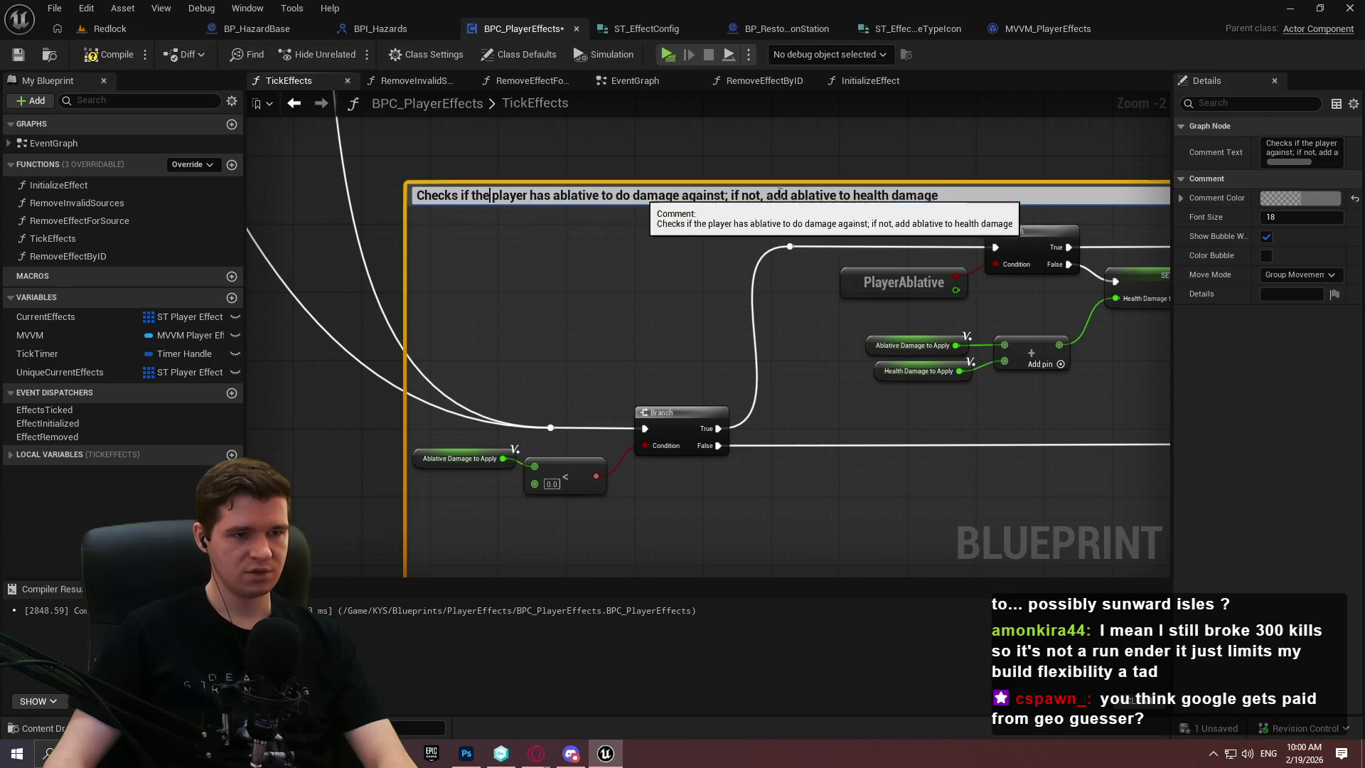
click(967, 197)
text(-)
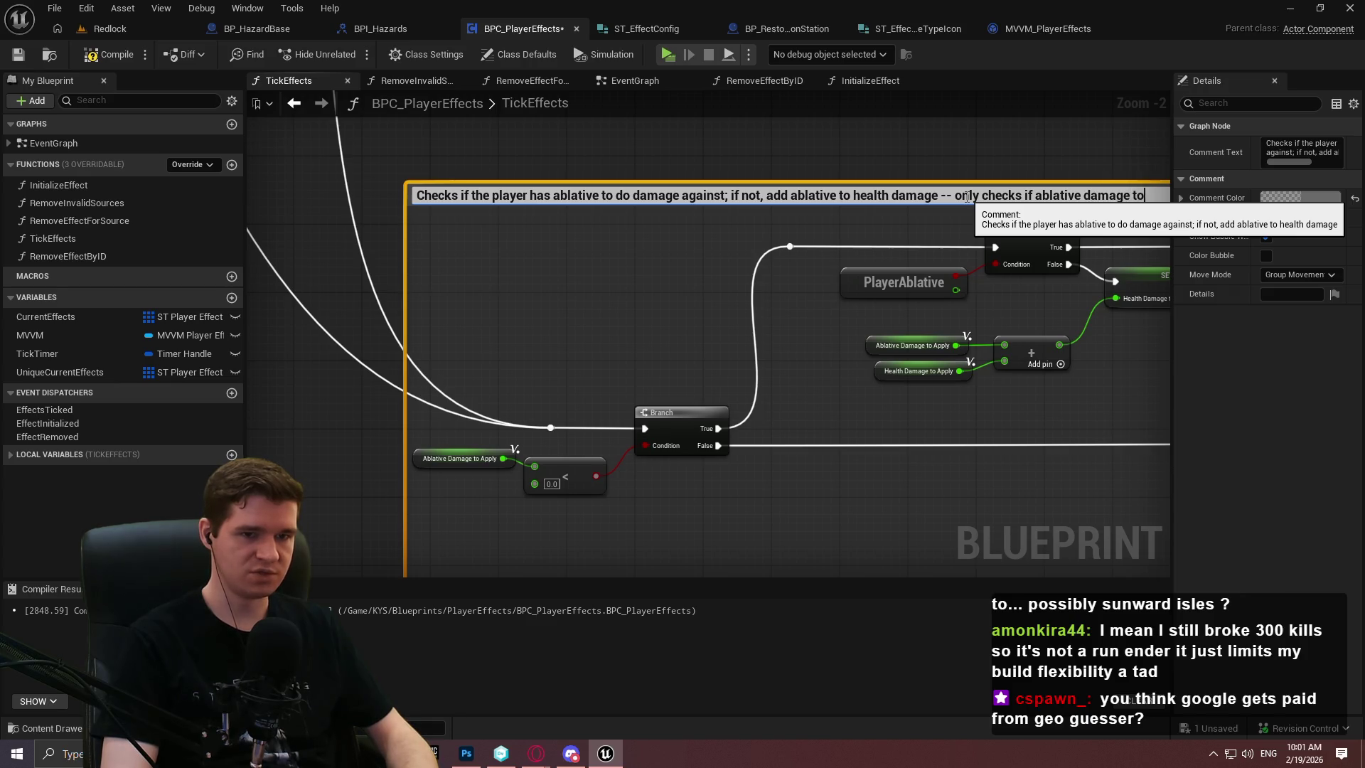
text(apply is actually negat)
Finish the comment text so it ends with 'actually negative' and commit it
scroll(731, 214, up, 2)
double_click(731, 213)
click(739, 210)
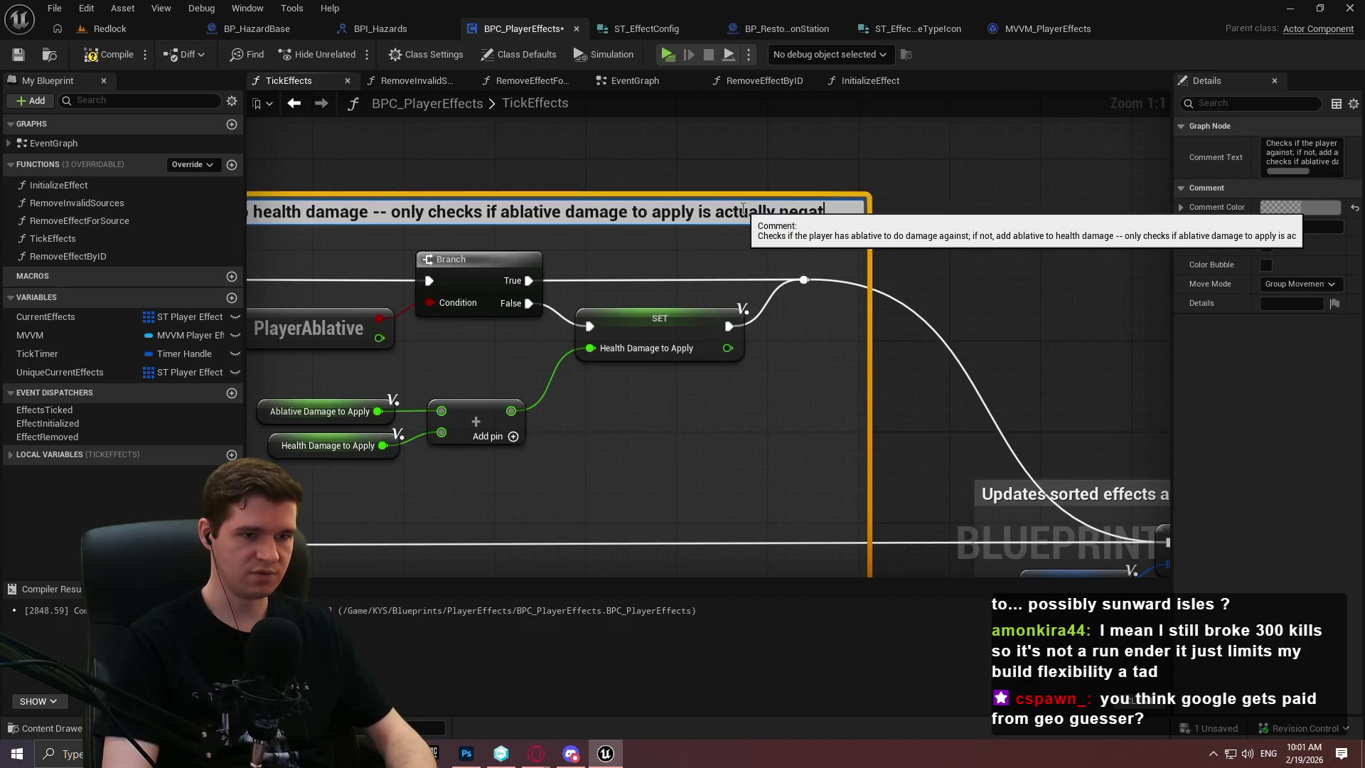
text(ive)
click(909, 312)
Save the BPC_PlayerEffects blueprint with the whole TickEffects graph in view
scroll(770, 198, down, 5)
mouse_move(770, 198)
mouse_down()
mouse_move(533, 372)
mouse_move(609, 268)
mouse_move(586, 270)
mouse_up()
scroll(594, 399, down, 2)
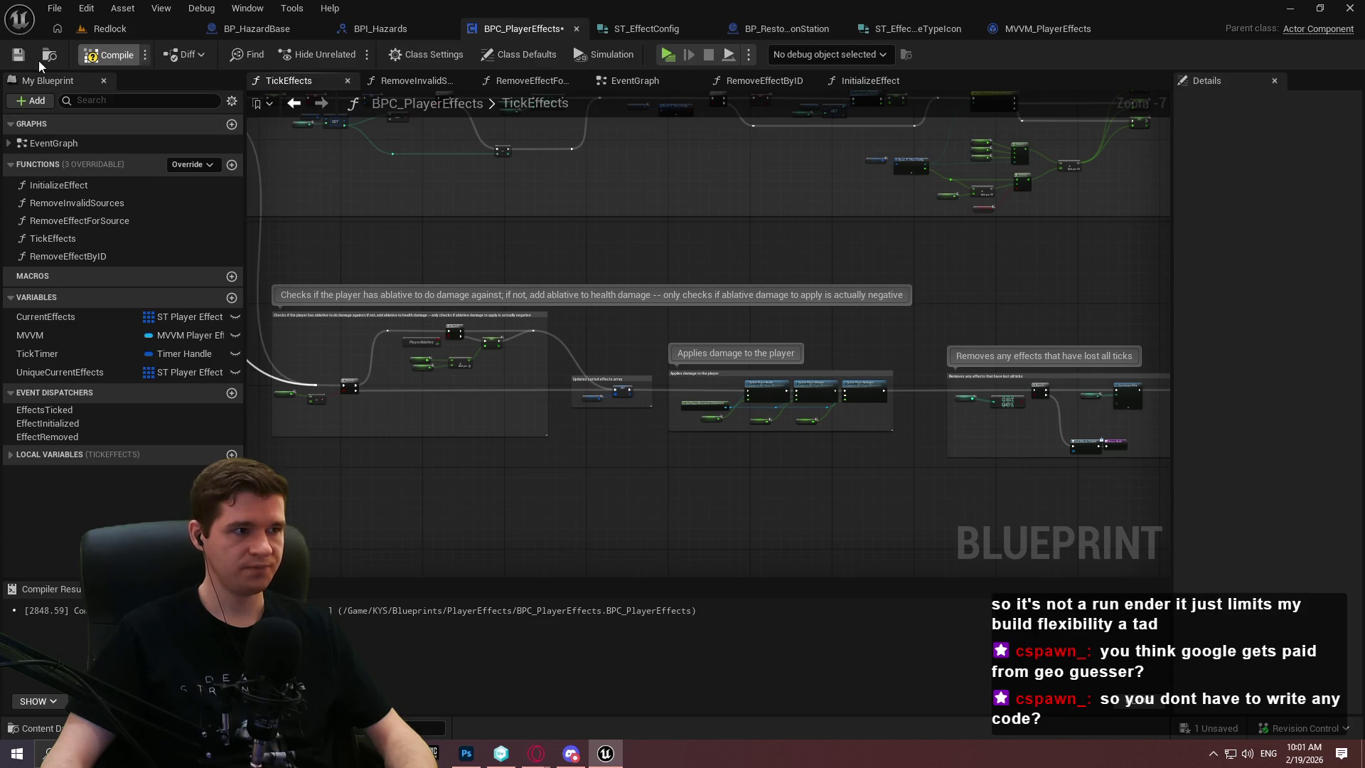
click(18, 55)
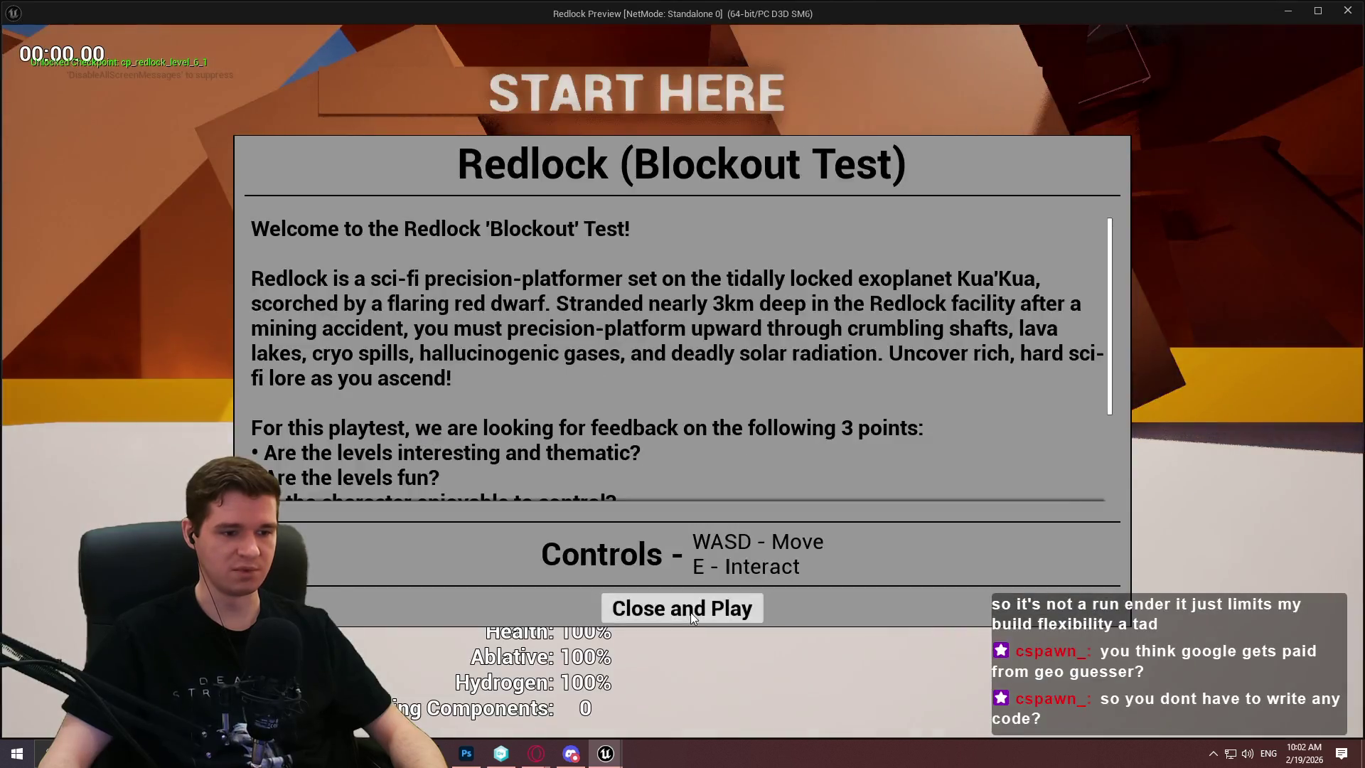
Dismiss the Blockout Test intro dialog so the preview starts at START HERE
click(689, 612)
Turn on the stat game, stat CPULoad and stat UnitGraph overlays in the preview console
key(grave)
text(stat game)
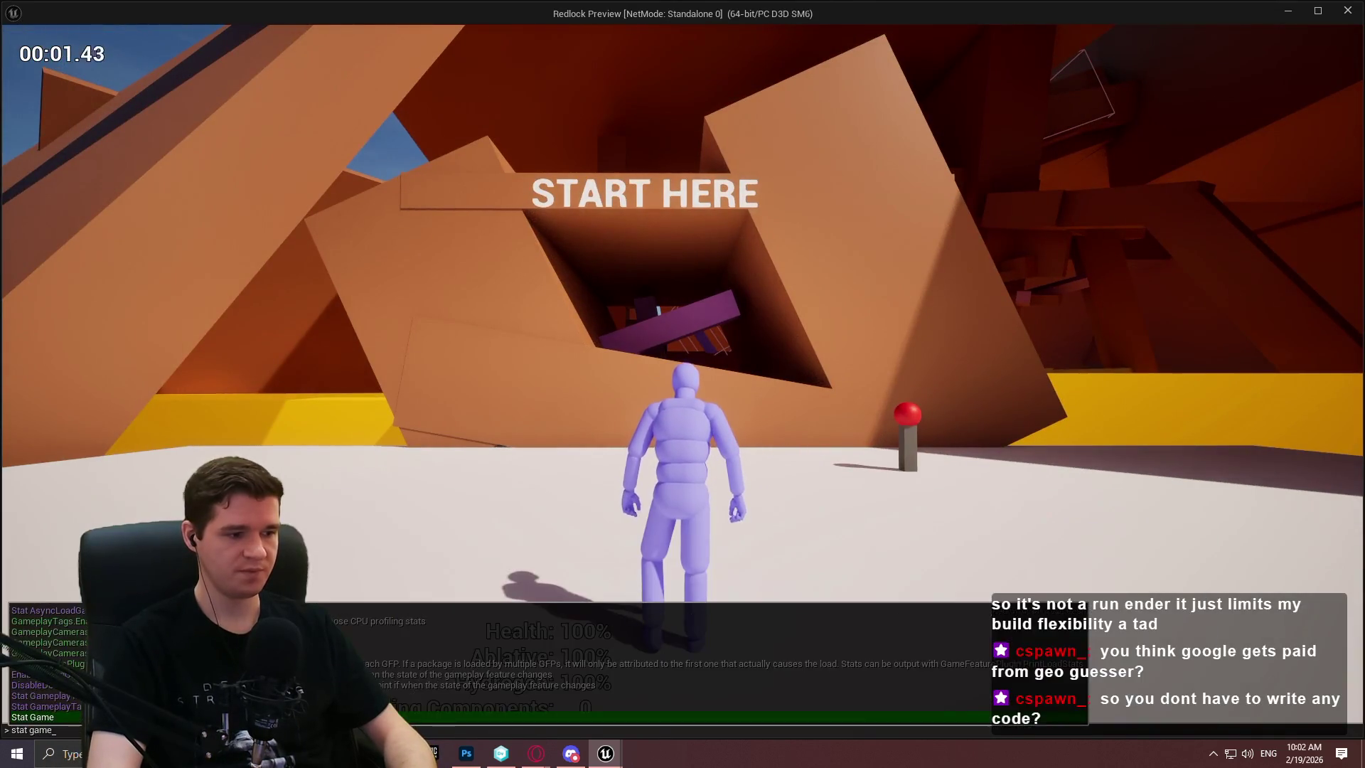
key(Return)
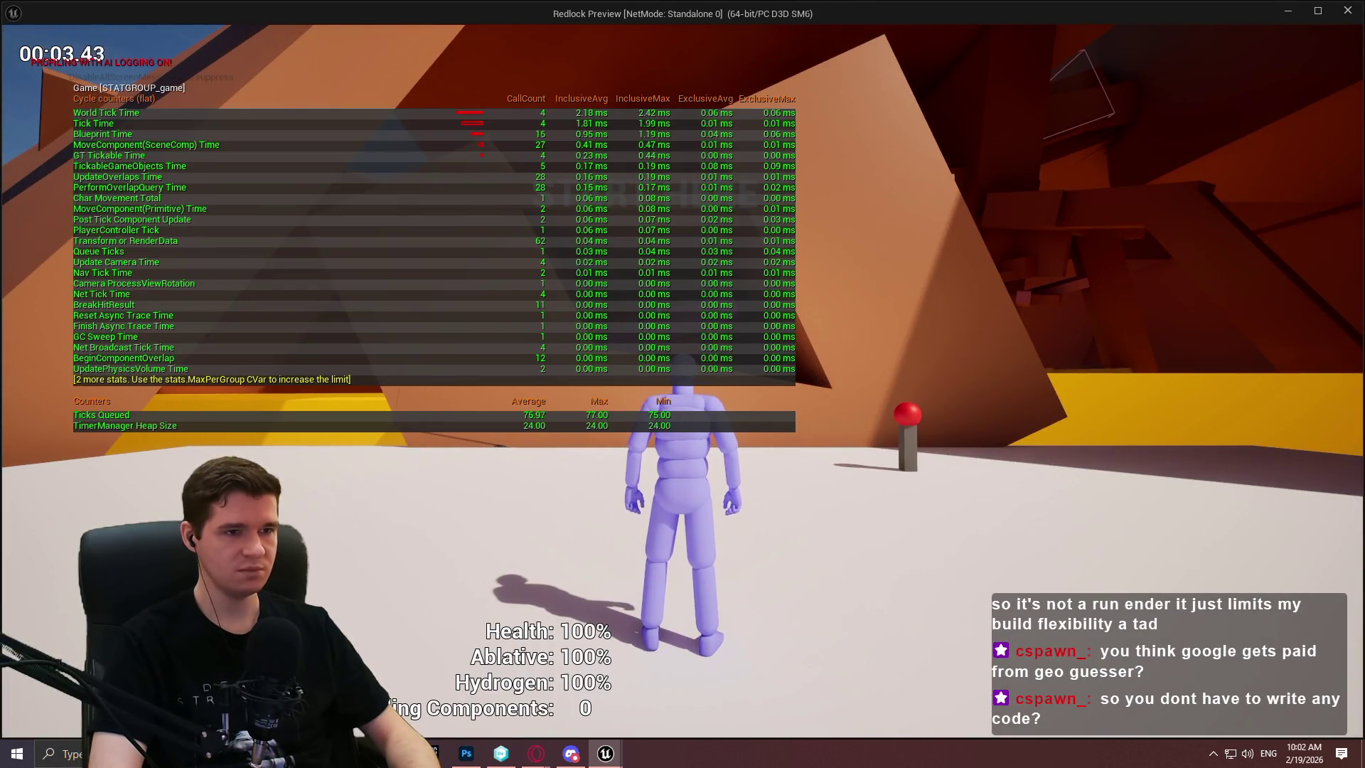
key(grave)
text(stat cpu)
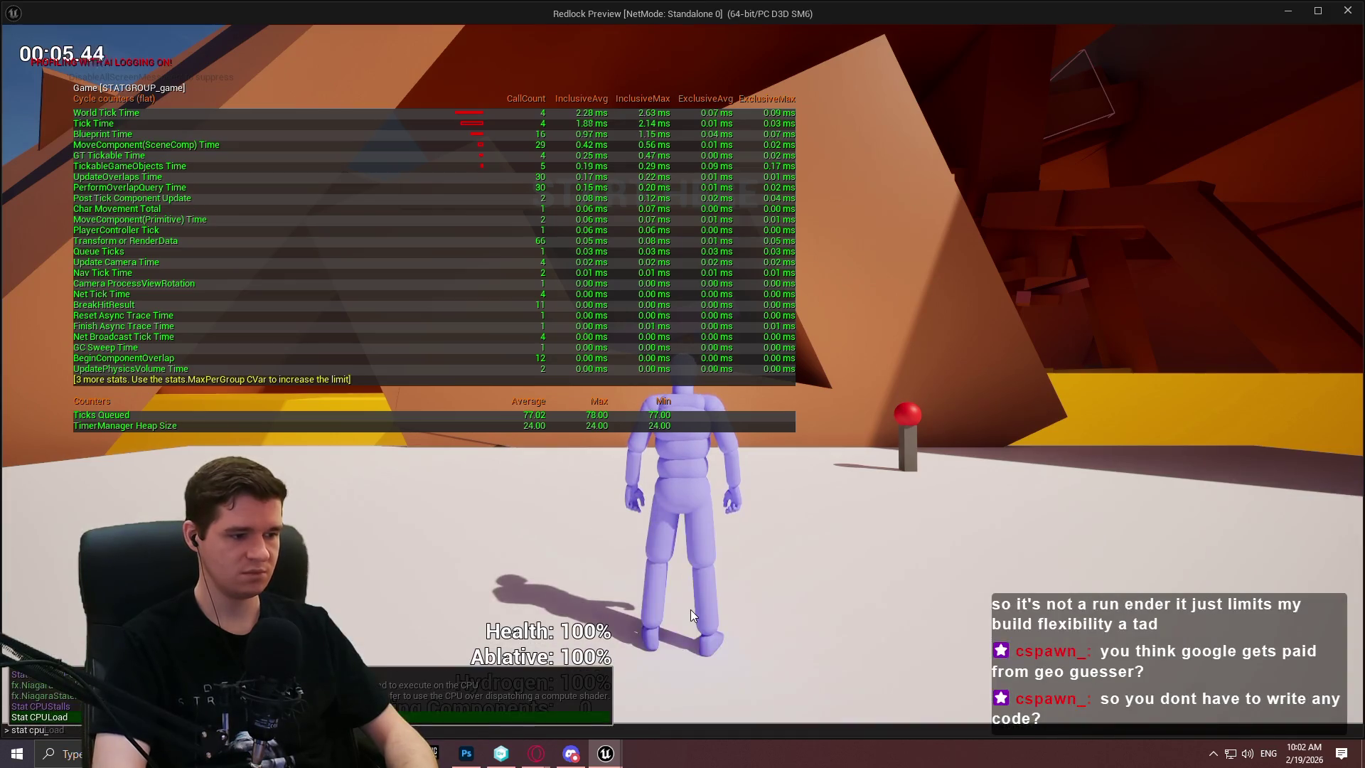
key(Return)
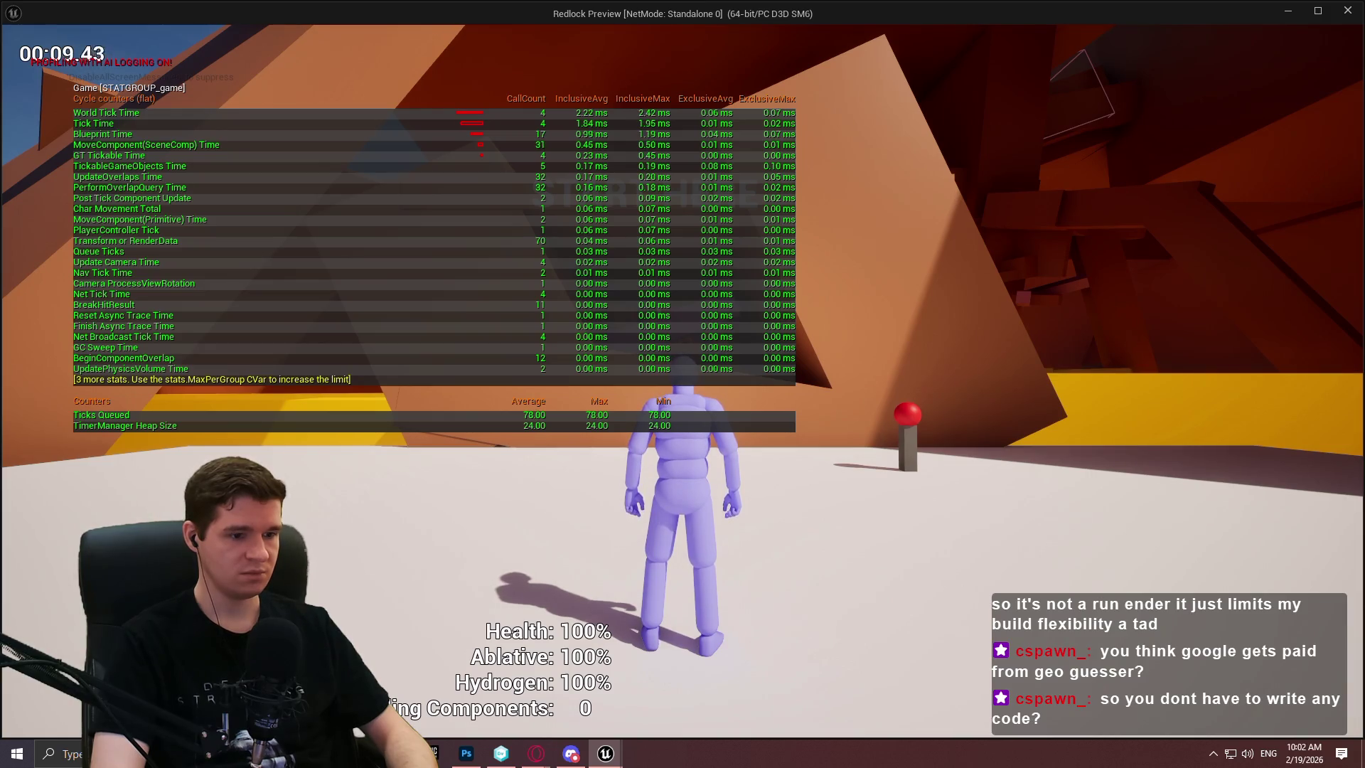
key(grave)
text(stat cp)
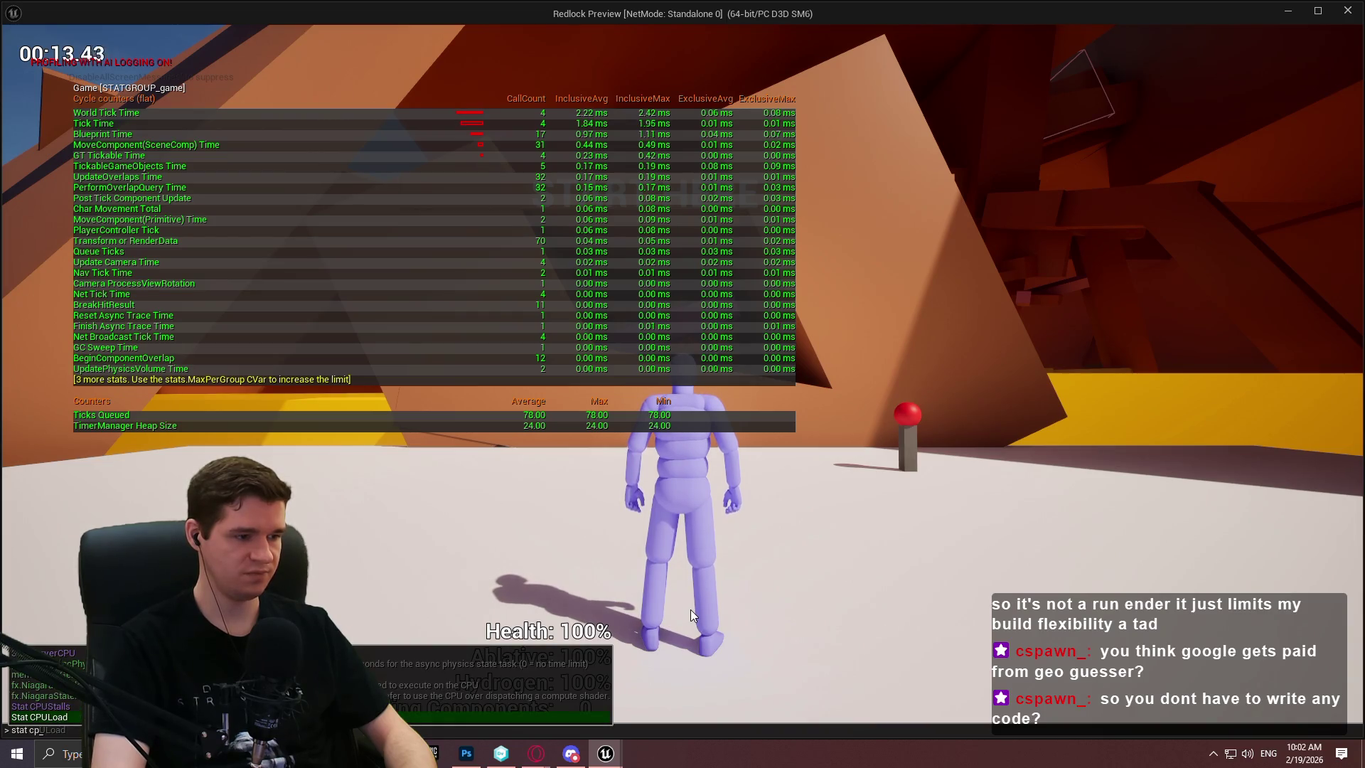
key(BackSpace)
key(BackSpace)
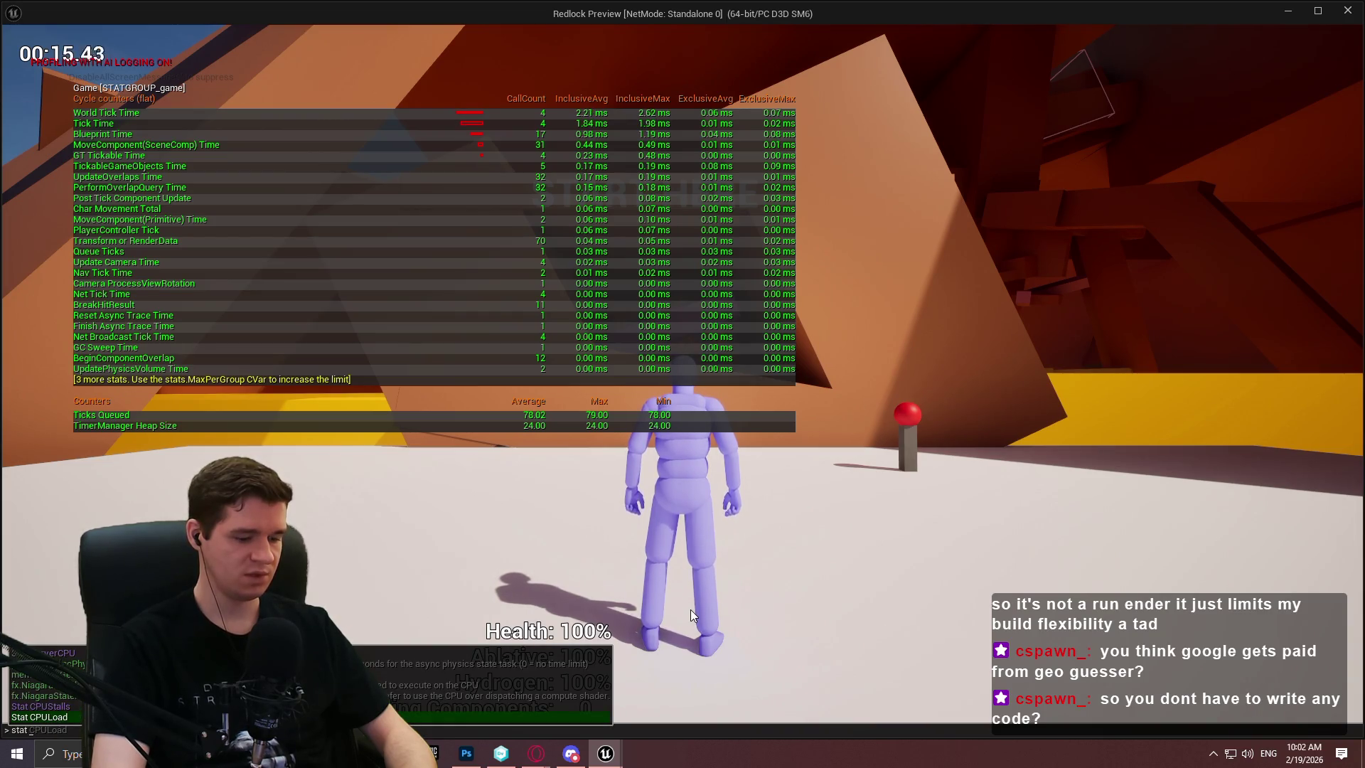
text(gra)
key(Up)
key(Up)
key(Up)
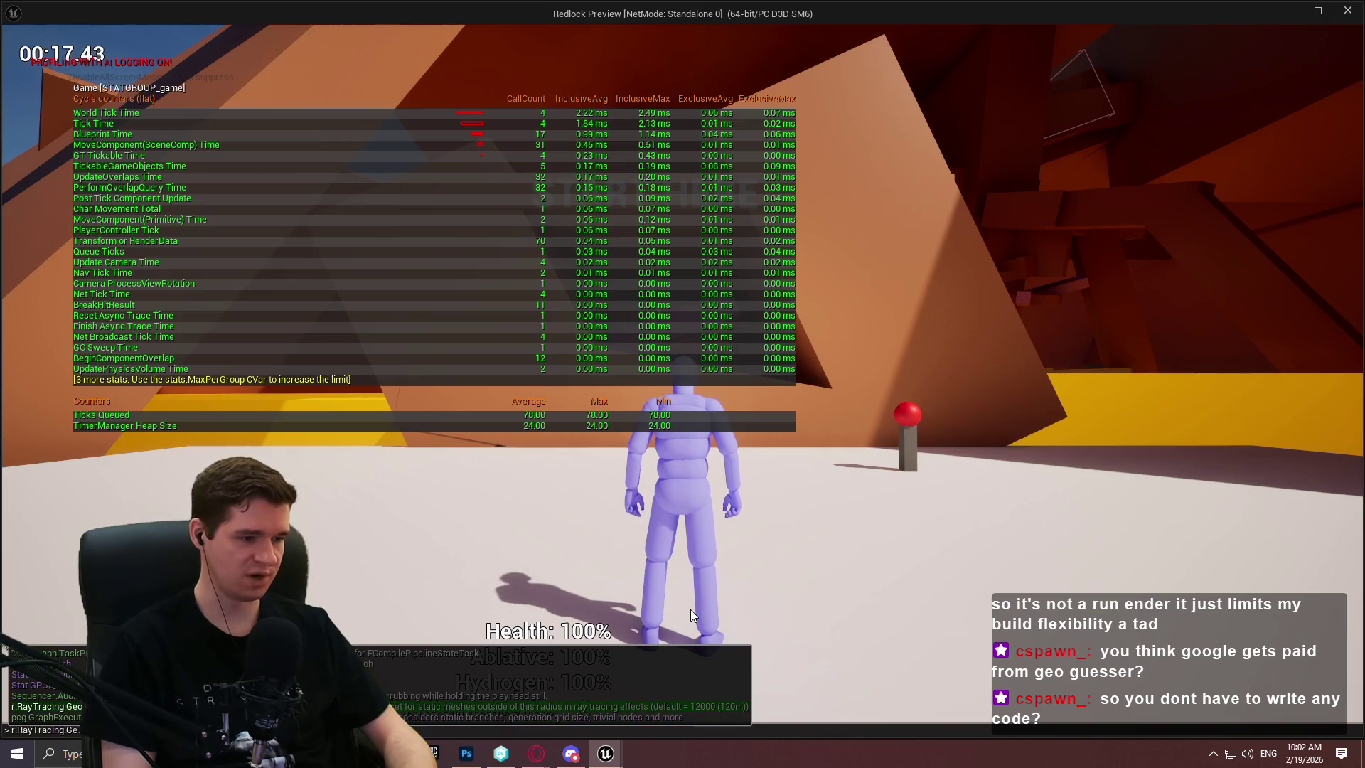
key(Return)
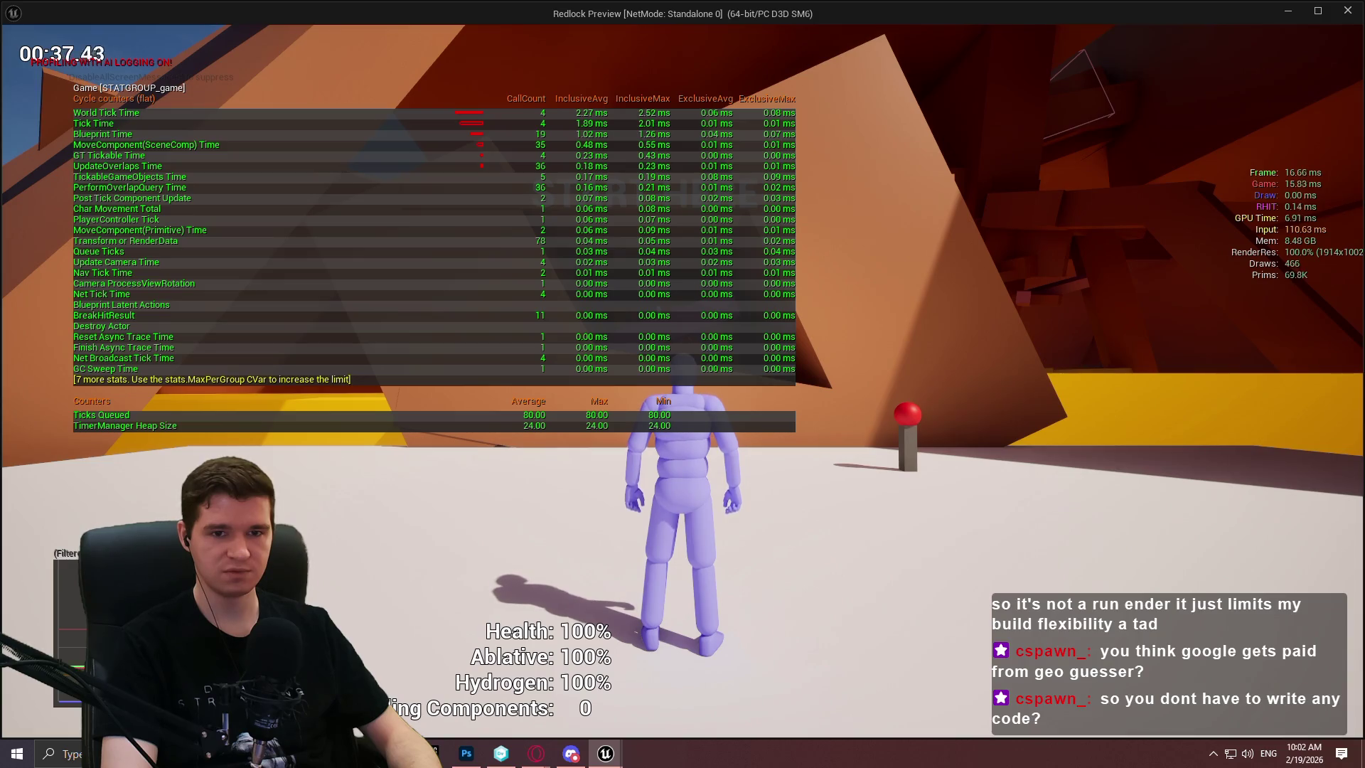
Show then hide the GPU timing stats, and toggle off the Game stats panel
key(grave)
text(stat )
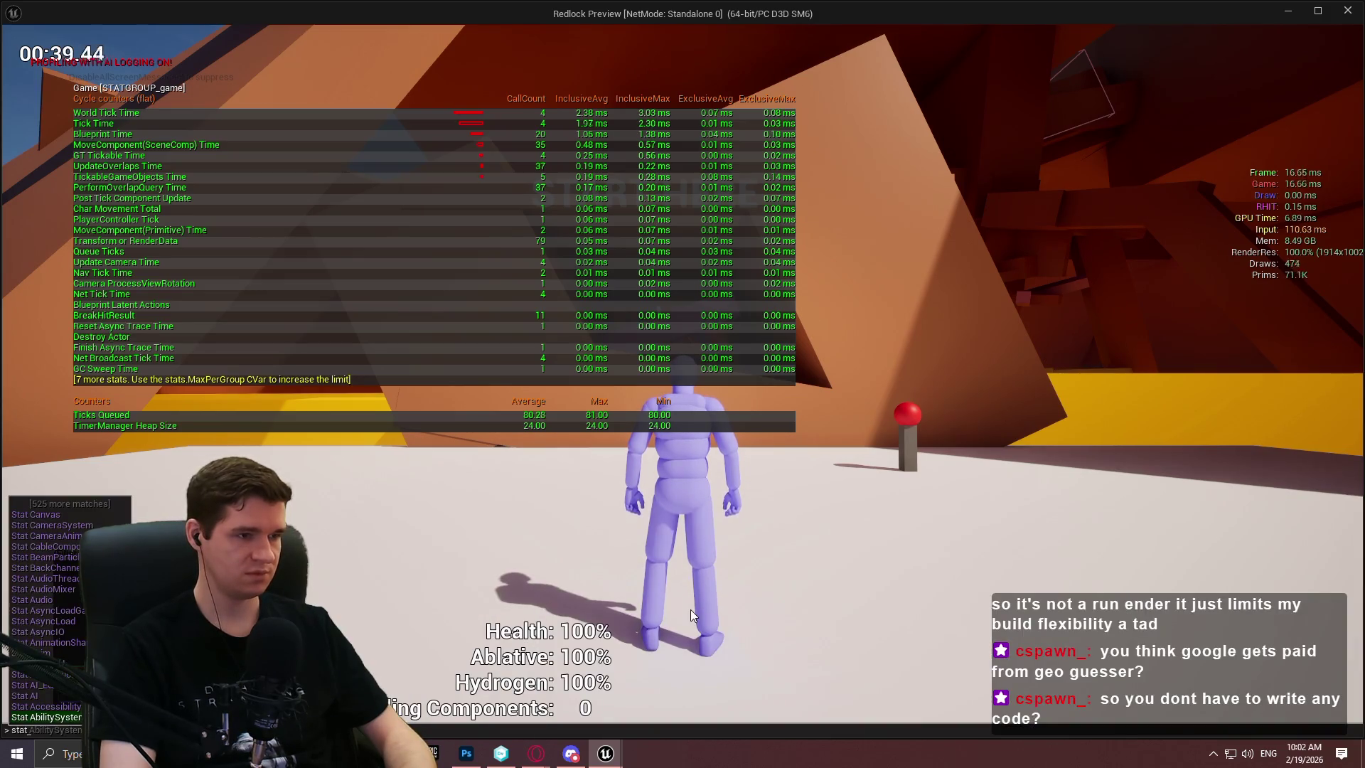
text(gpu)
key(Return)
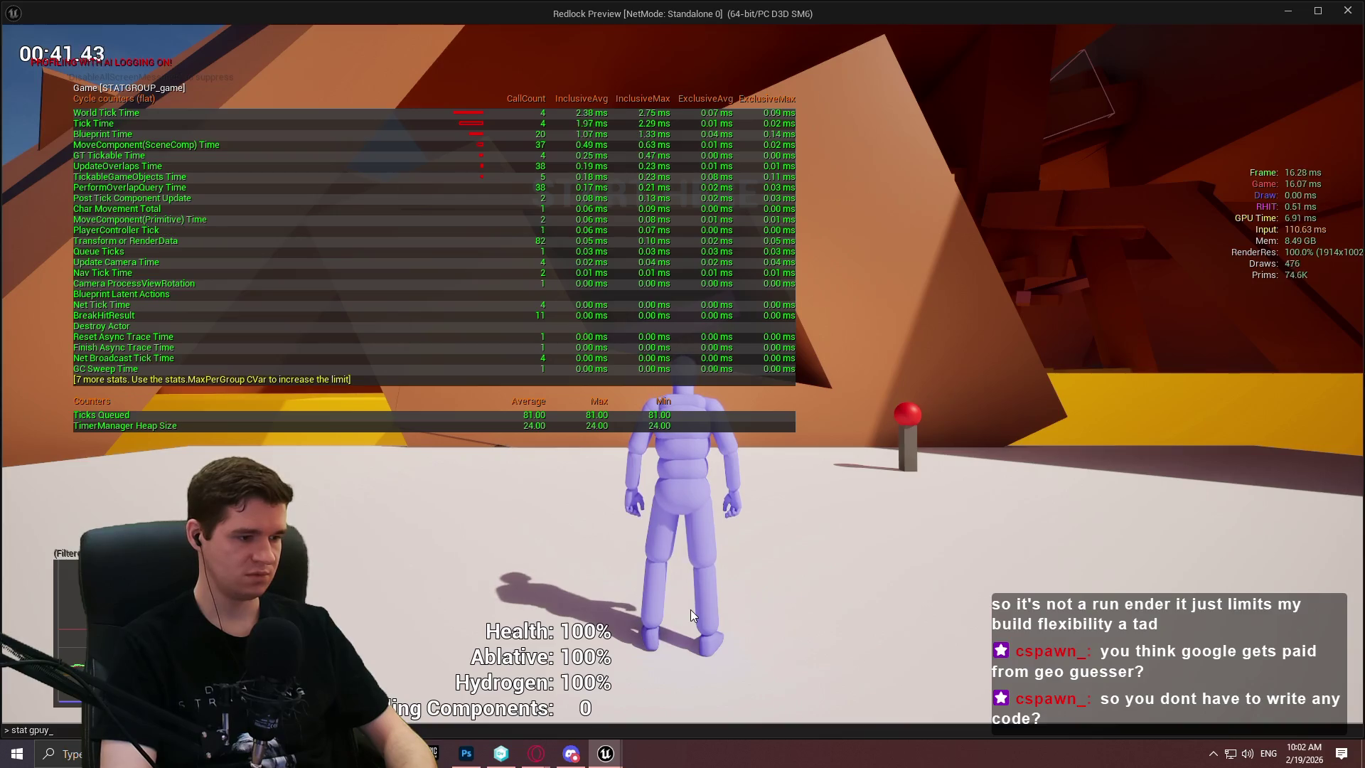
key(grave)
text(stat gpo)
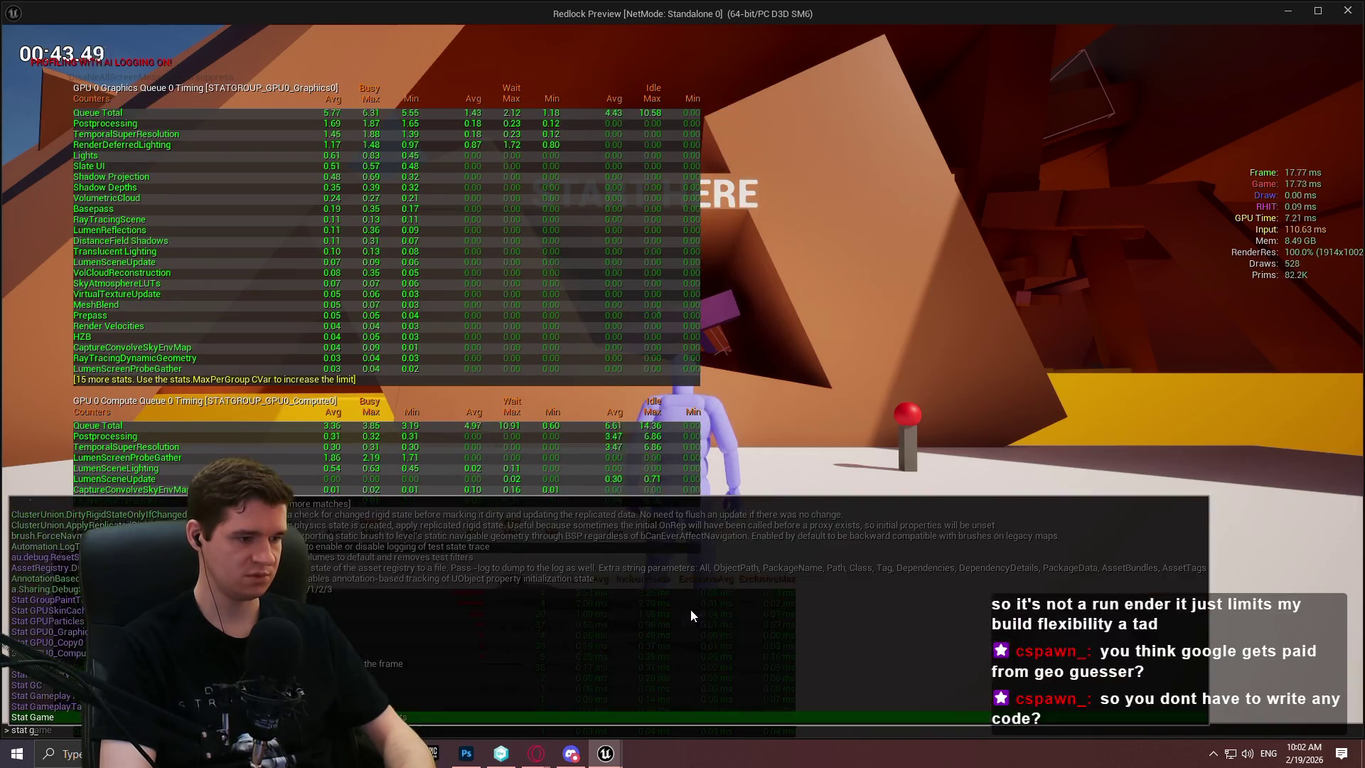
key(Return)
key(grave)
text(stat game)
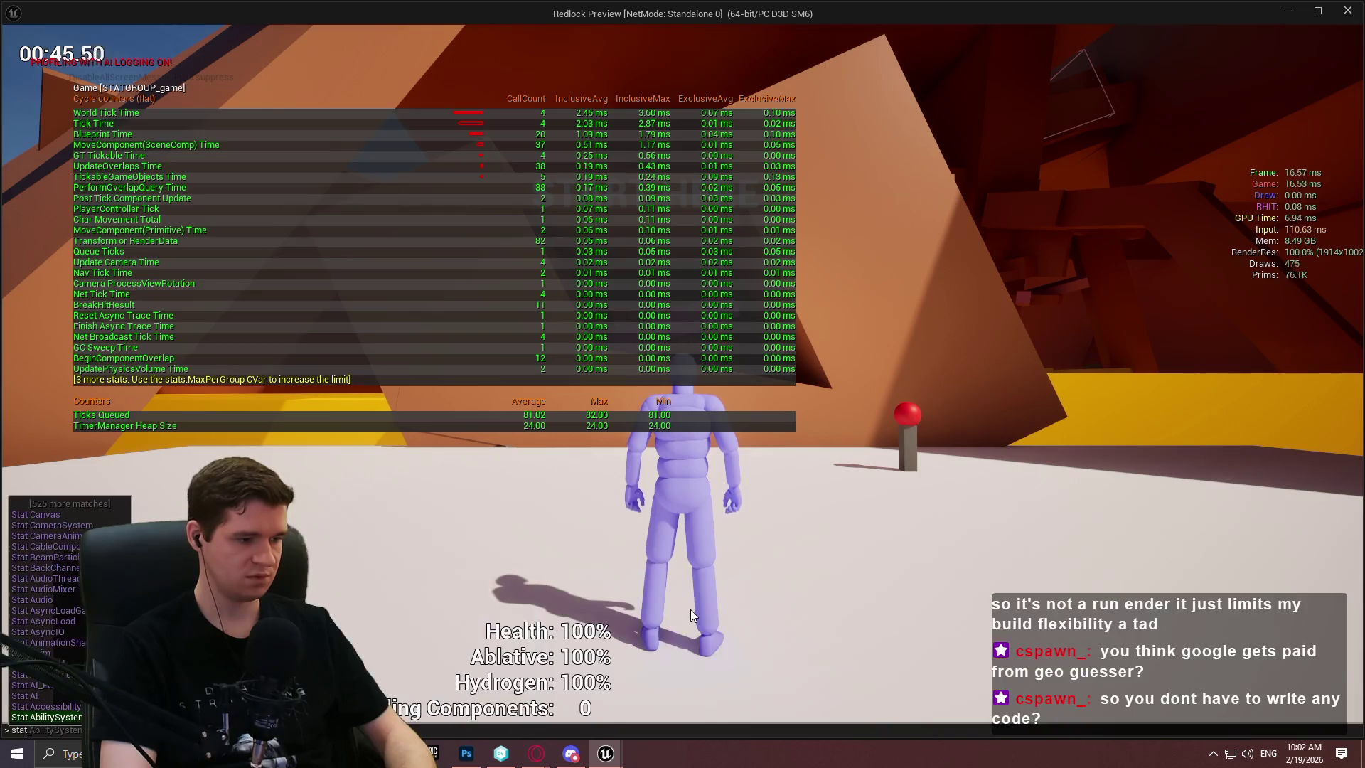
key(Return)
Run stat unit and stat CPULoad, then close the standalone preview
key(grave)
text(stat uni)
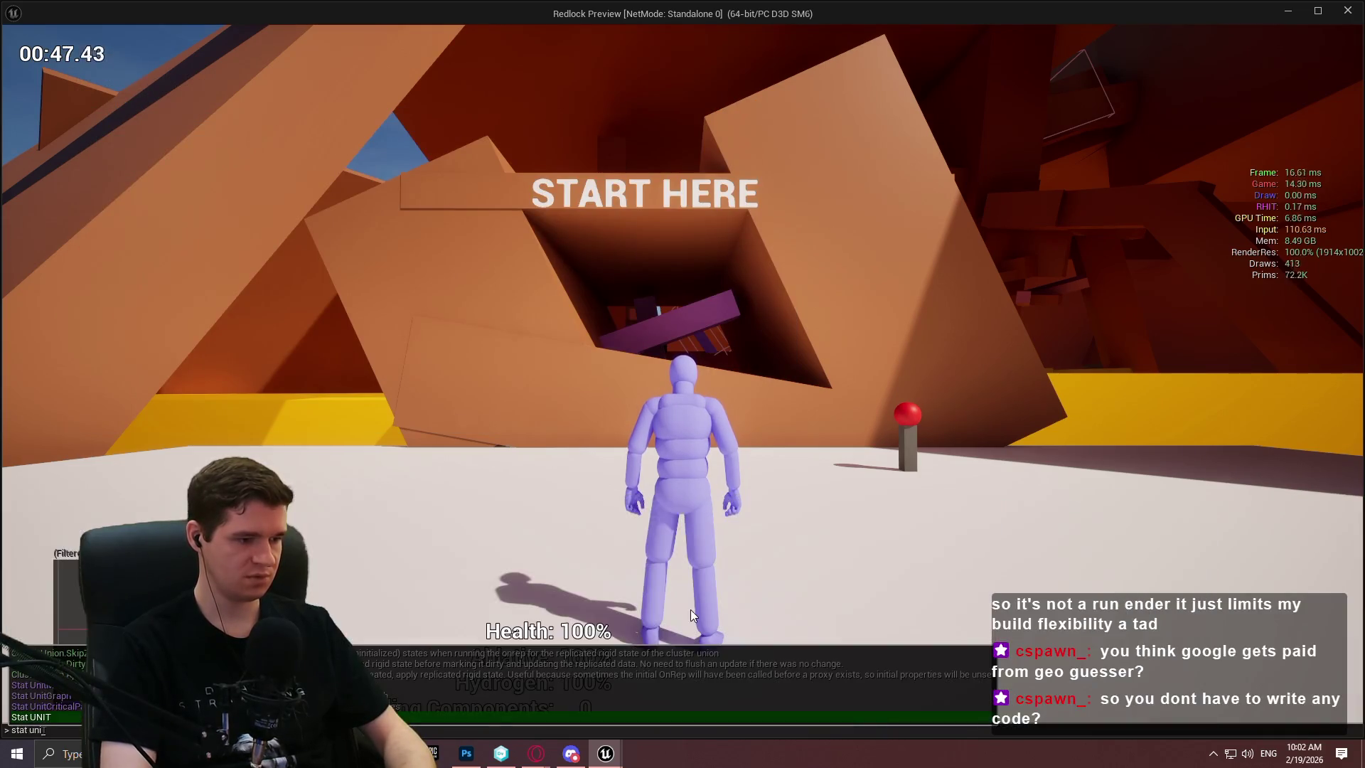
key(Escape)
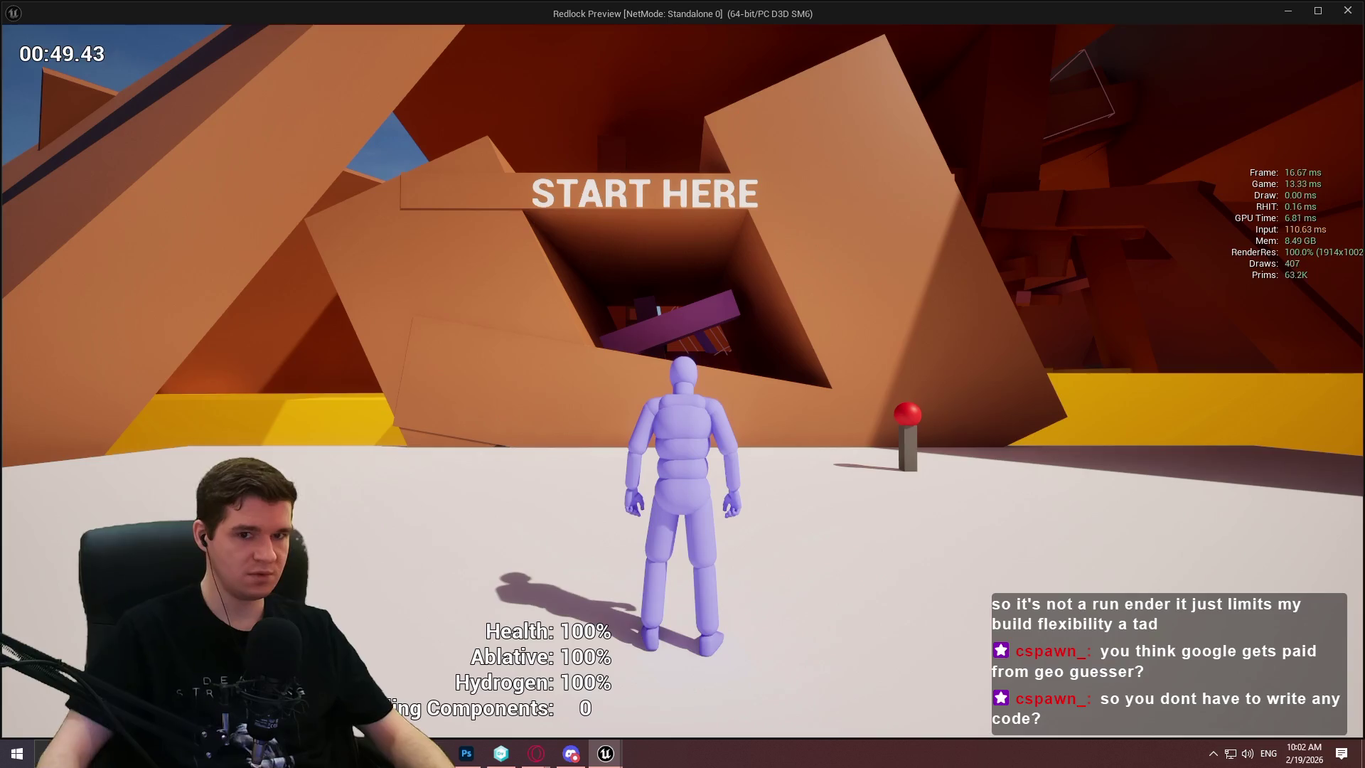
key(grave)
text(stat )
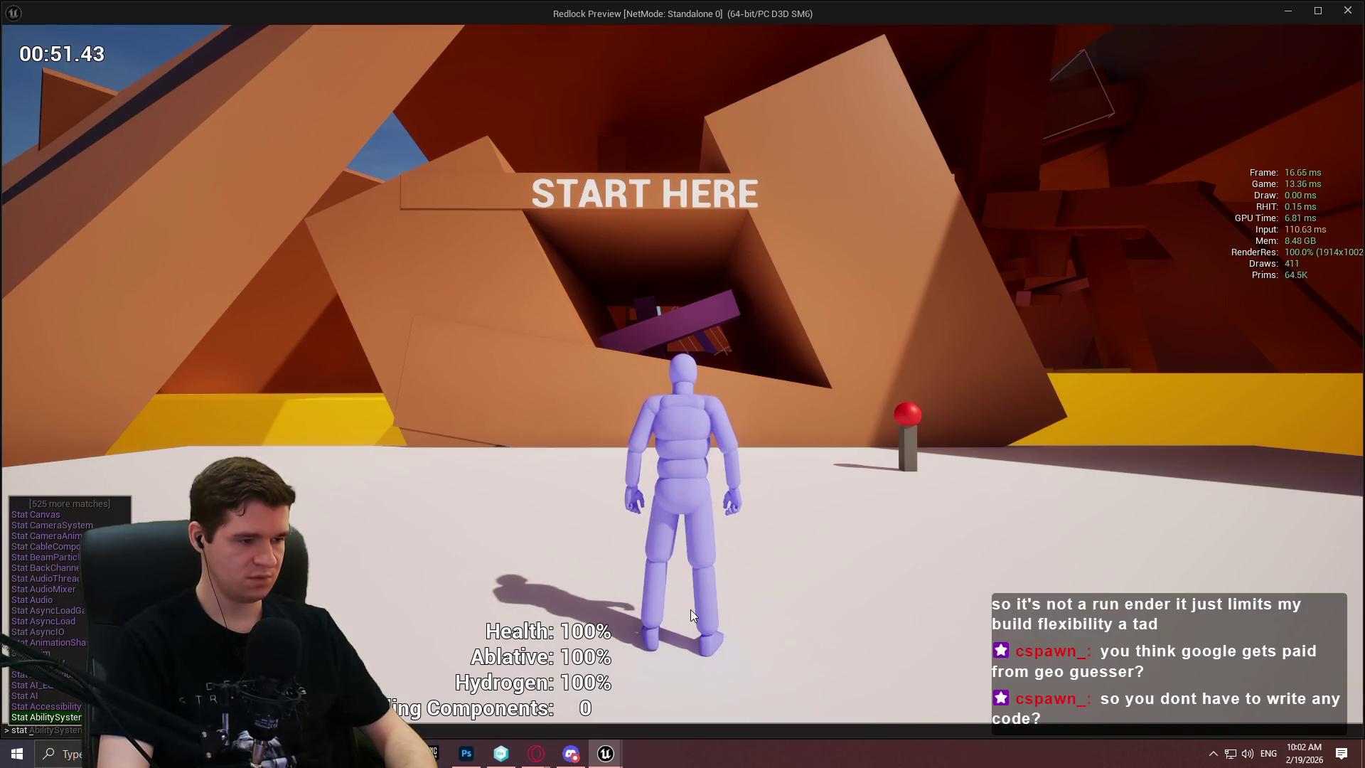
text(cp)
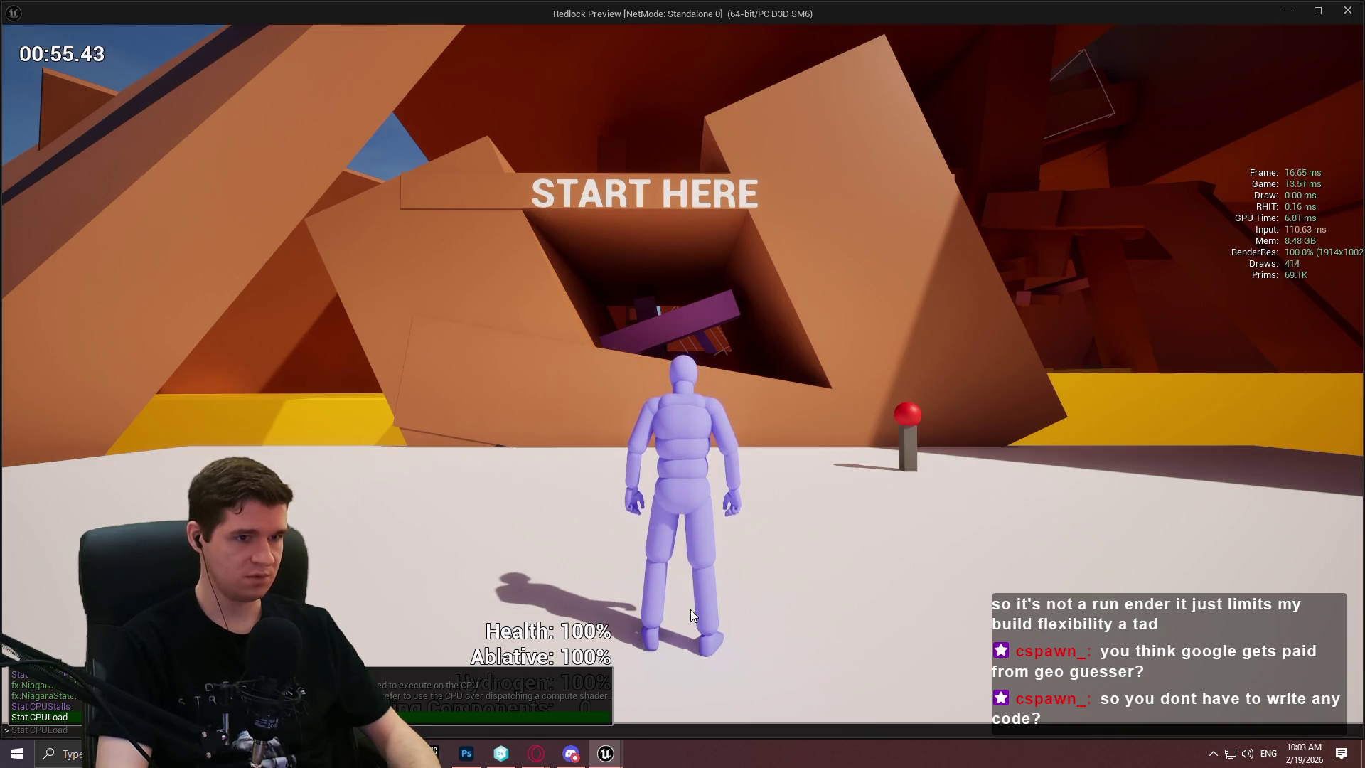
key(Return)
key(Escape)
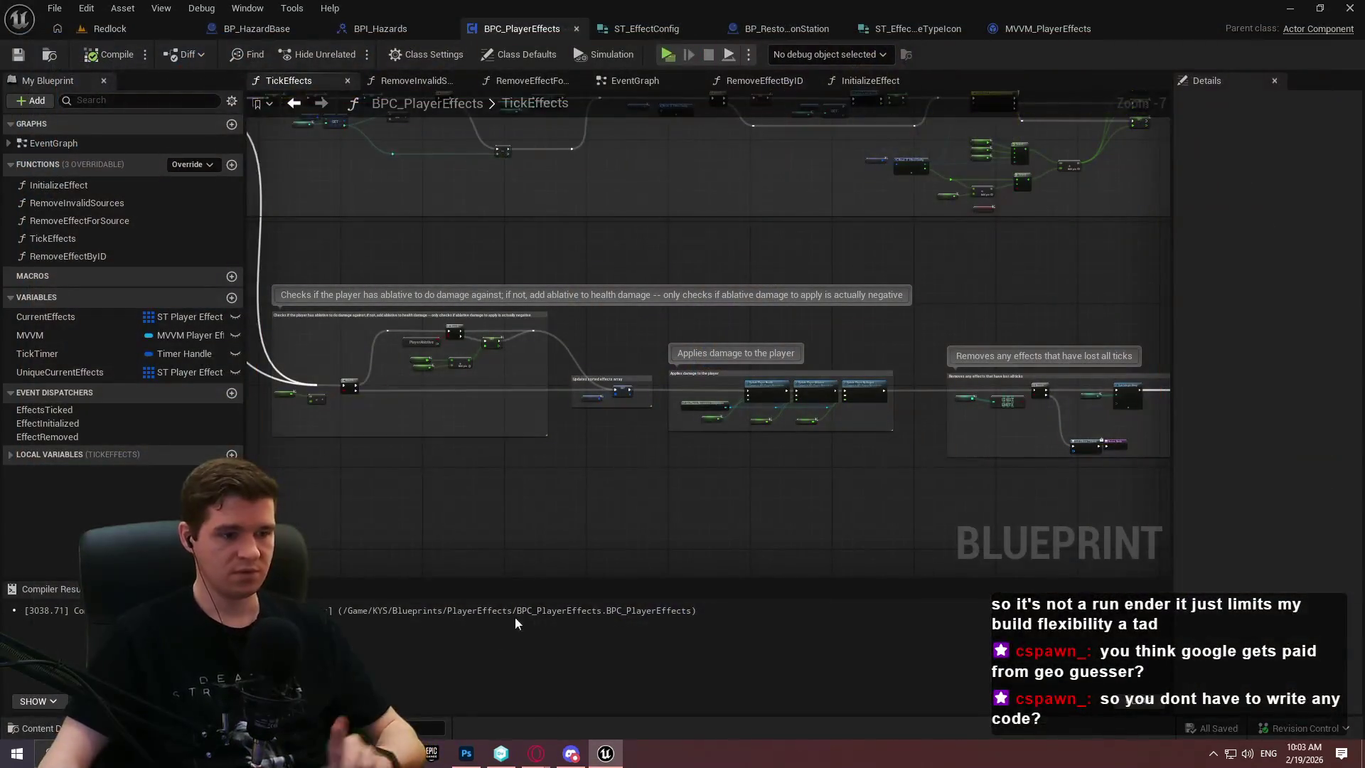
Launch Redlock.exe from Desktop > Redlock > Builds > Playtest > Windows
key(alt+Tab)
click(369, 206)
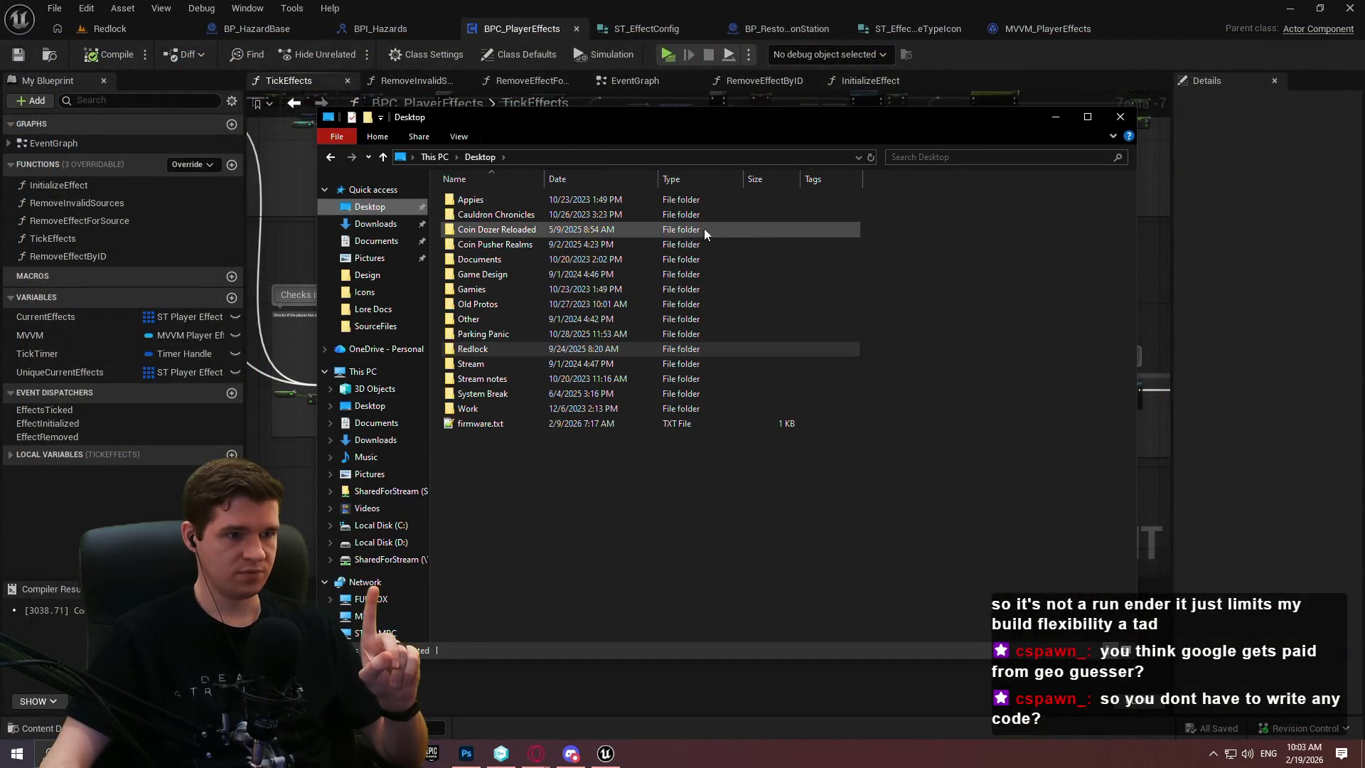
double_click(519, 350)
double_click(513, 214)
double_click(509, 202)
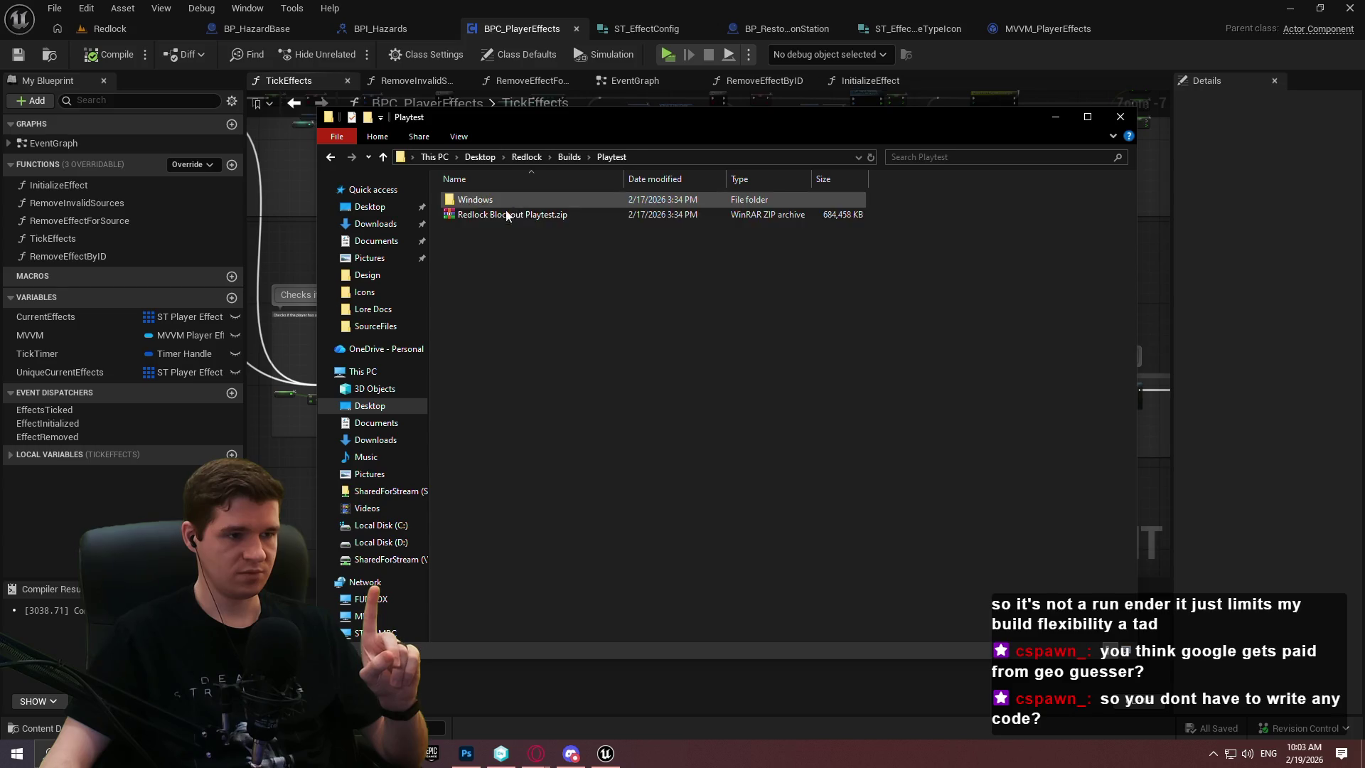
double_click(505, 202)
double_click(484, 275)
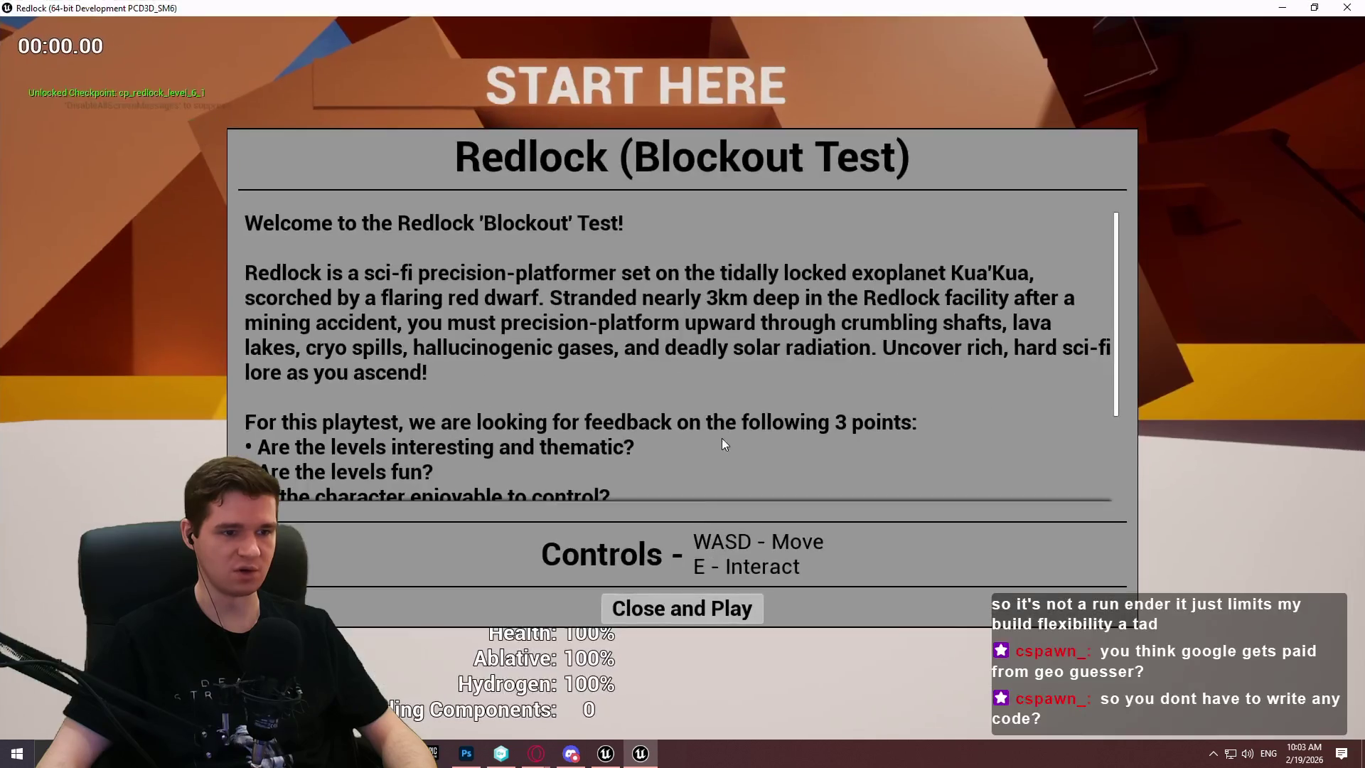
Dismiss the welcome dialog and turn VSync off with r.VSync 0
click(676, 606)
text(stat)
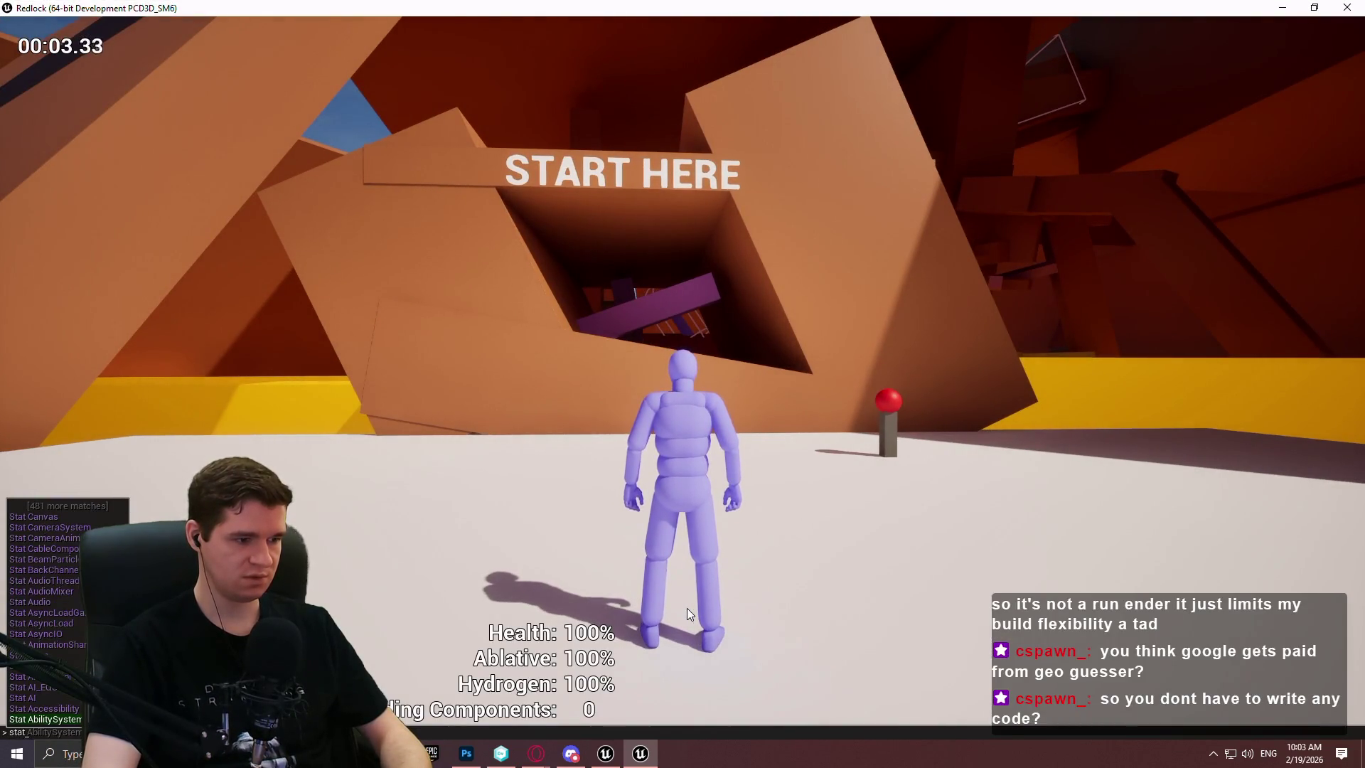
key(BackSpace)
key(BackSpace)
key(BackSpace)
text(r.VSync)
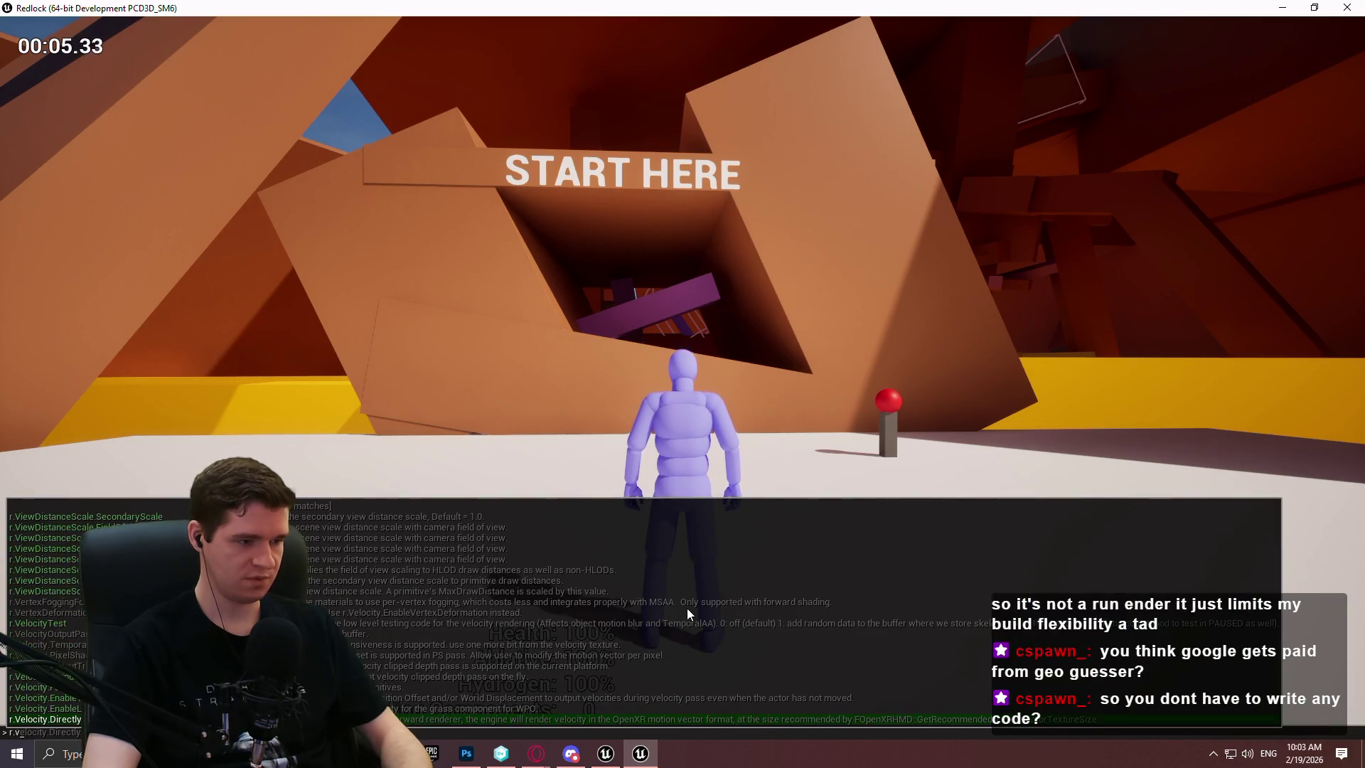
key(Return)
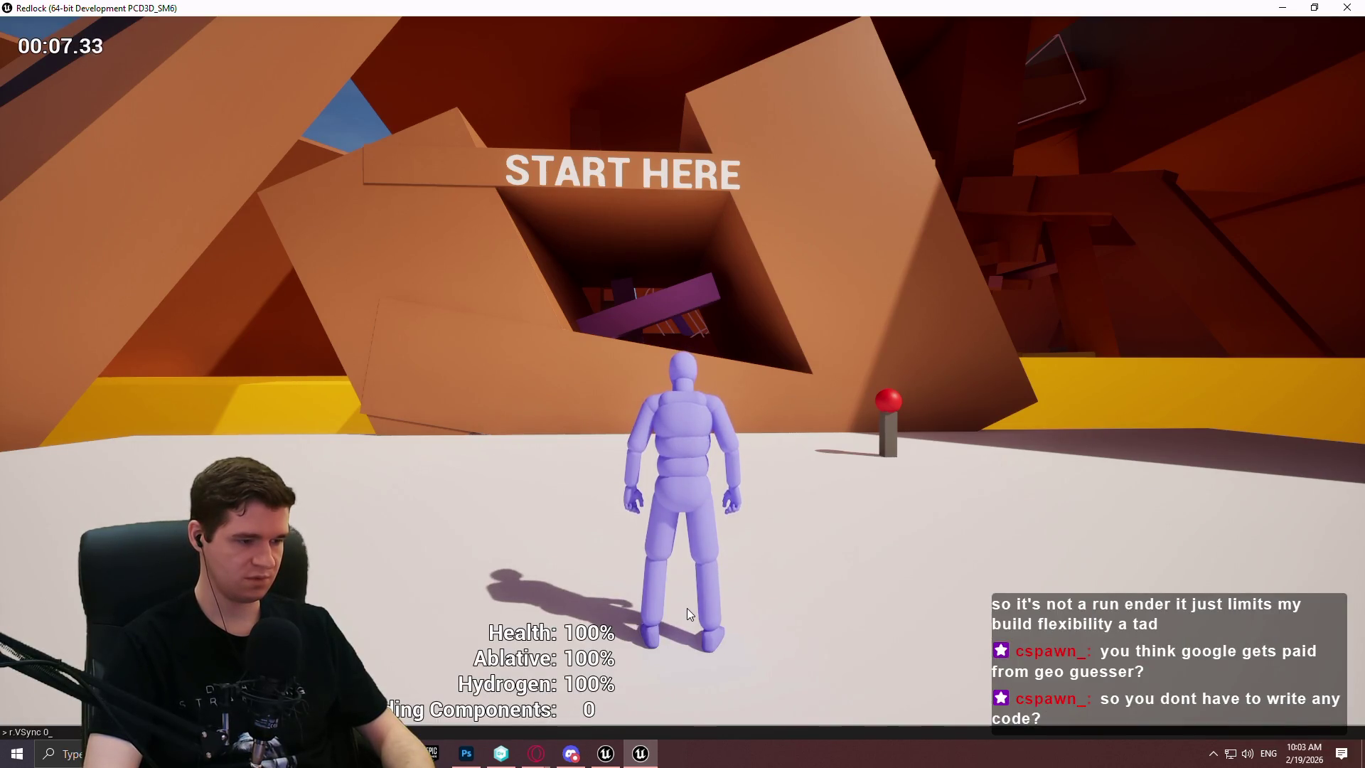
Overlay stat fps, stat unit and stat game in the packaged build
key(Up)
key(Return)
text(stat unit)
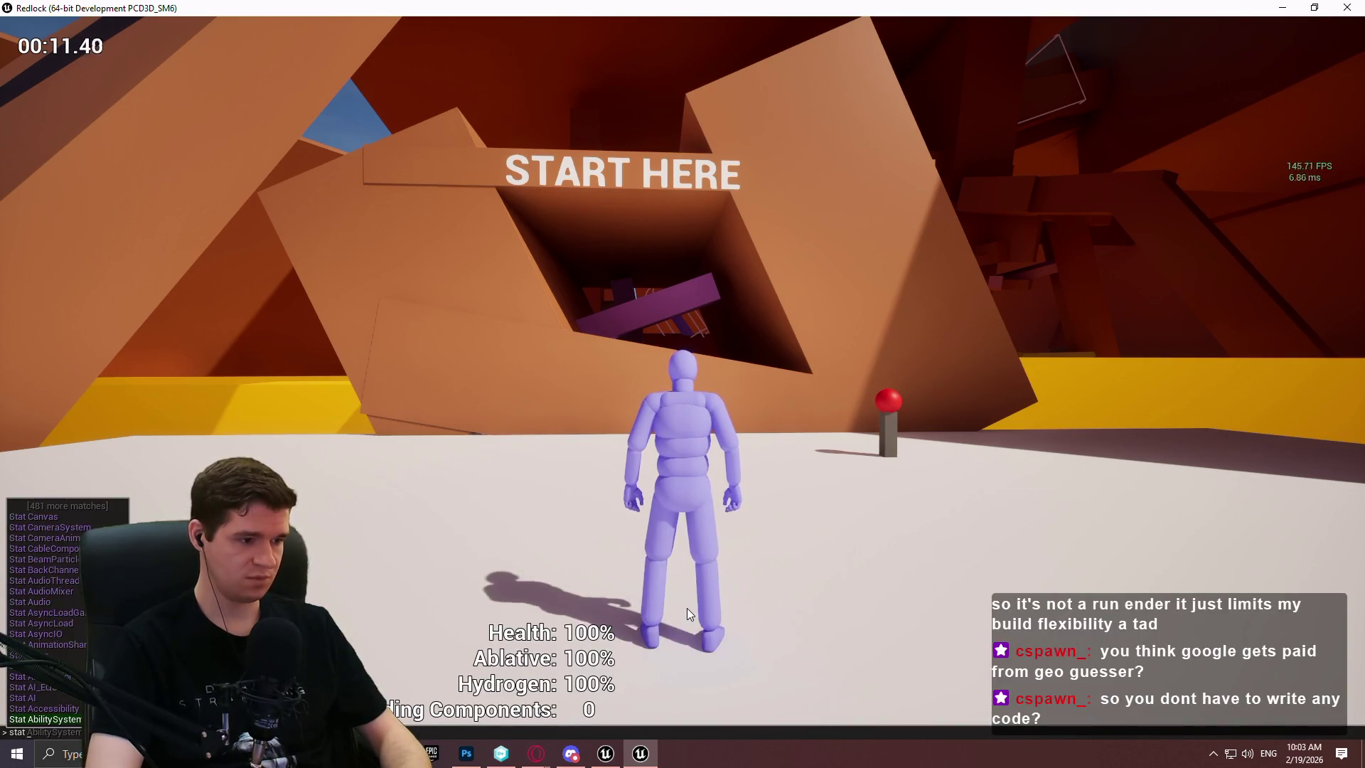
key(Return)
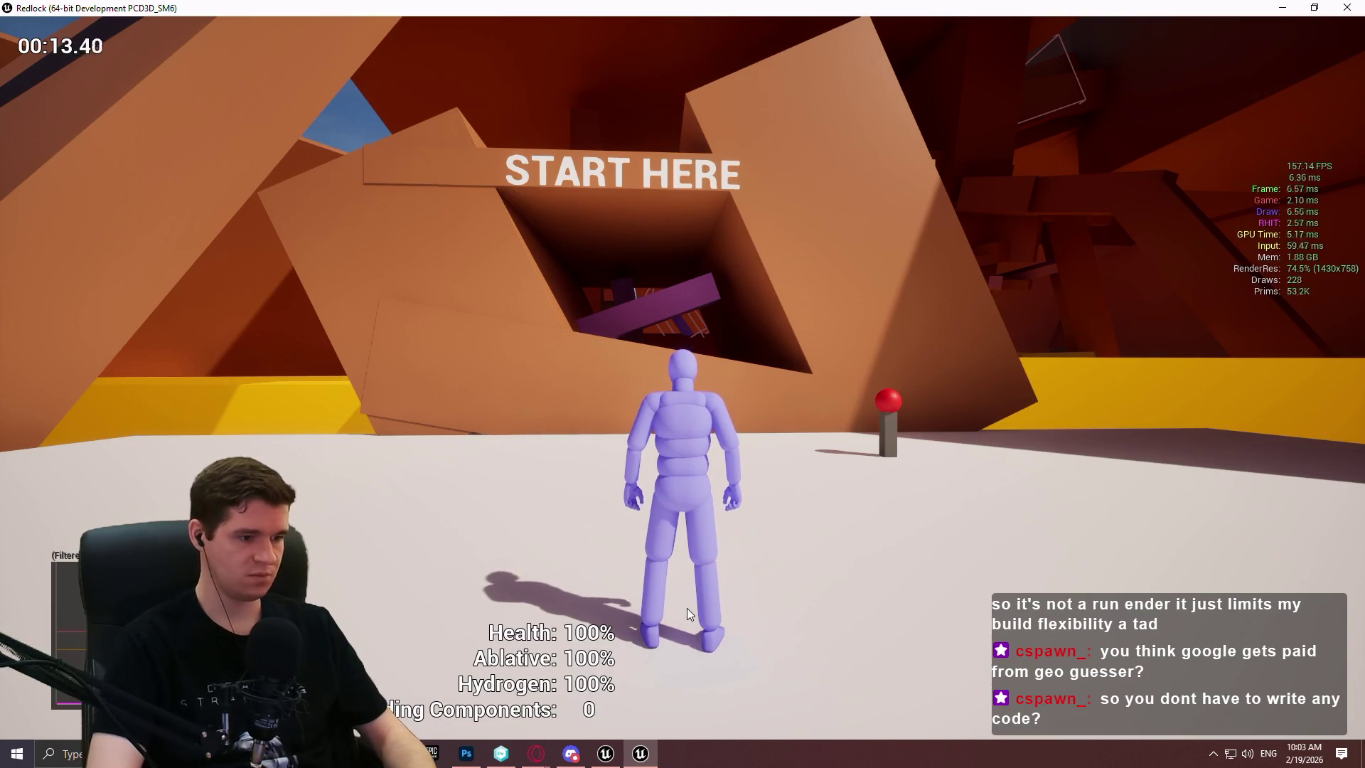
text(stat game)
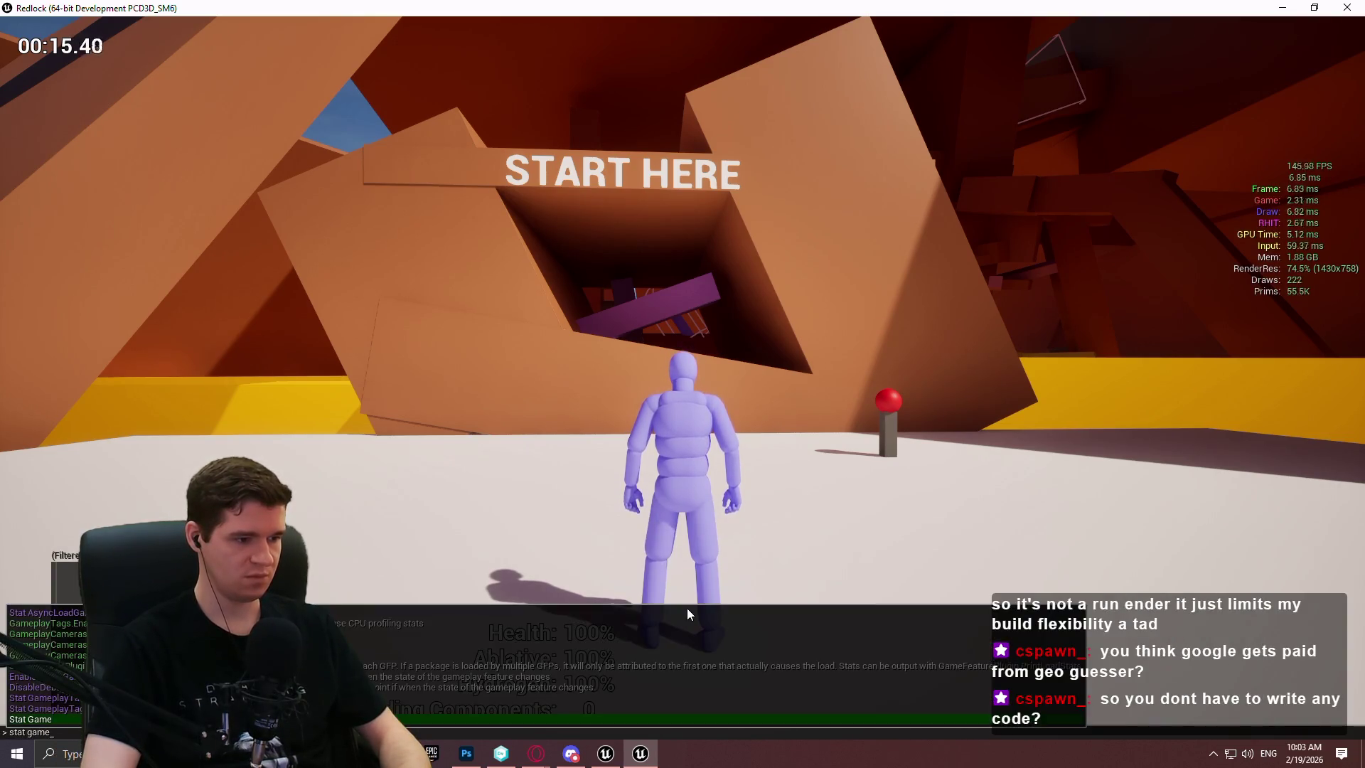
key(Return)
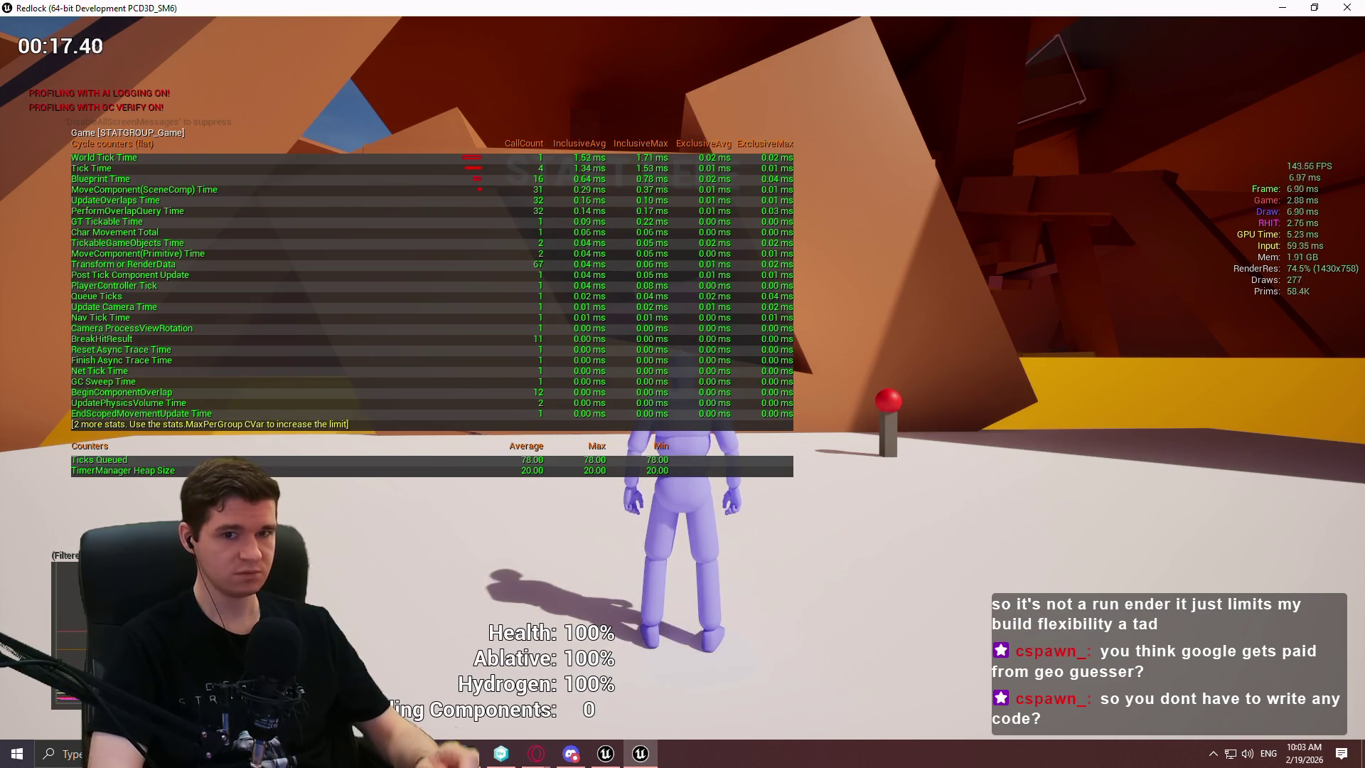